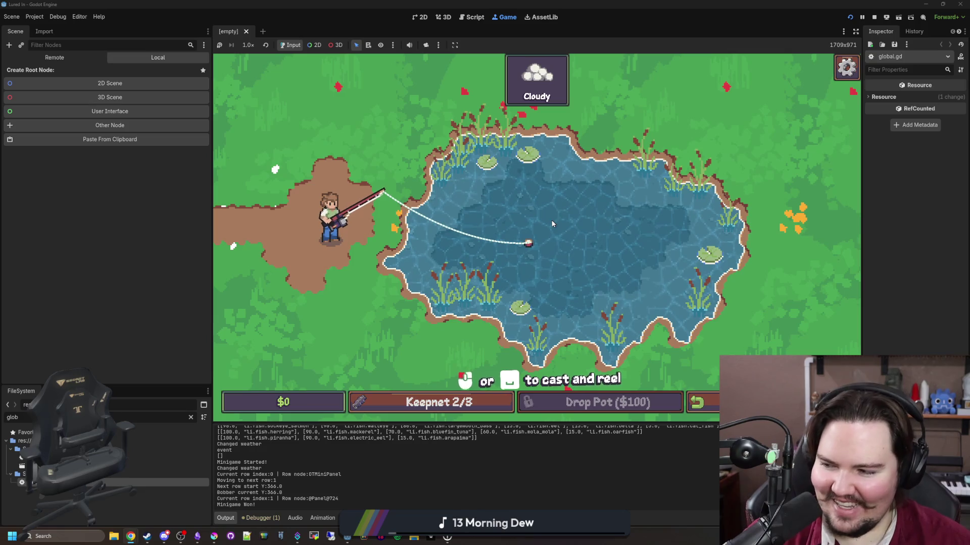
# Reel in and win the two-row minigame to land a Bluegill, filling the keepnet to 3/3
pyautogui.click(241, 306)
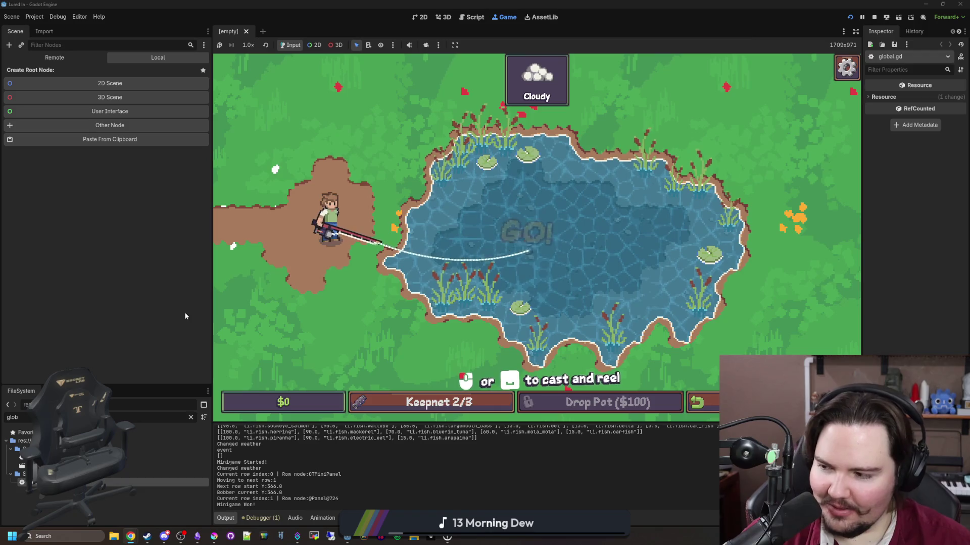
pyautogui.click(626, 285)
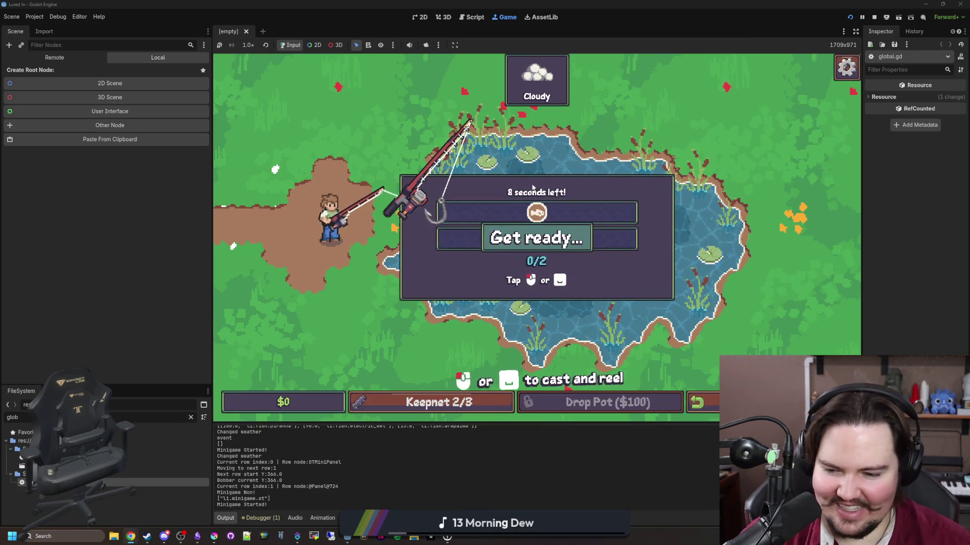
pyautogui.click(611, 209)
pyautogui.click(617, 216)
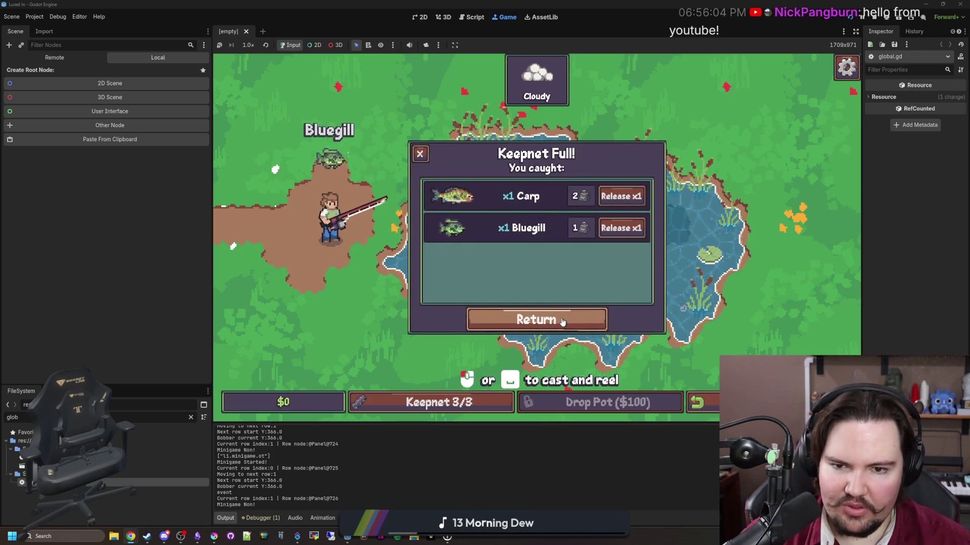
pyautogui.click(561, 319)
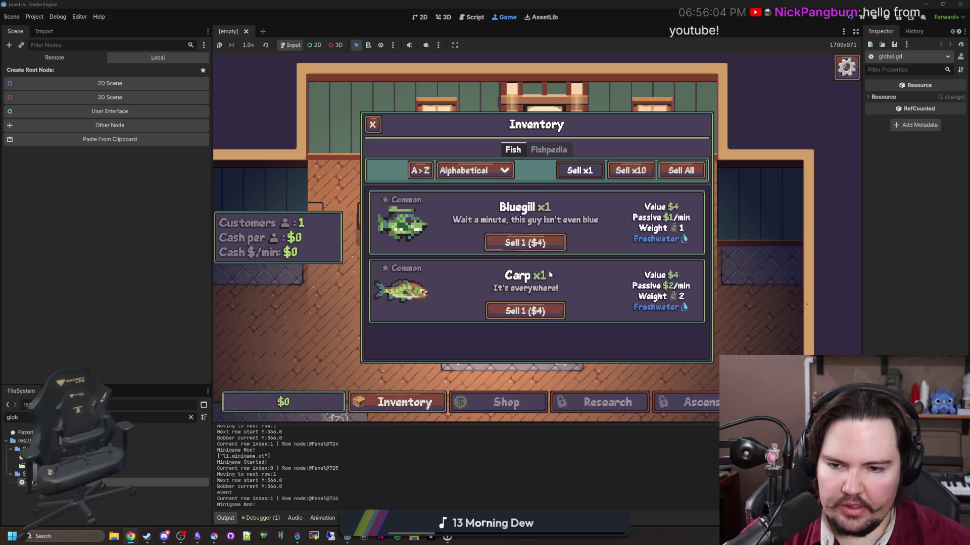
# Sell the Carp and the Bluegill from the inventory for $8
pyautogui.click(543, 309)
pyautogui.click(525, 243)
pyautogui.click(372, 125)
# Look over the shop upgrades, dismiss Grandpa's message, and travel to the Pond
pyautogui.click(507, 400)
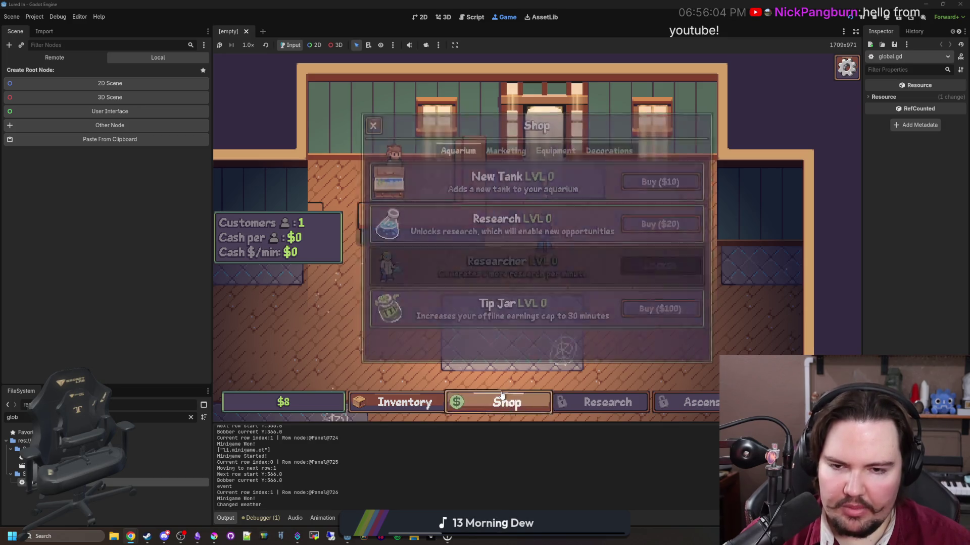
pyautogui.click(368, 131)
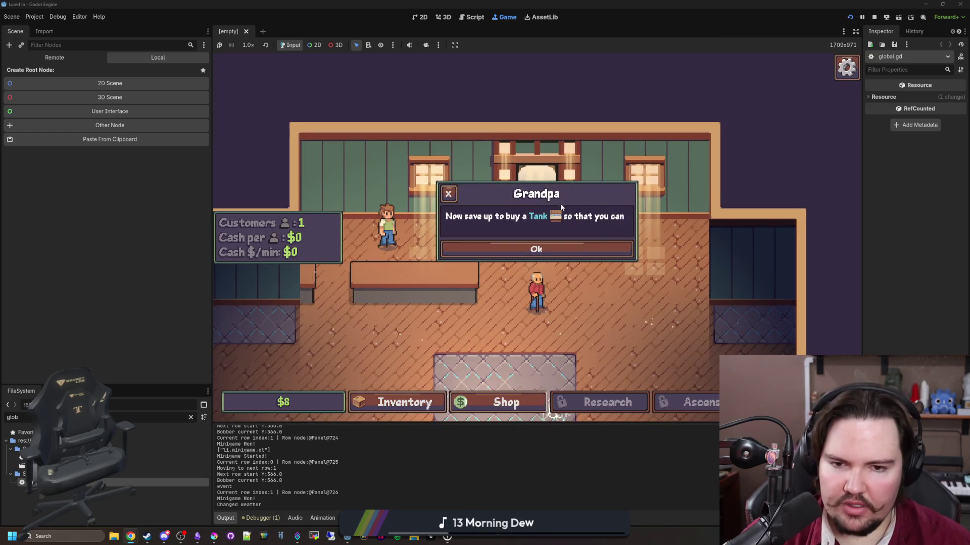
pyautogui.click(549, 252)
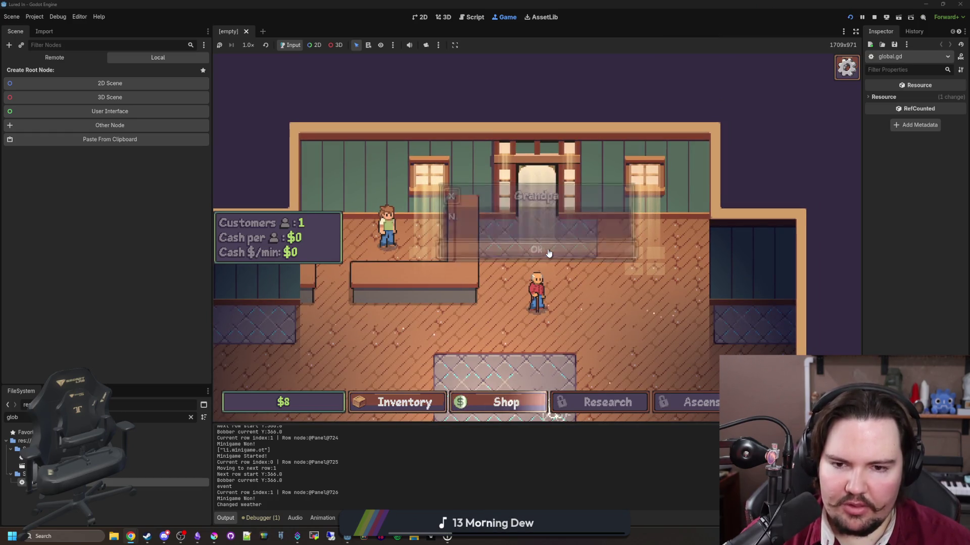
pyautogui.click(532, 412)
pyautogui.click(372, 129)
pyautogui.click(536, 186)
pyautogui.click(658, 178)
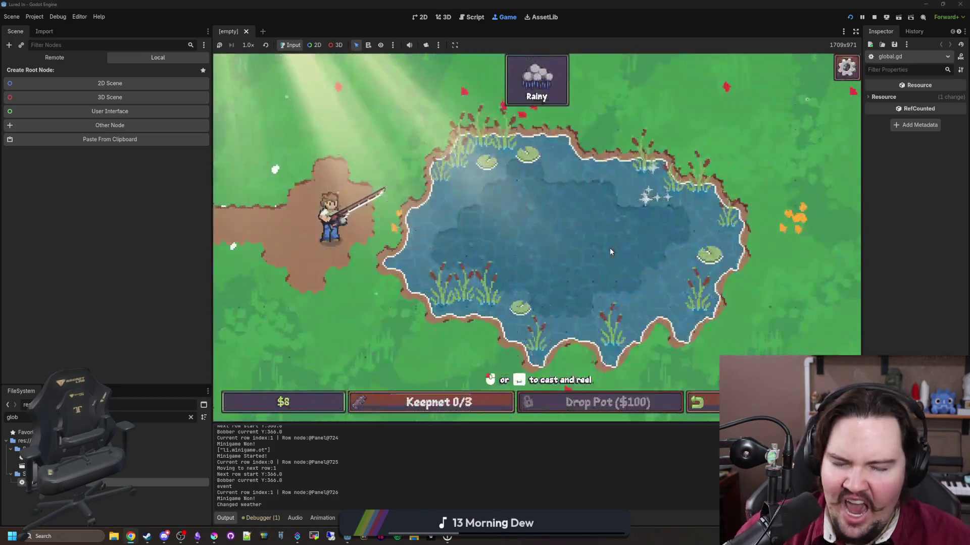
# Cast, hook and win both minigame rows to put a Bluegill in the keepnet
pyautogui.click(563, 263)
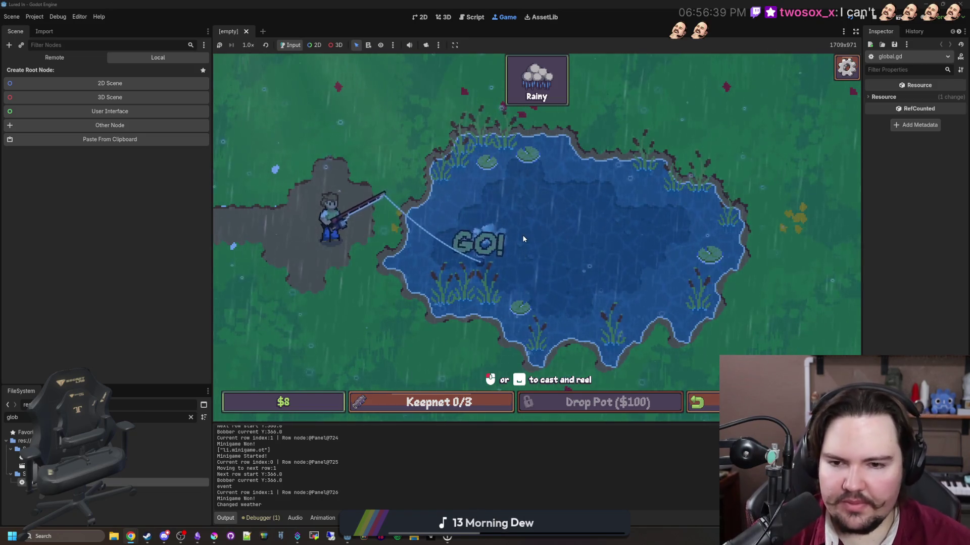
pyautogui.click(505, 228)
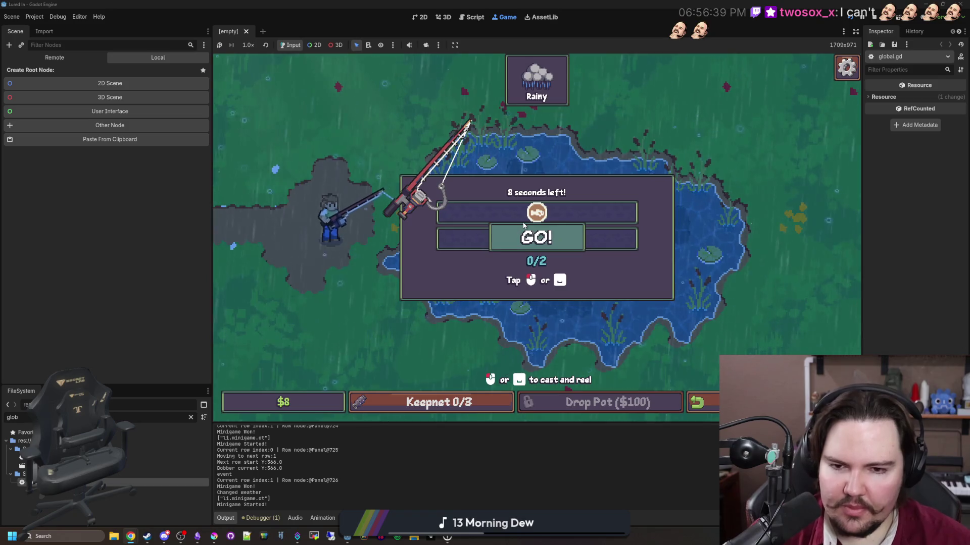
pyautogui.click(577, 219)
pyautogui.click(576, 218)
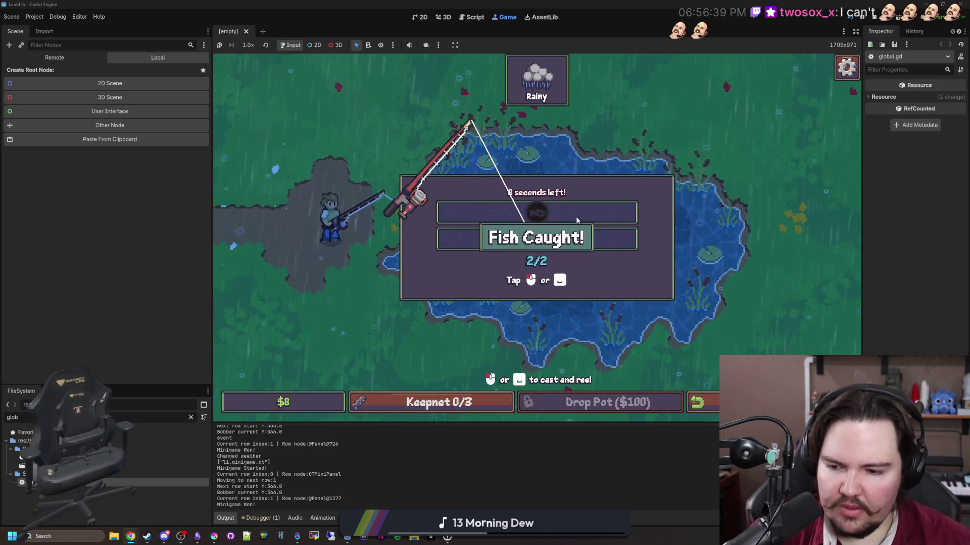
# Cast the line again and hook the next bite to start the Click Mashing minigame
pyautogui.click(580, 229)
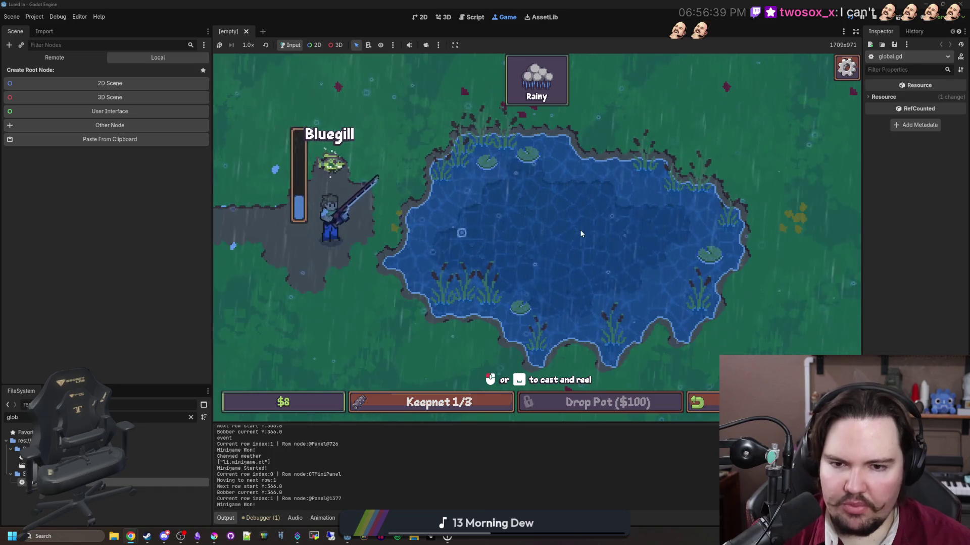
pyautogui.click(613, 219)
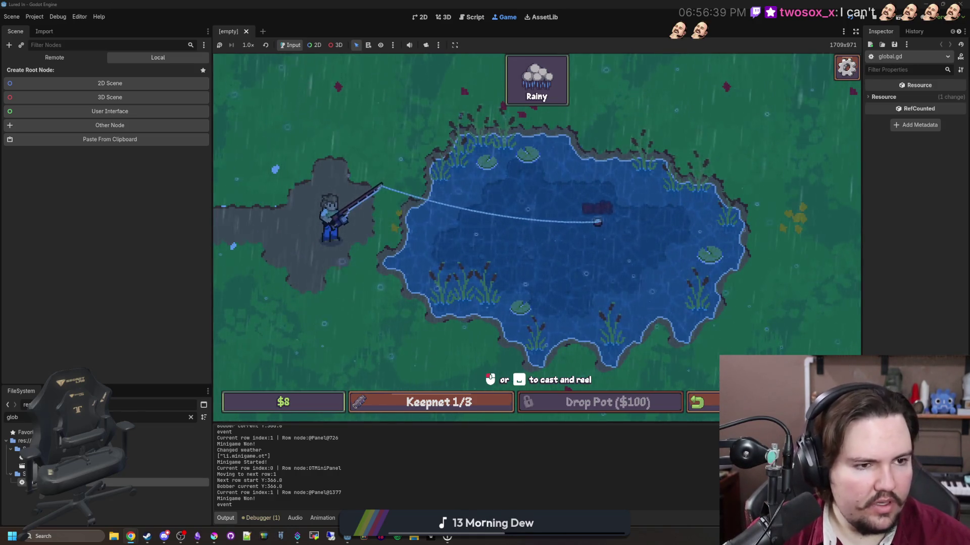
pyautogui.click(634, 209)
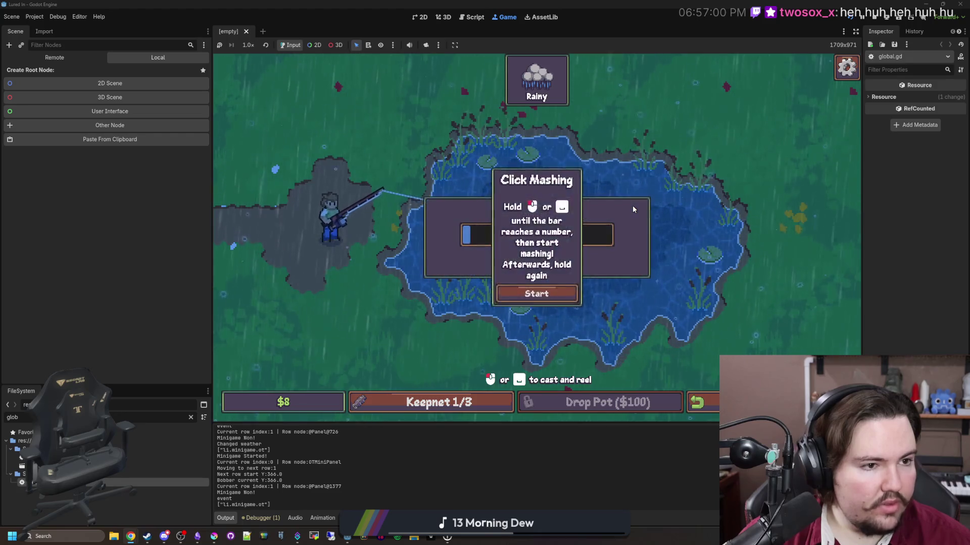
# Mash to land the fish and keep fishing until the keepnet holds a Bluegill and Carp
pyautogui.click(640, 240)
pyautogui.click(639, 240)
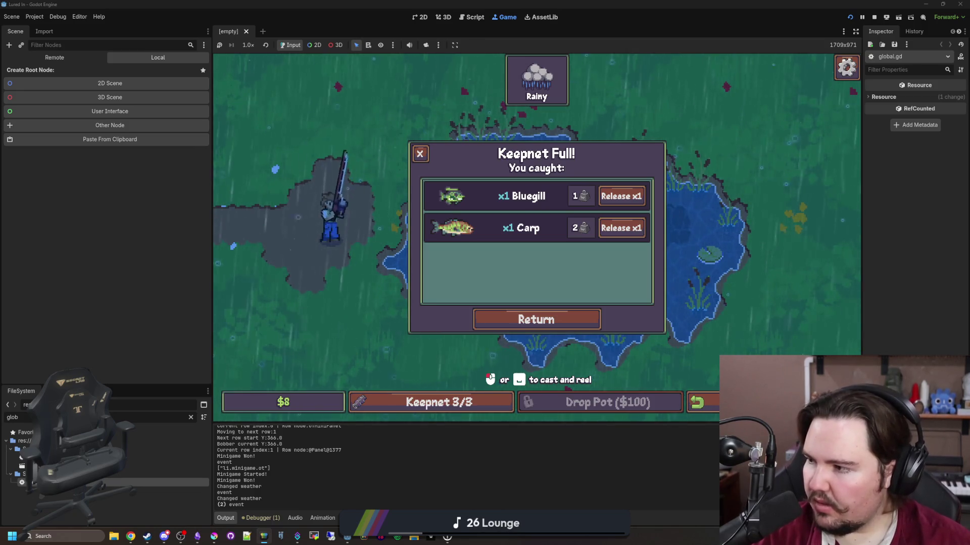
pyautogui.hotkey('alt', 'Tab')
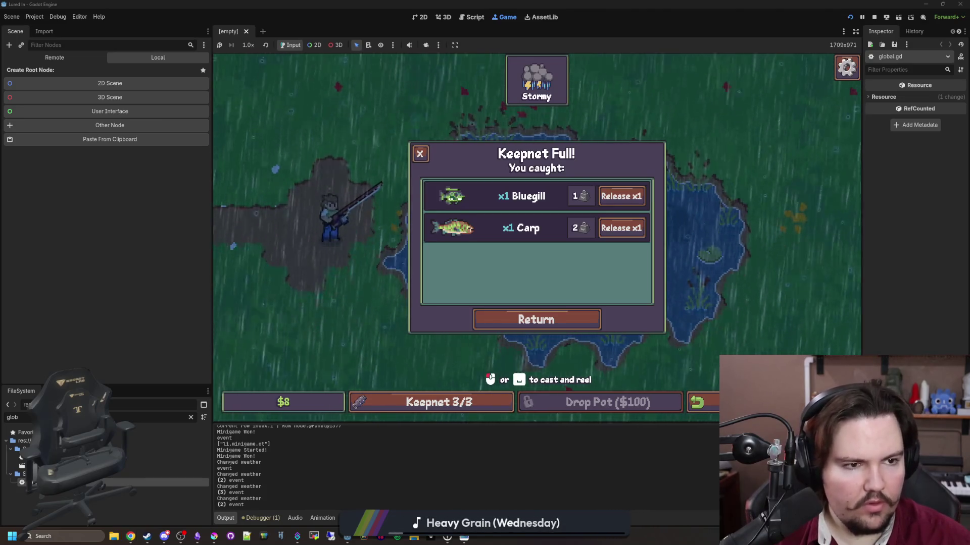
# Bring up the Lucidchart 'Fishing Game' diagram in Chrome
pyautogui.hotkey('alt', 'Tab')
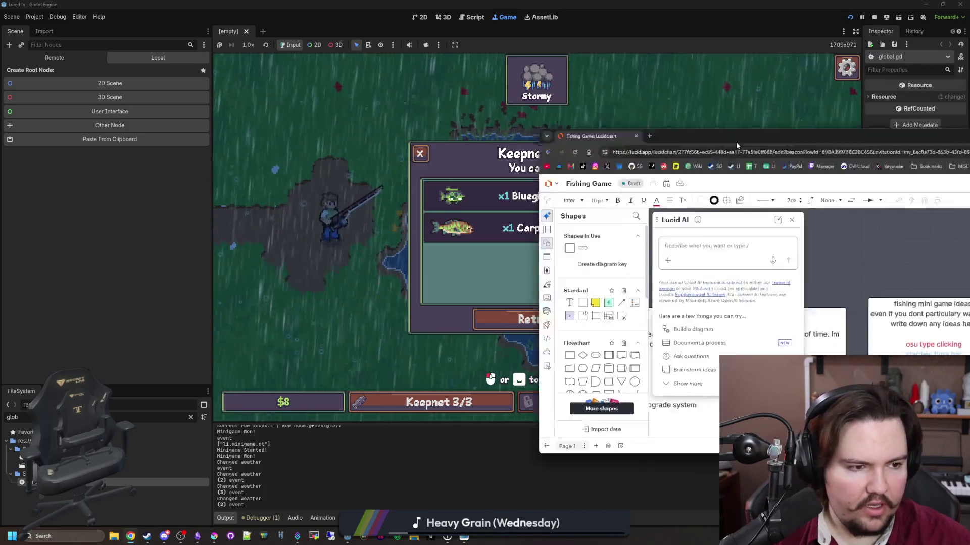
# Maximize the browser and close the Lucid AI panel
pyautogui.doubleClick(531, 45)
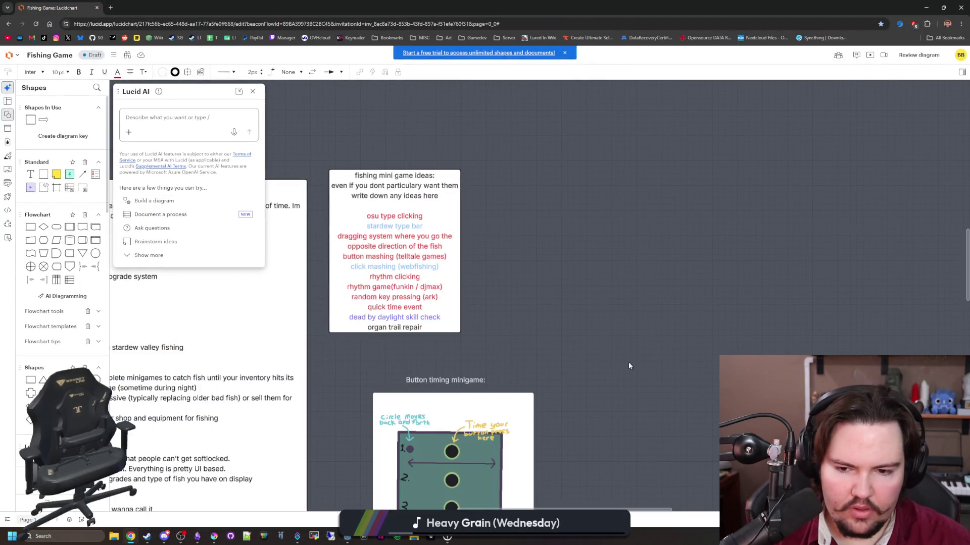
pyautogui.scroll(1, 376, 241)
pyautogui.click(376, 241)
pyautogui.click(378, 246)
# Zoom and pan over the fishing mini game ideas list, then return to Godot
pyautogui.scroll(3, 377, 247)
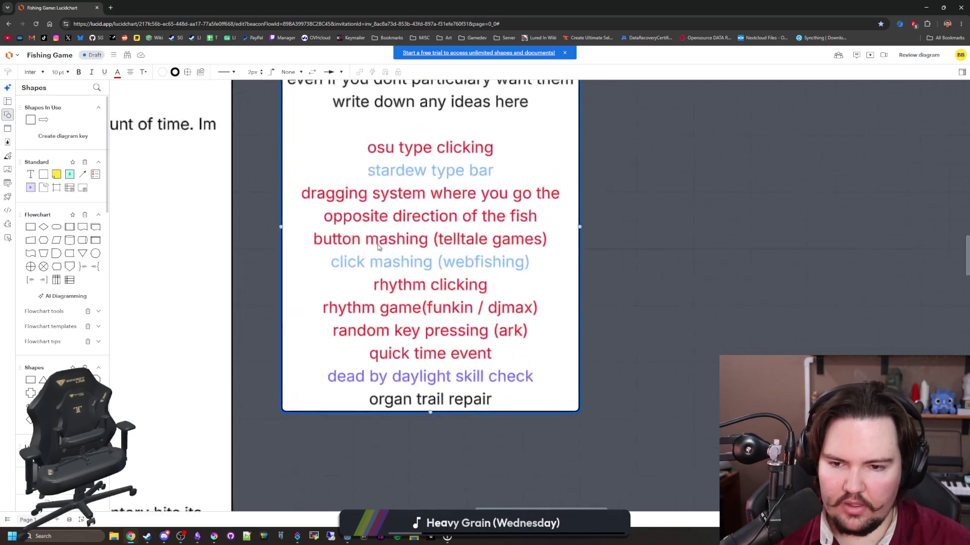
pyautogui.scroll(2, 377, 247)
pyautogui.scroll(-4, 424, 227)
pyautogui.scroll(2, 471, 204)
pyautogui.click(689, 246)
pyautogui.hscroll(2, 690, 249)
pyautogui.scroll(1, 703, 245)
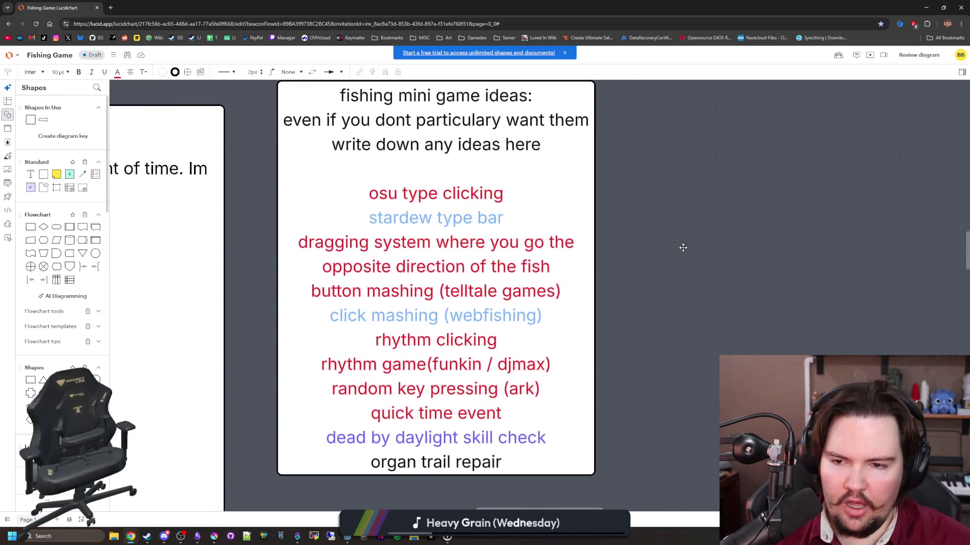
pyautogui.scroll(-1, 682, 247)
pyautogui.hscroll(1, 727, 262)
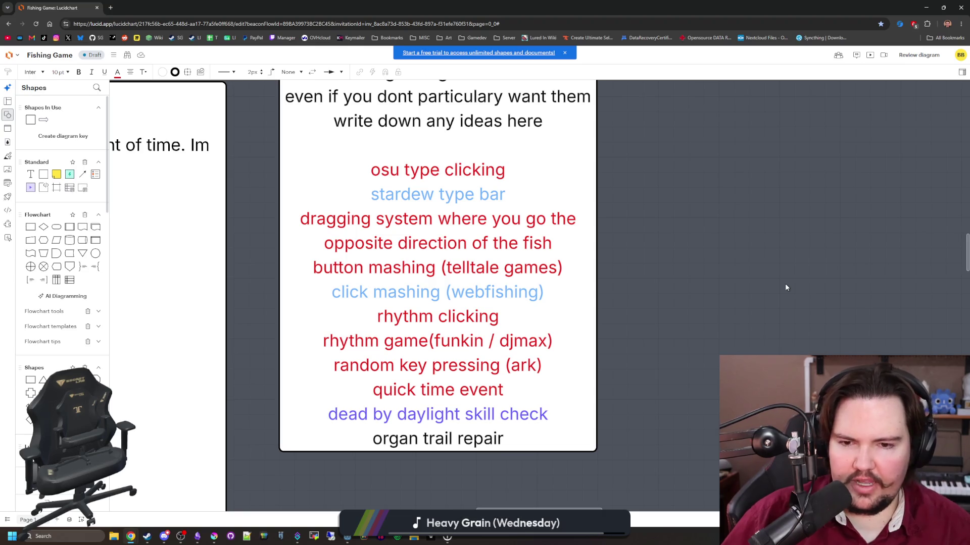
pyautogui.hotkey('alt', 'Tab')
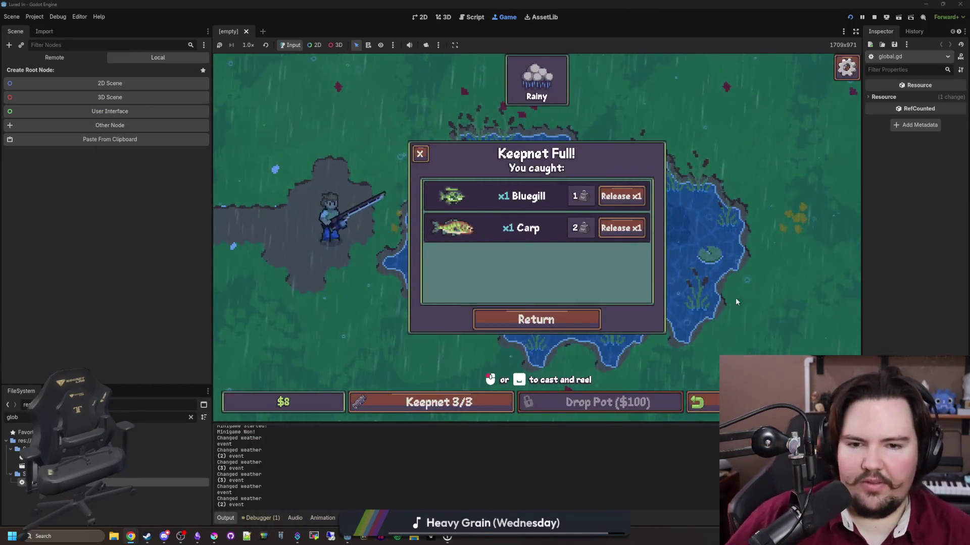
# Return to the shop with the catch and sell the Carp
pyautogui.press('Escape')
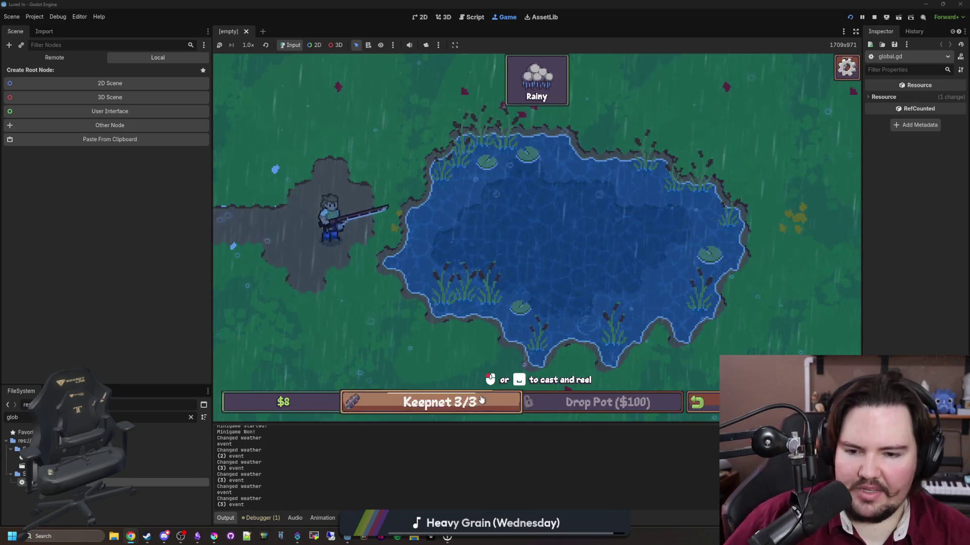
pyautogui.click(482, 400)
pyautogui.click(536, 319)
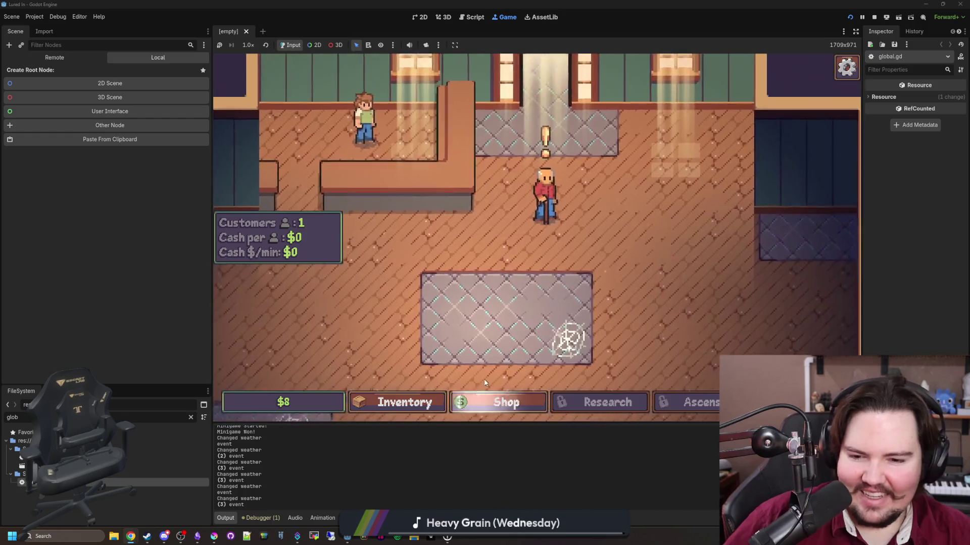
pyautogui.click(404, 402)
pyautogui.click(525, 303)
pyautogui.click(372, 125)
# Buy a New Tank from the shop upgrades and stock it with the Bluegill
pyautogui.click(505, 402)
pyautogui.click(659, 183)
pyautogui.click(379, 410)
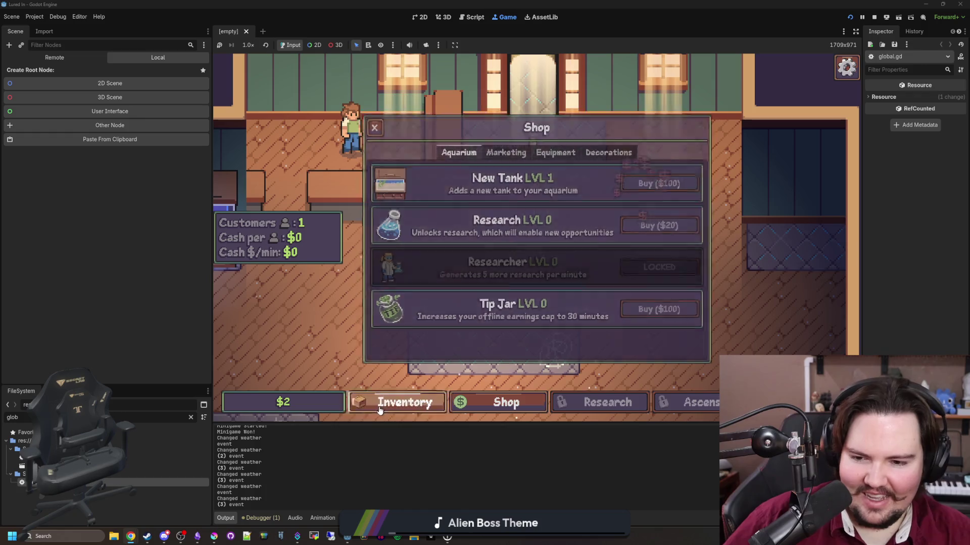
pyautogui.click(659, 249)
pyautogui.click(507, 298)
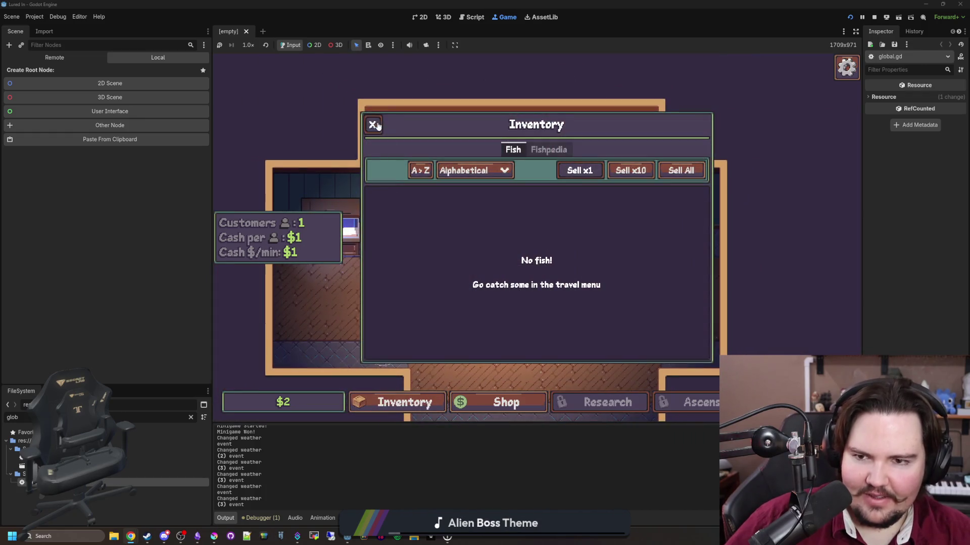
pyautogui.click(376, 125)
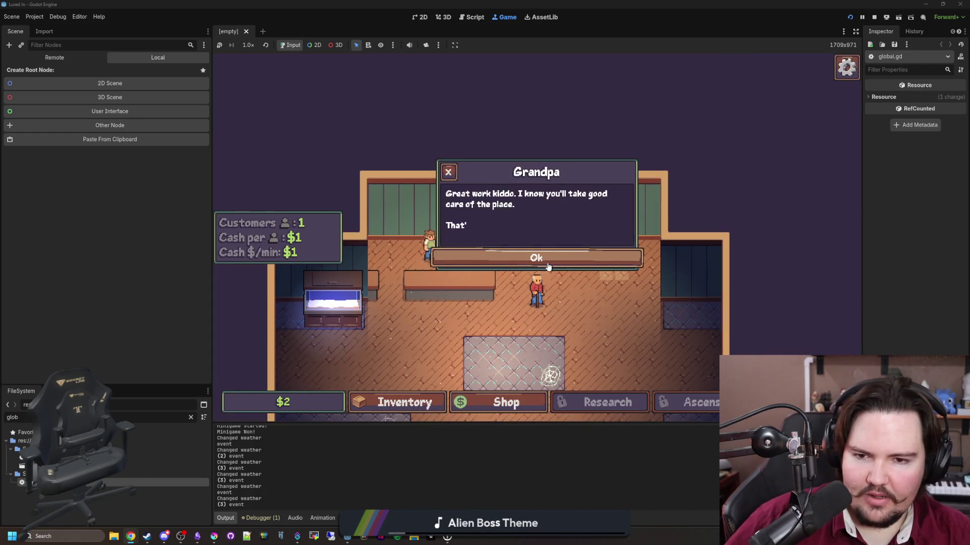
# Dismiss Grandpa's message, travel to the pond, and cast the line
pyautogui.click(548, 263)
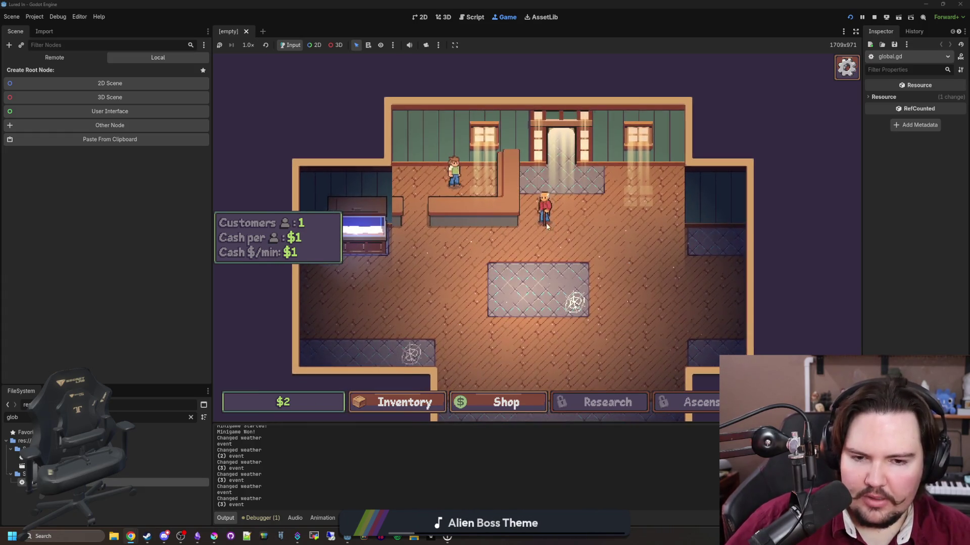
pyautogui.click(654, 176)
pyautogui.moveTo(534, 256)
pyautogui.mouseDown()
pyautogui.moveTo(526, 287)
pyautogui.moveTo(585, 229)
pyautogui.mouseUp()
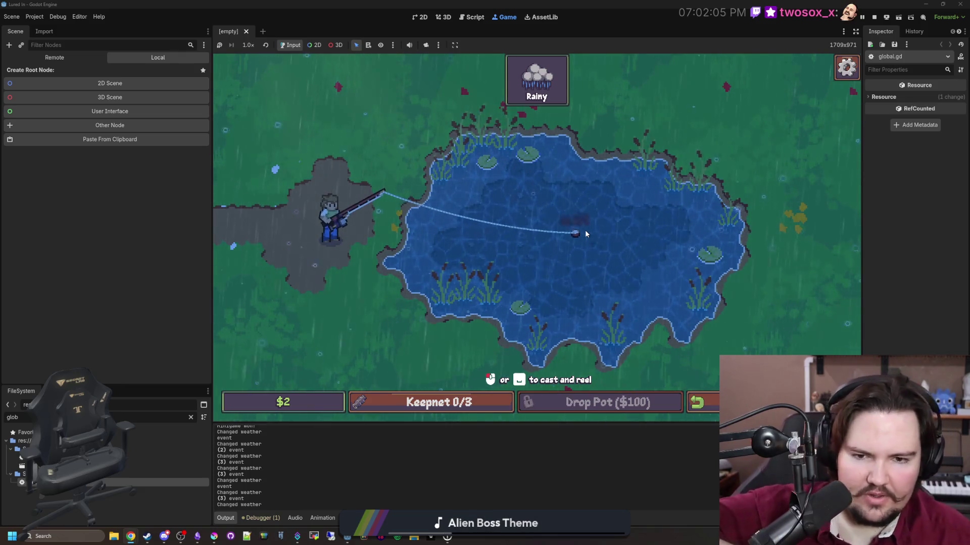
# Hook the bite and keep the bobber on the fish in Follow the Fish to catch a Minnow
pyautogui.click(585, 230)
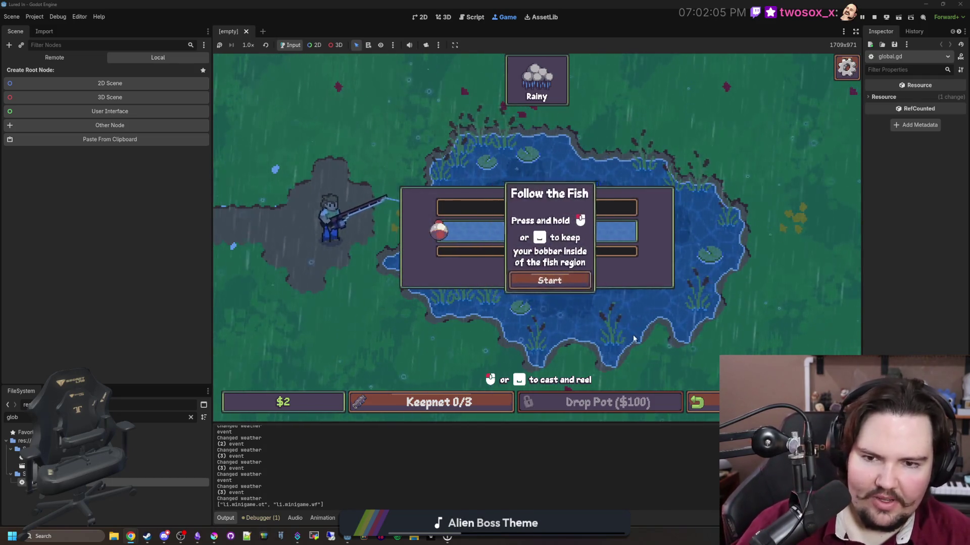
pyautogui.press('space')
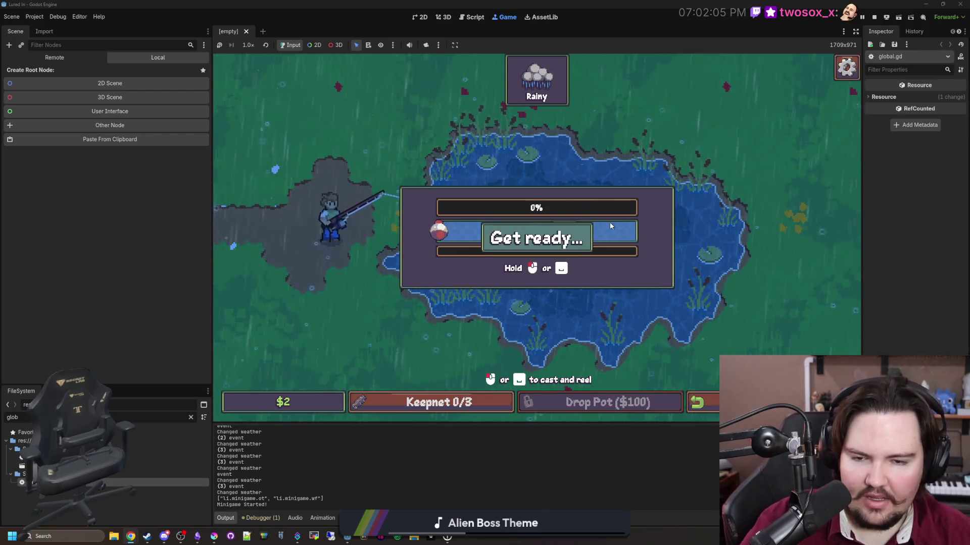
pyautogui.press('space')
pyautogui.press('space')
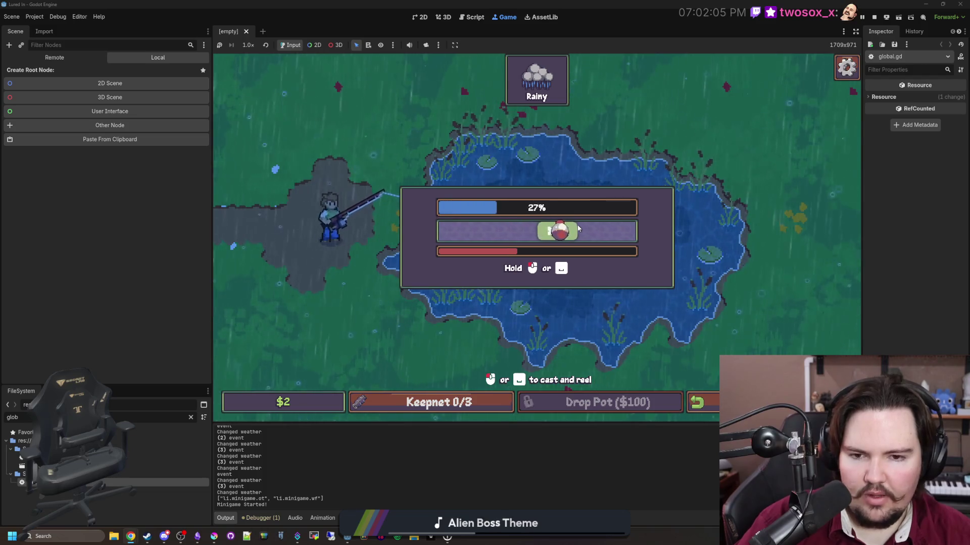
pyautogui.press('space')
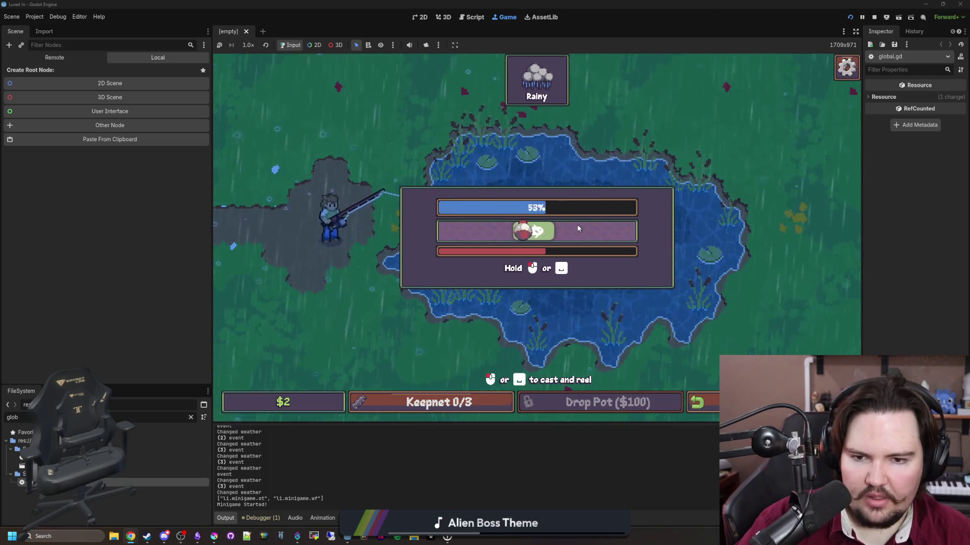
pyautogui.press('space')
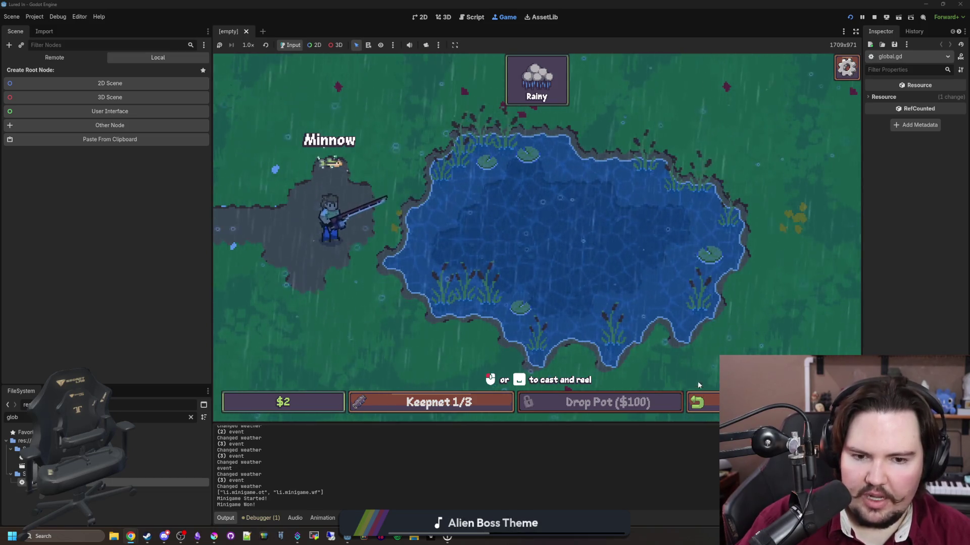
pyautogui.press('space')
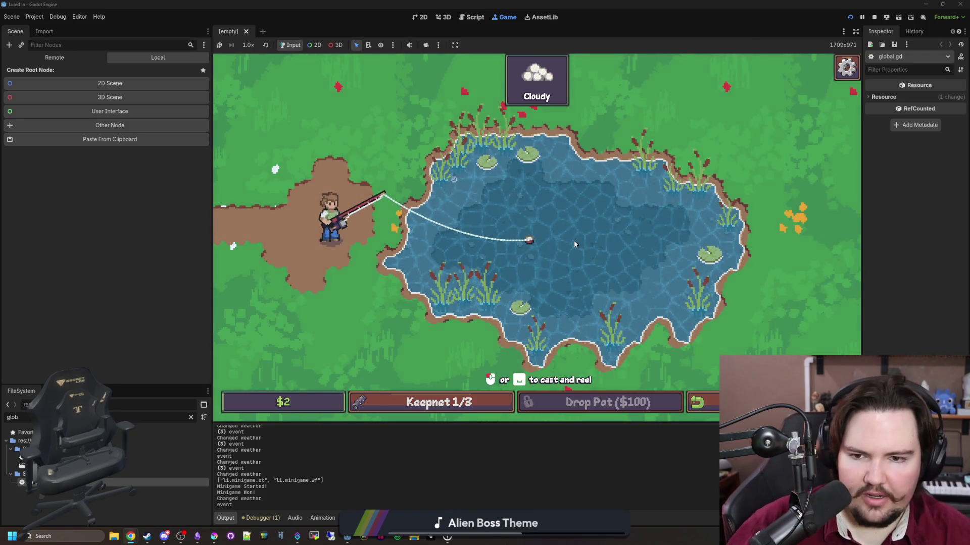
# Reel the line in and recast into the middle of the cloudy pond
pyautogui.press('space')
pyautogui.click(455, 183)
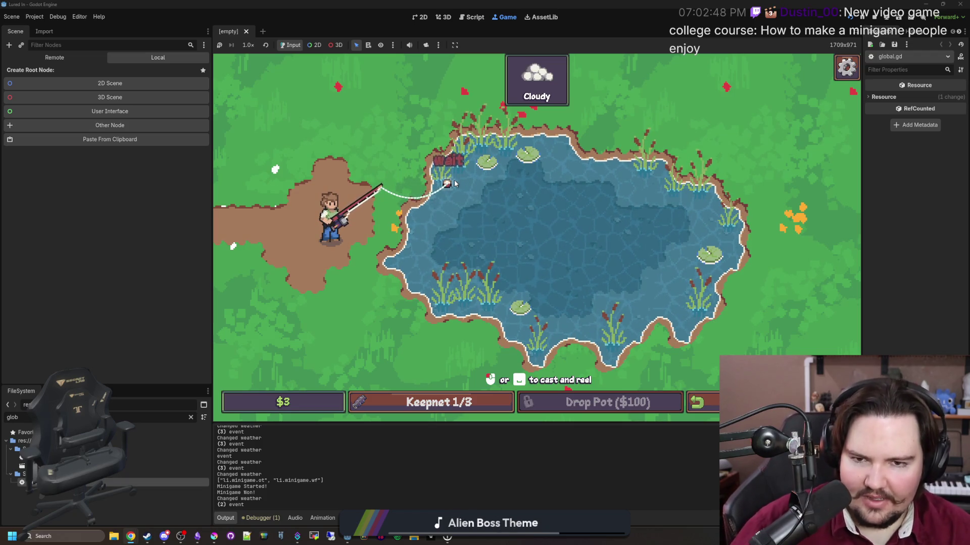
# Hook the bite, hit the blue zone three times in Circle Tap to catch a Bluegill, and recast
pyautogui.click(596, 257)
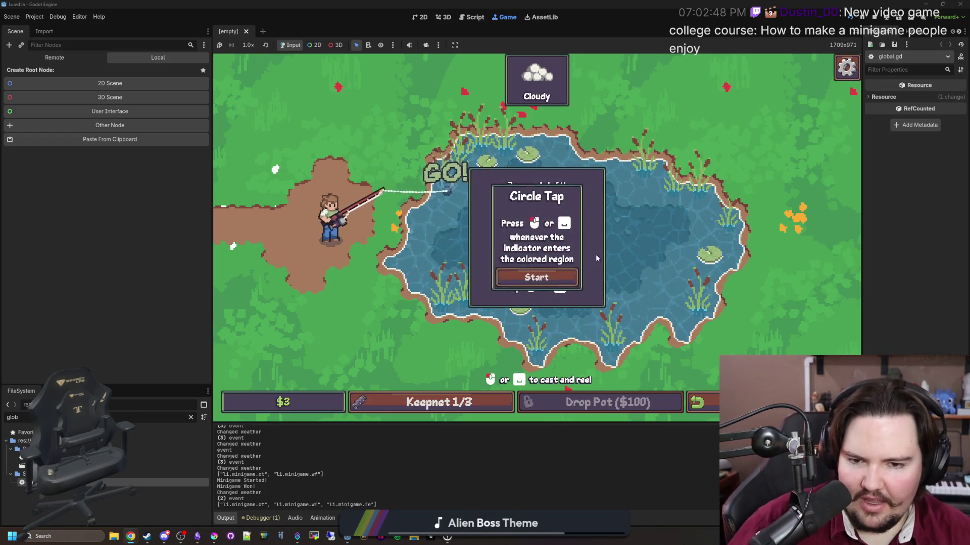
pyautogui.click(571, 277)
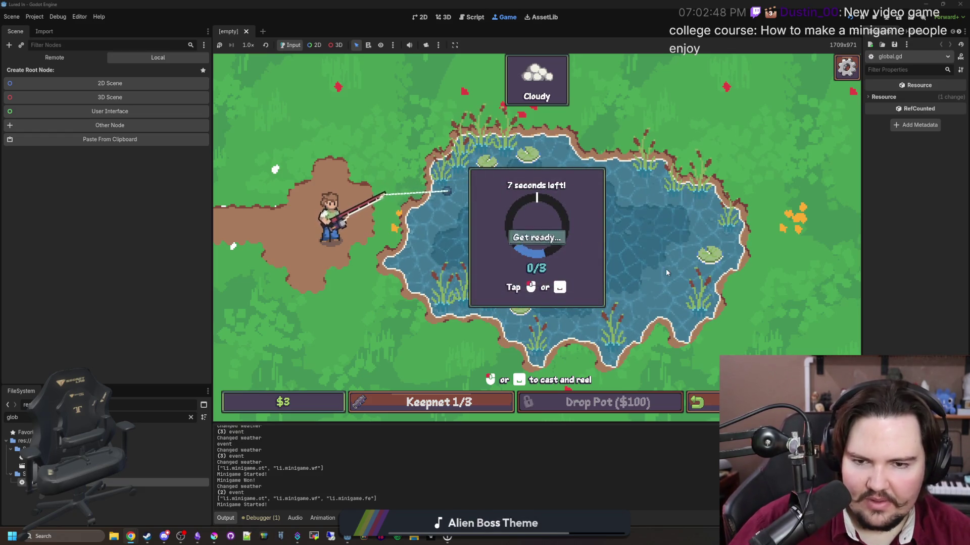
pyautogui.click(623, 233)
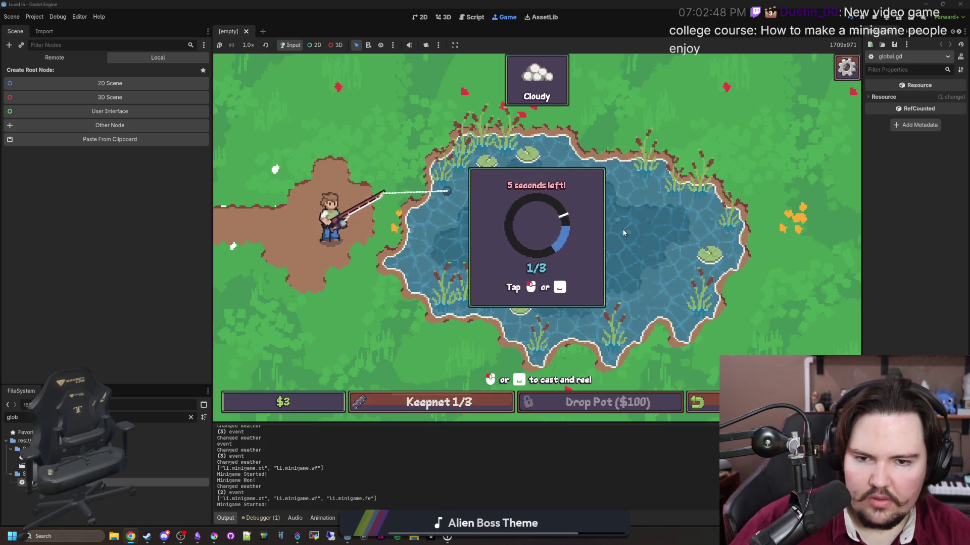
pyautogui.click(624, 233)
pyautogui.click(624, 232)
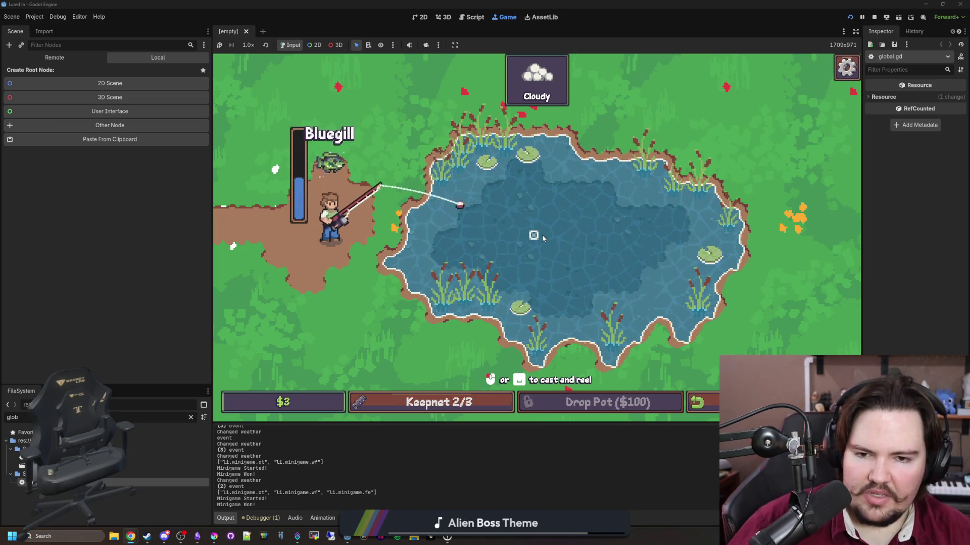
pyautogui.click(543, 236)
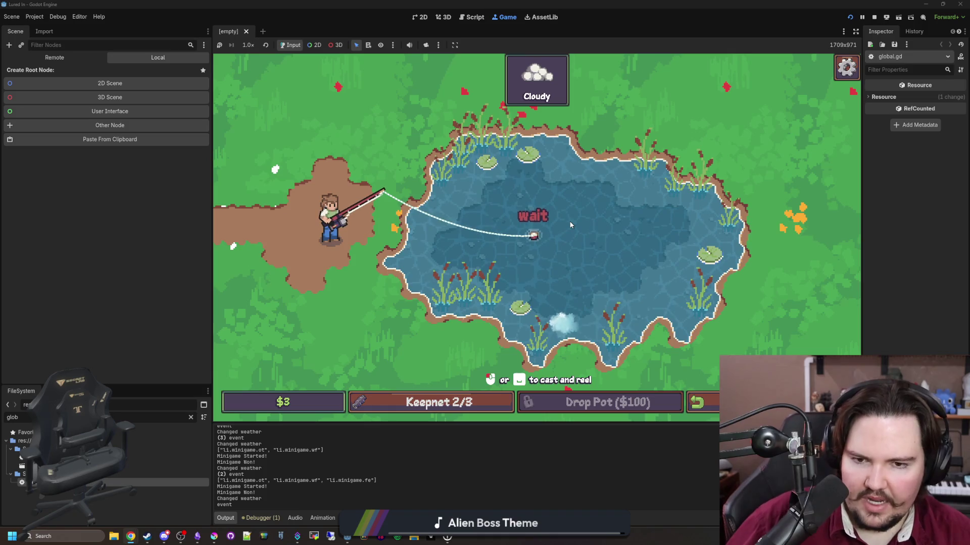
# Hook the bite, land it with three Circle Tap hits for a 4/3 keepnet, and return to the shop
pyautogui.click(551, 240)
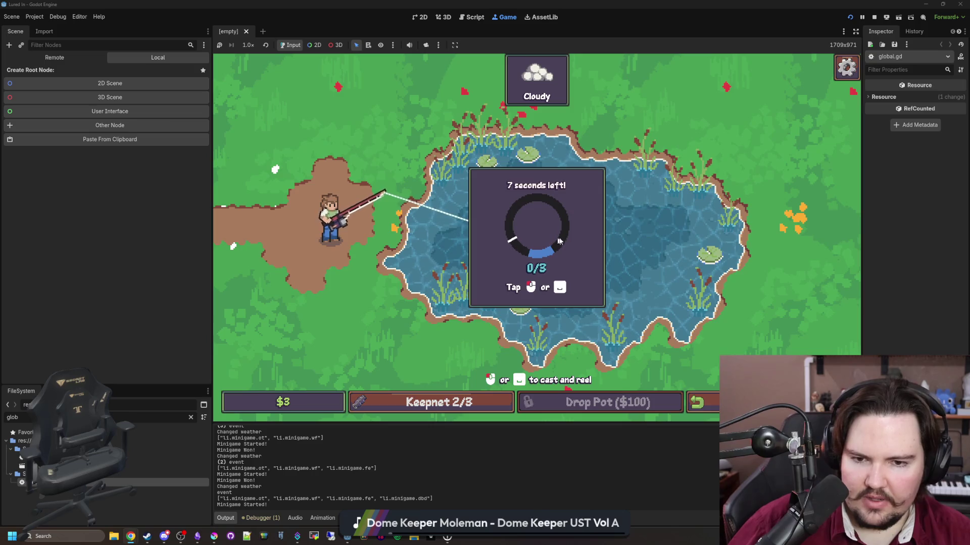
pyautogui.click(560, 241)
pyautogui.click(560, 240)
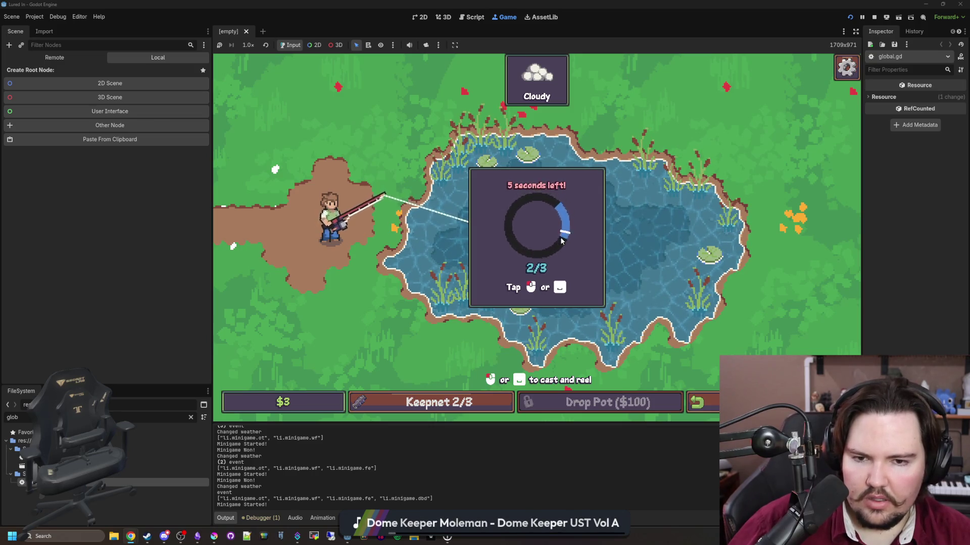
pyautogui.click(561, 240)
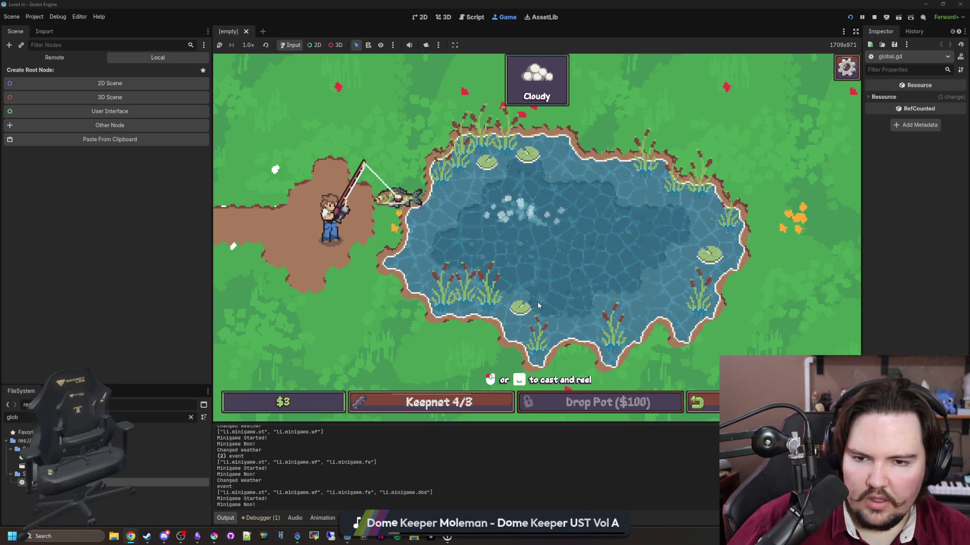
pyautogui.click(534, 318)
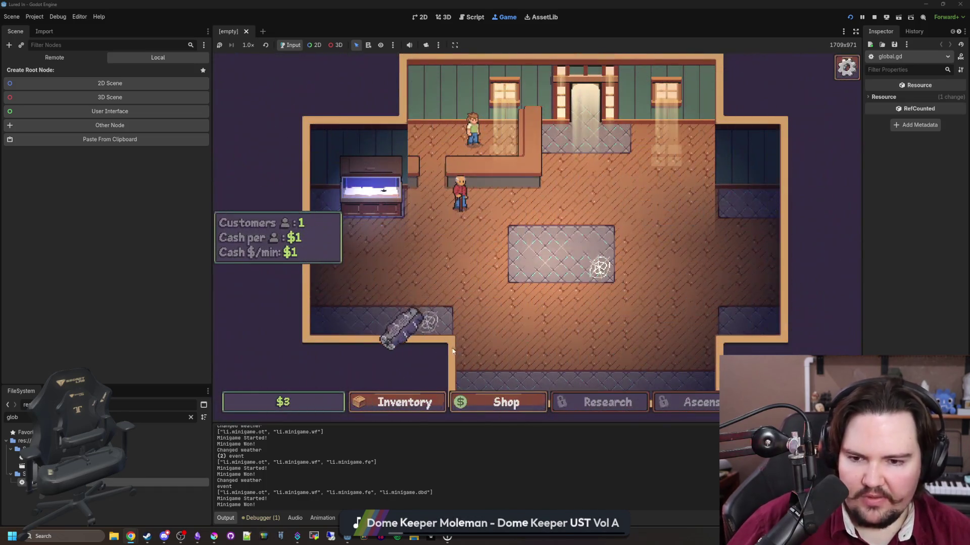
# Open the caught-fish inventory, scroll through the list, and close it
pyautogui.click(392, 402)
pyautogui.scroll(-2, 452, 305)
pyautogui.scroll(1, 453, 305)
pyautogui.scroll(-1, 452, 305)
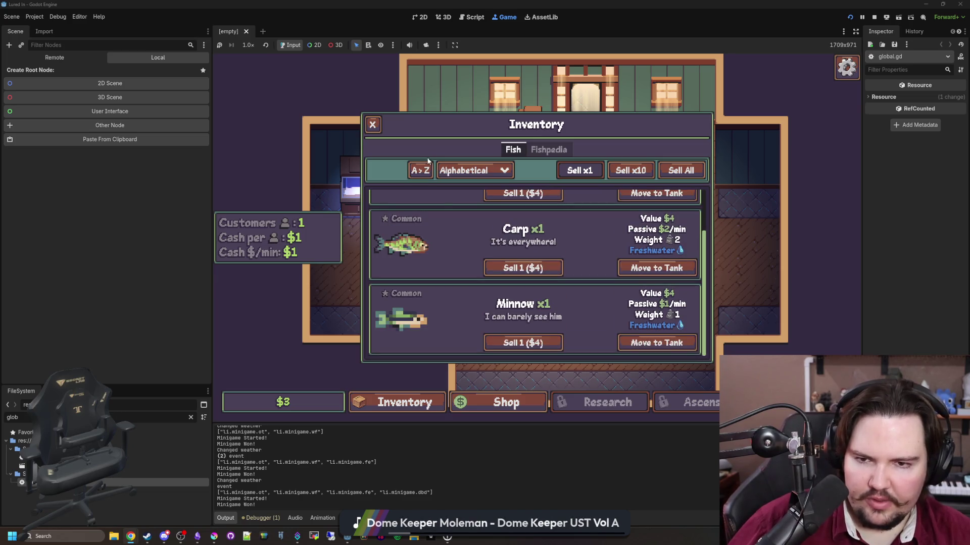
pyautogui.click(381, 129)
# Move the Minnow into freshwater Fish Tank 1, now at 1/5, and close the tank view
pyautogui.click(440, 402)
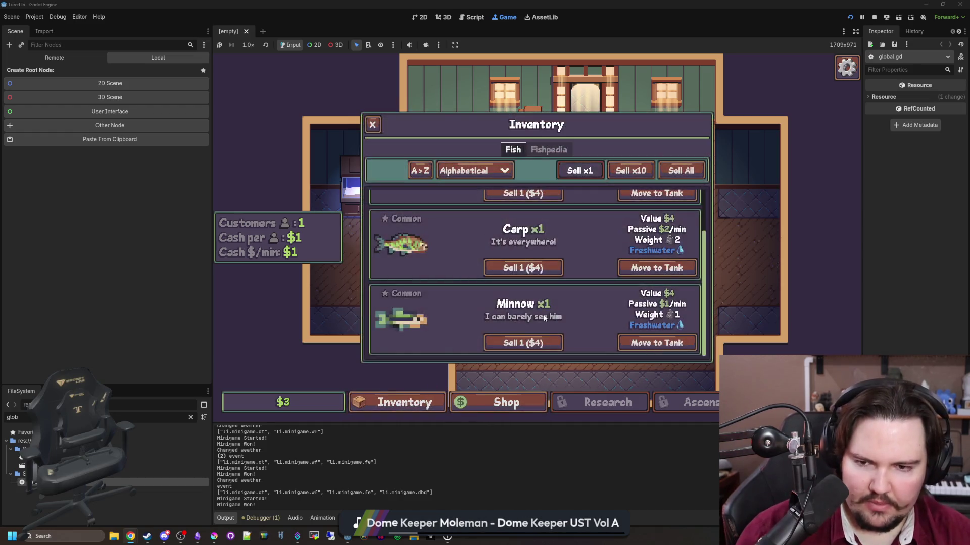
pyautogui.click(657, 338)
pyautogui.click(353, 189)
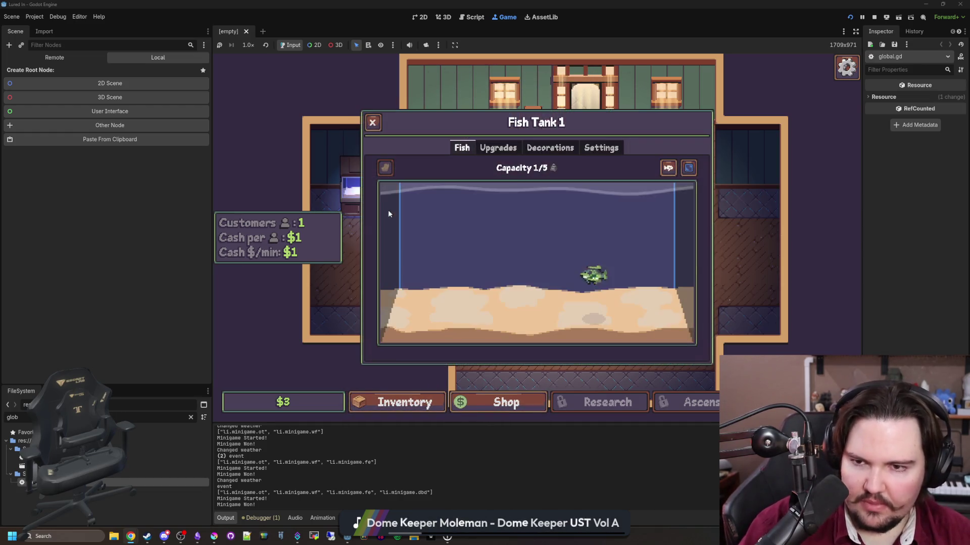
pyautogui.click(372, 123)
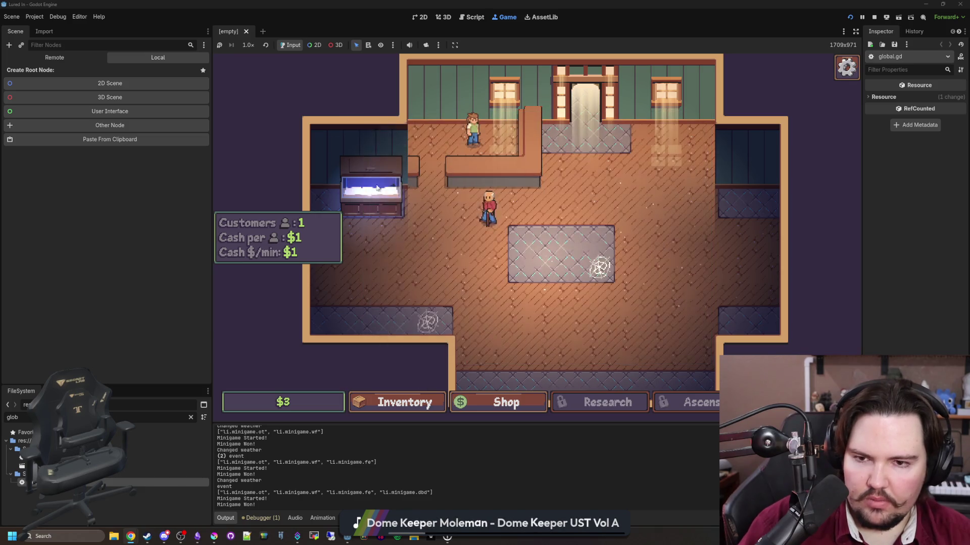
pyautogui.click(394, 399)
pyautogui.click(654, 341)
pyautogui.click(376, 197)
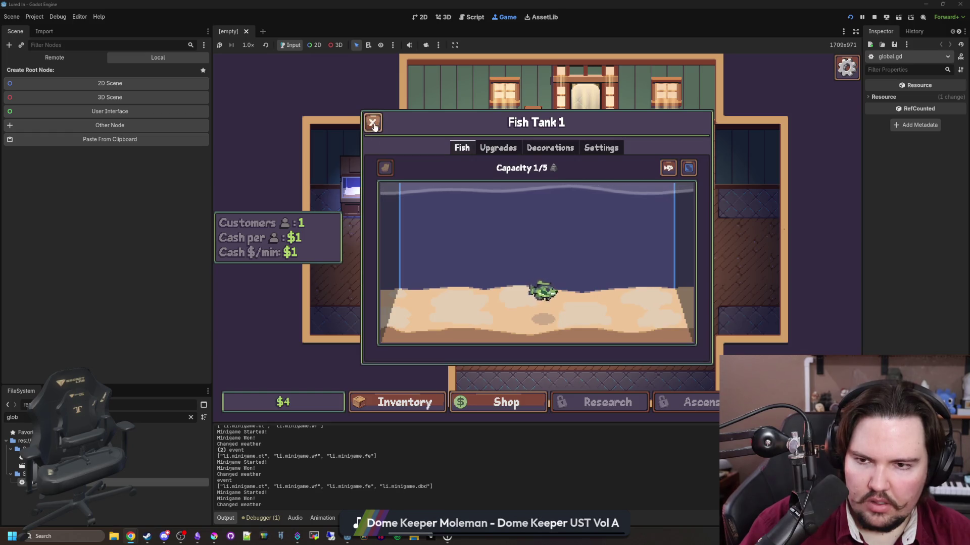
pyautogui.click(372, 123)
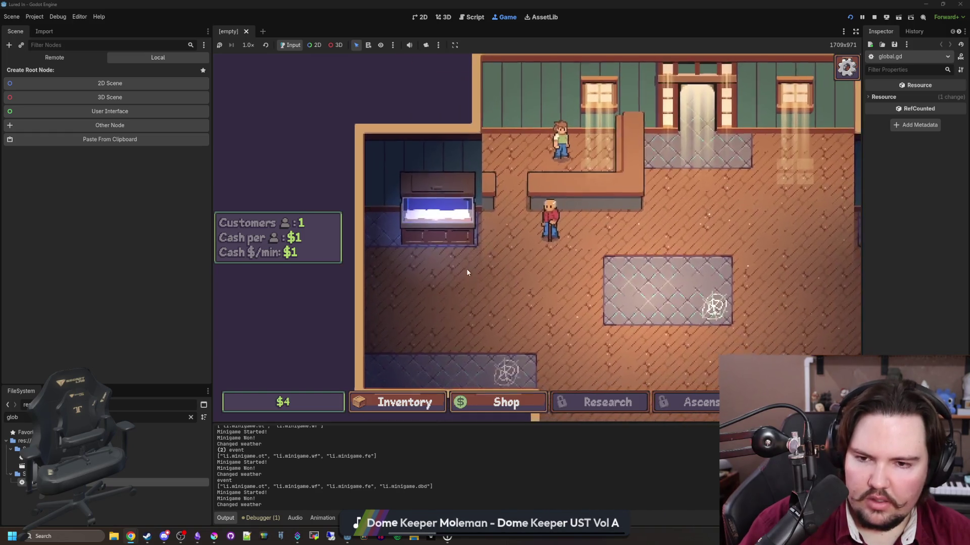
# Send the Minnow to the freshwater Fish Tank 1 twice, closing the tank view each time
pyautogui.click(395, 402)
pyautogui.click(629, 343)
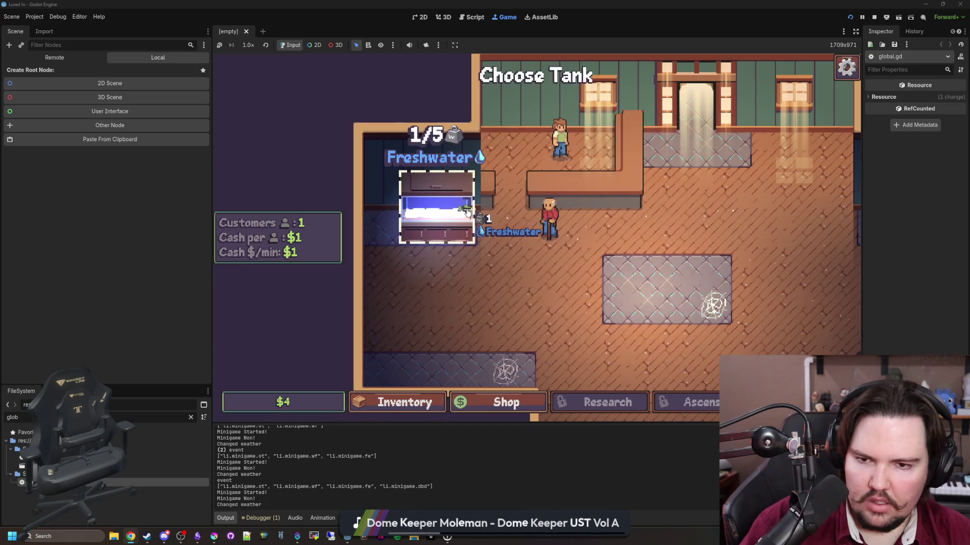
pyautogui.click(435, 211)
pyautogui.click(371, 128)
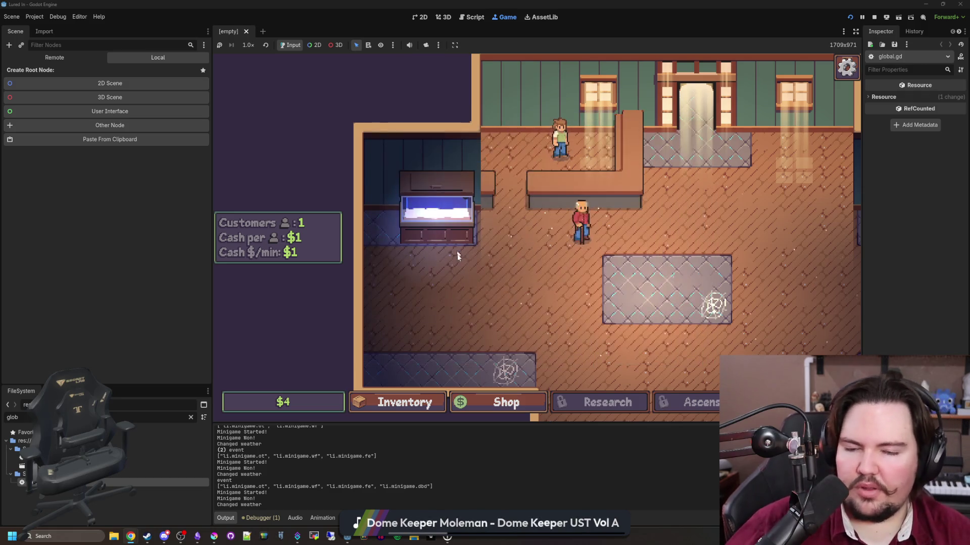
pyautogui.click(404, 403)
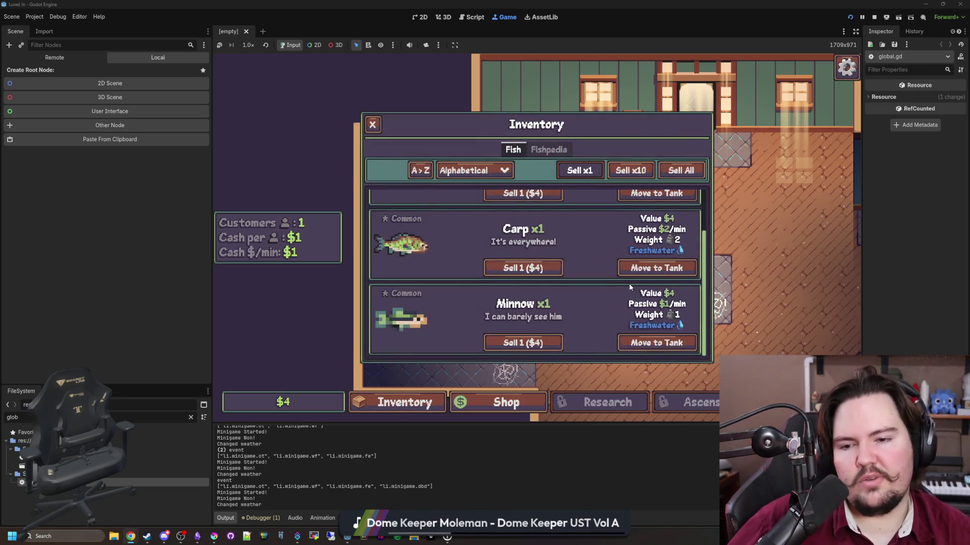
pyautogui.click(649, 343)
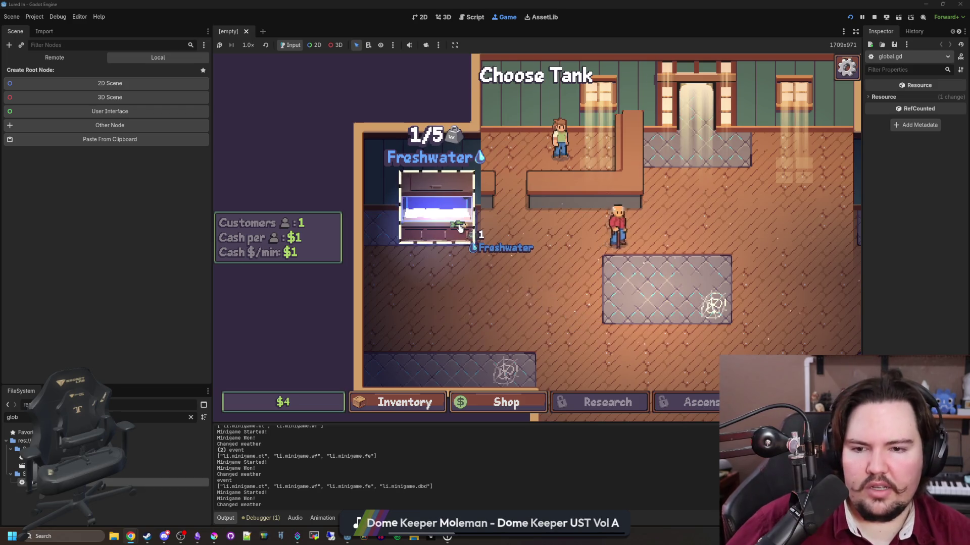
pyautogui.click(445, 212)
pyautogui.click(373, 123)
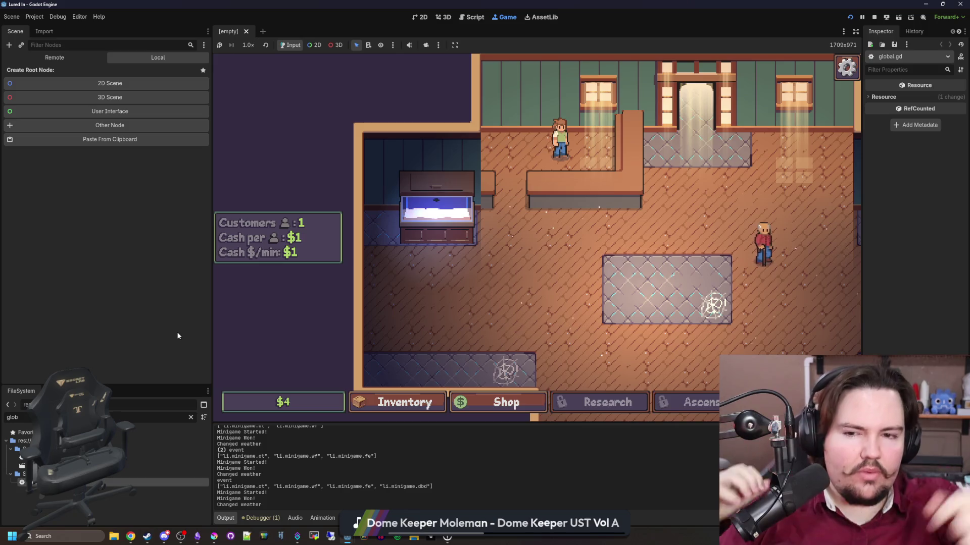
# Pan the game view to show the whole shop room and clear the FileSystem filter
pyautogui.moveTo(419, 228)
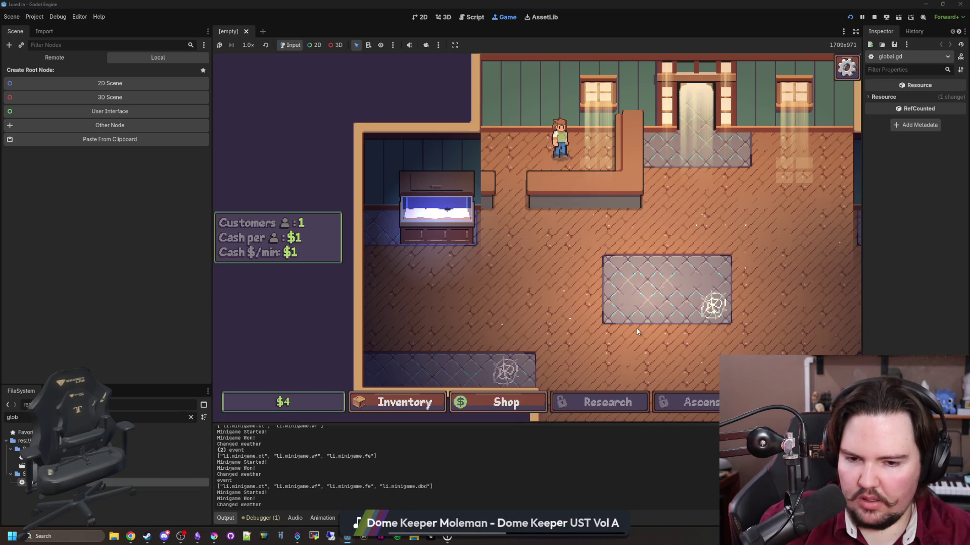
pyautogui.moveTo(637, 332); pyautogui.dragTo(414, 329)
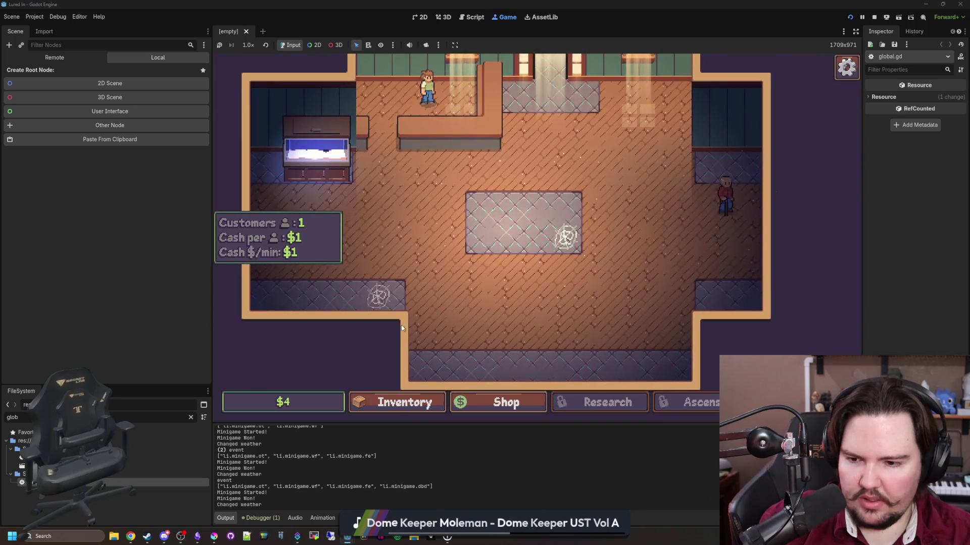
pyautogui.click(192, 417)
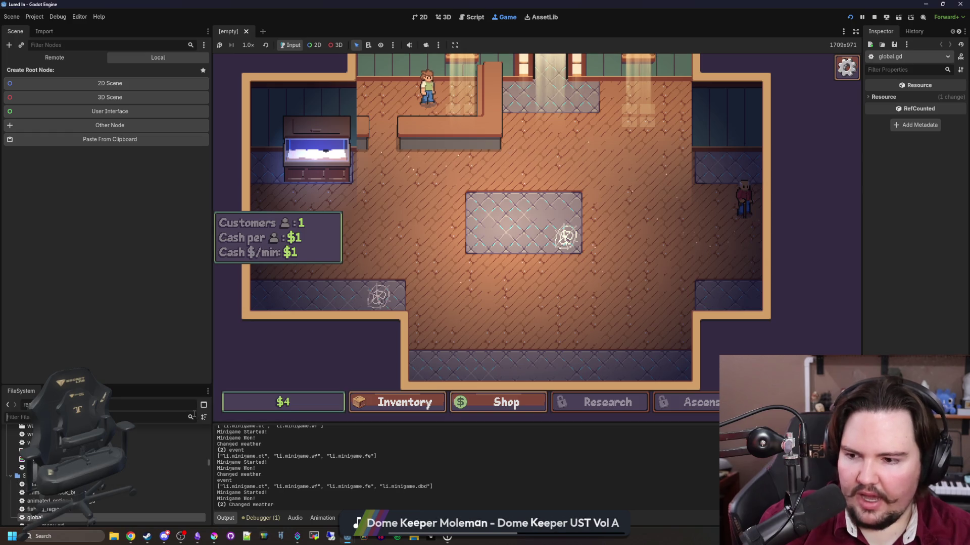
# Filter FileSystem for 'glob', open global.gd, and search it for 'unhandled'
pyautogui.write('glob')
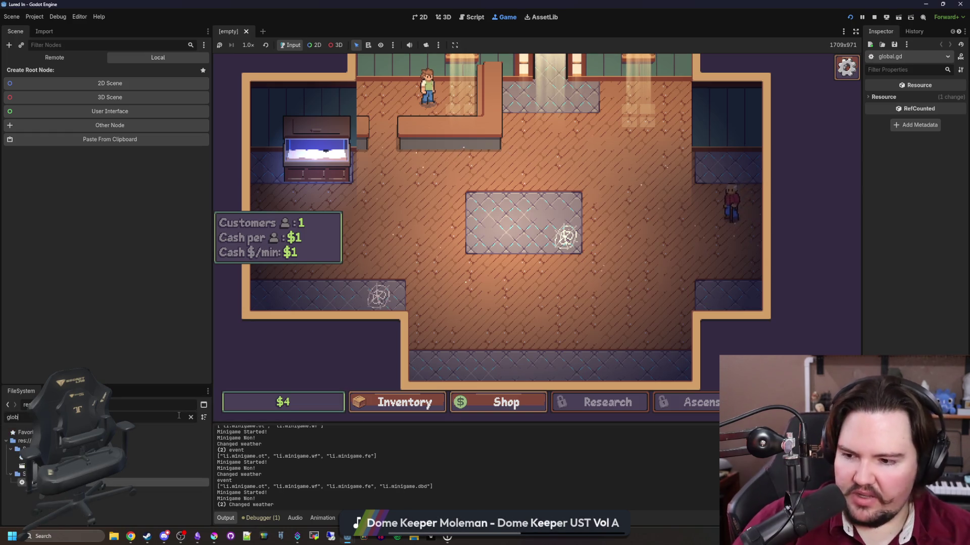
pyautogui.doubleClick(76, 482)
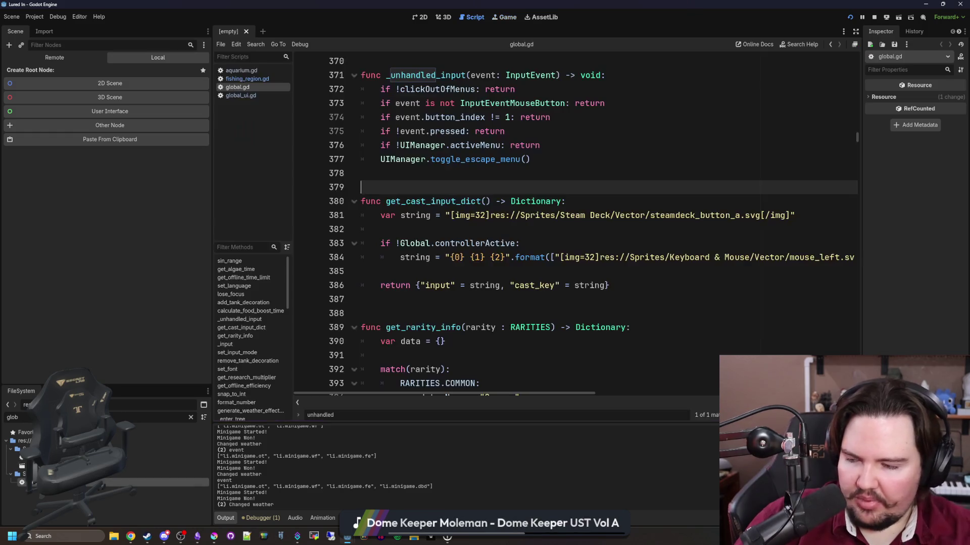
pyautogui.click(467, 180)
pyautogui.hotkey('ctrl', 'f')
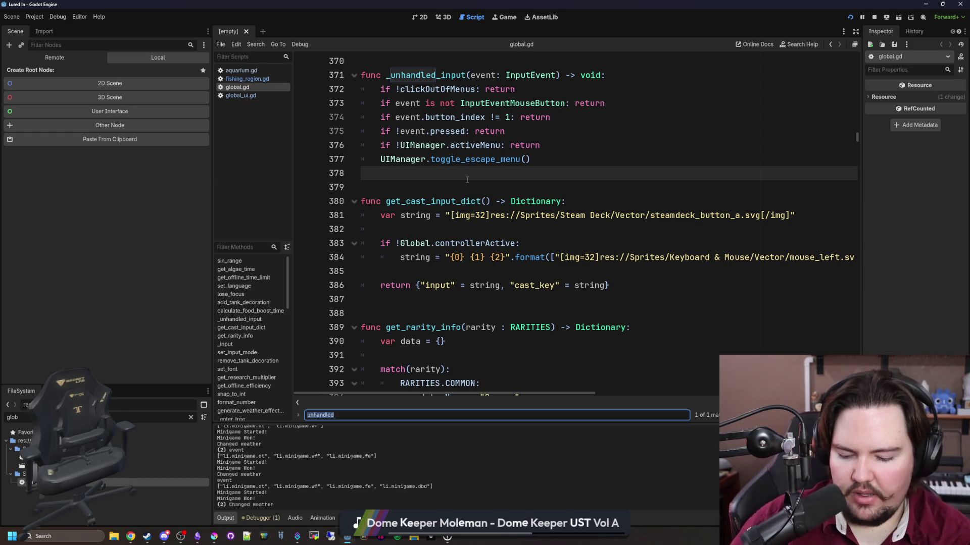
pyautogui.write('i')
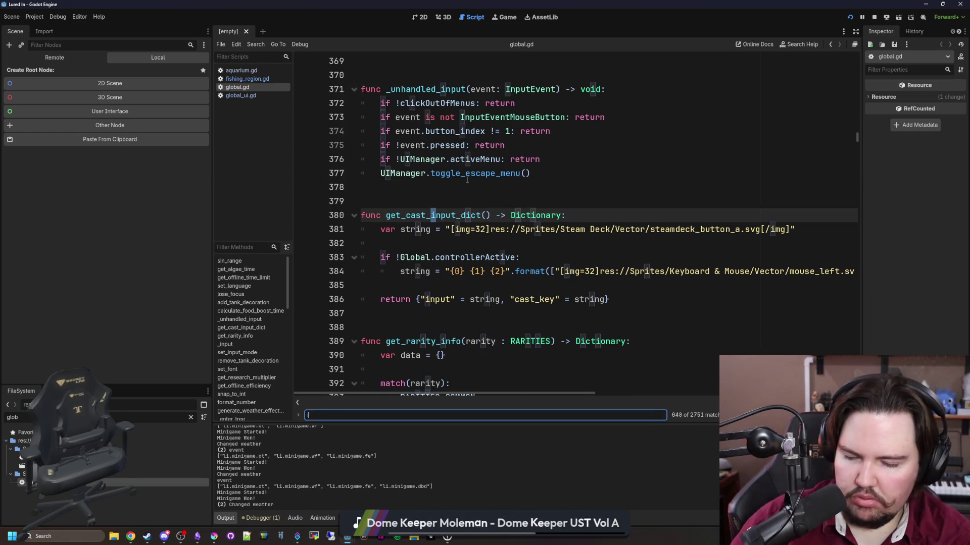
pyautogui.write('unhandled')
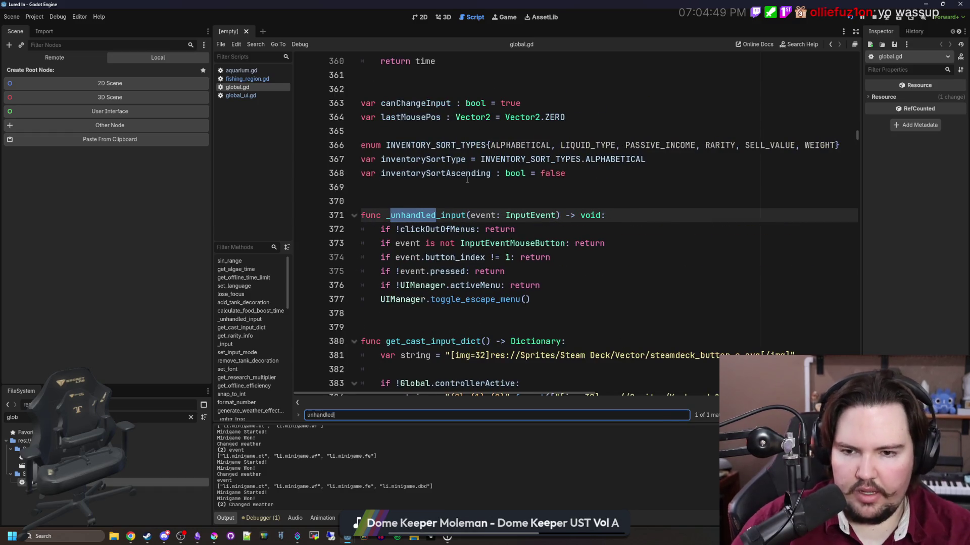
# Add a new line after 376 reading 'if UIManager.activeMenu == : return'
pyautogui.click(564, 243)
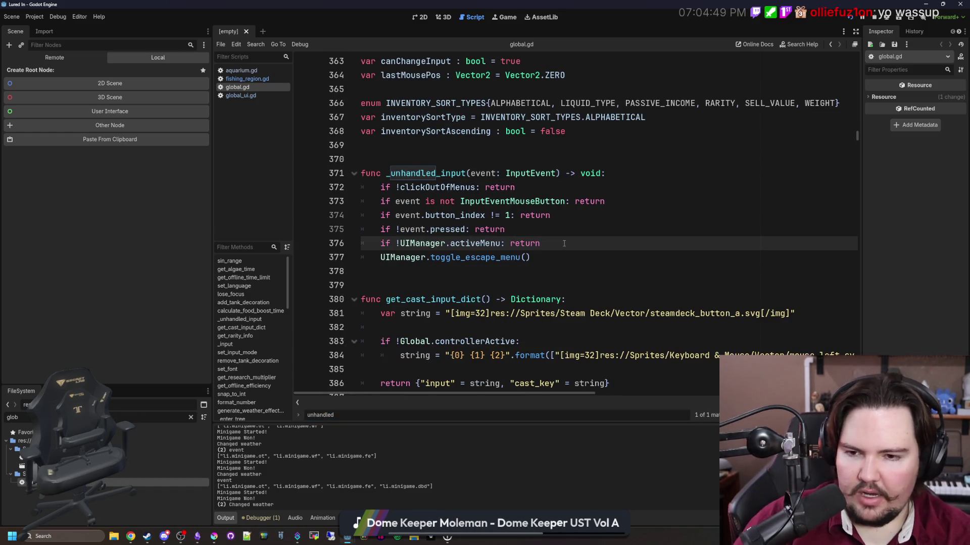
pyautogui.press('Return')
pyautogui.write('if UI')
pyautogui.write('Manager.act')
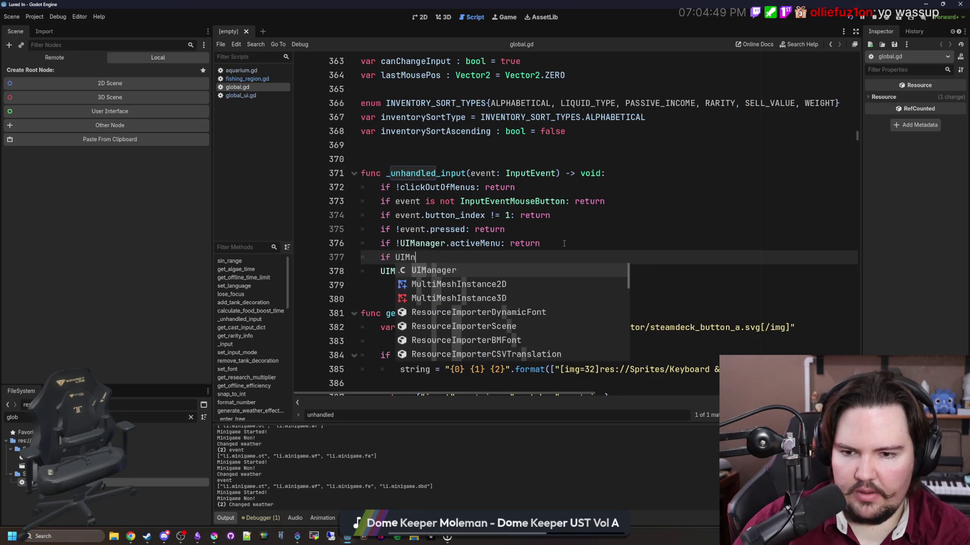
pyautogui.write('iveMenu == ')
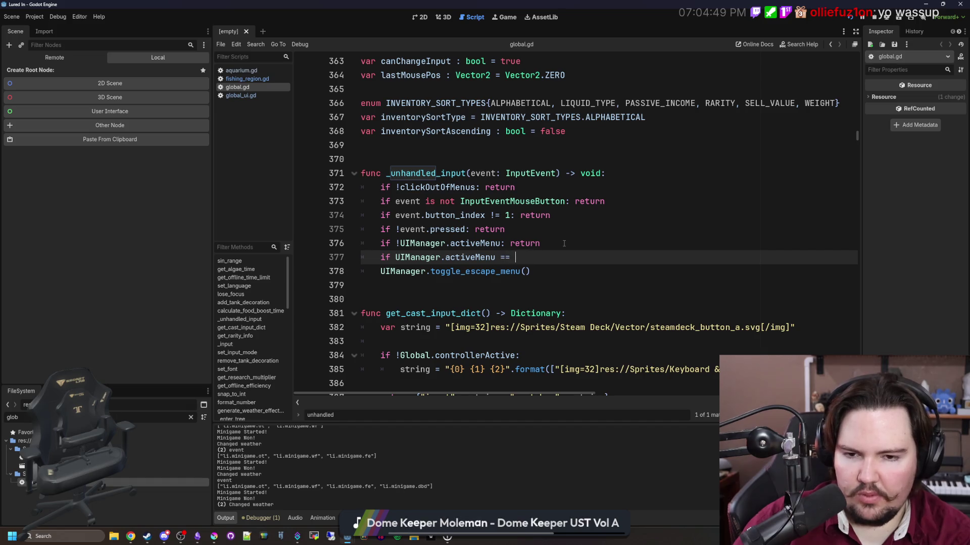
pyautogui.write('Tank')
pyautogui.press('BackSpace')
pyautogui.press('BackSpace')
pyautogui.press('BackSpace')
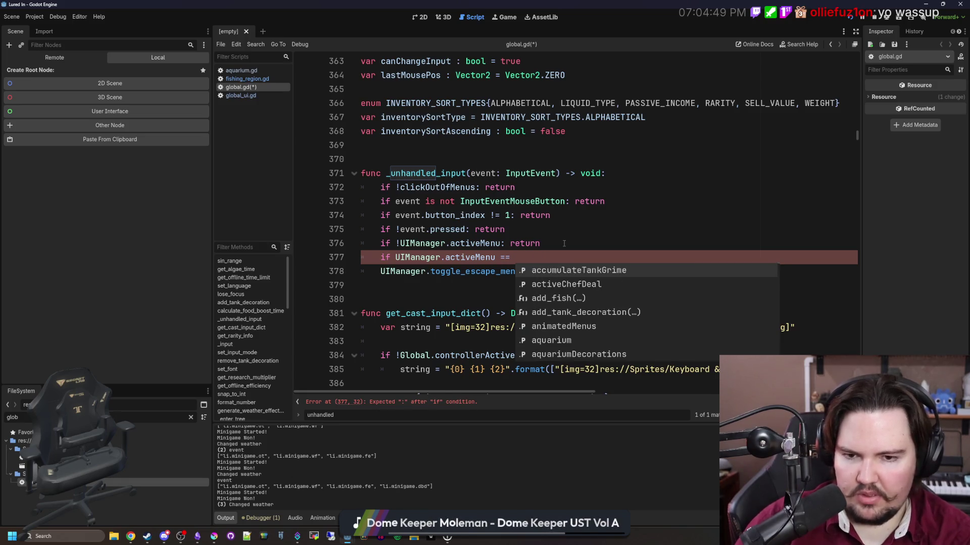
pyautogui.write(': return')
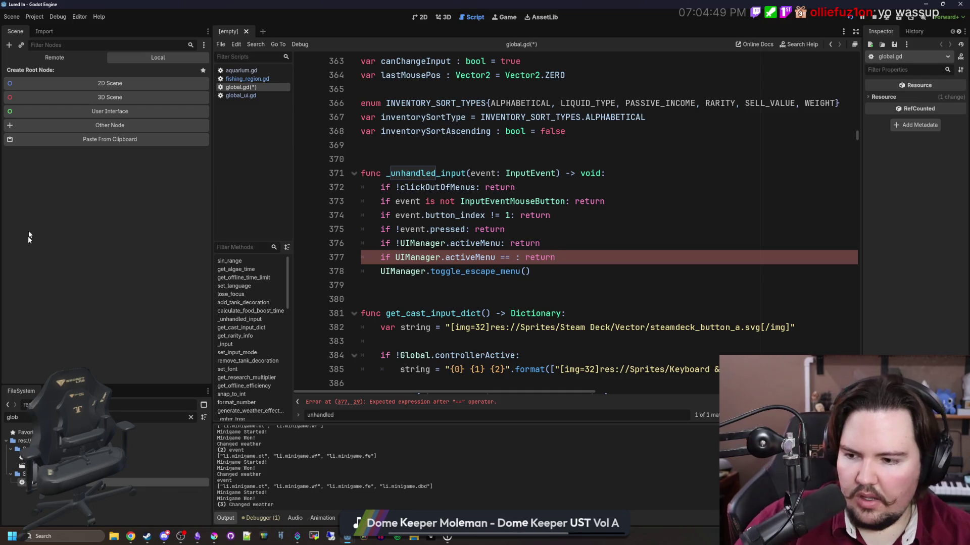
# Filter FileSystem for 'aquar' and open aquarium.tscn
pyautogui.click(191, 418)
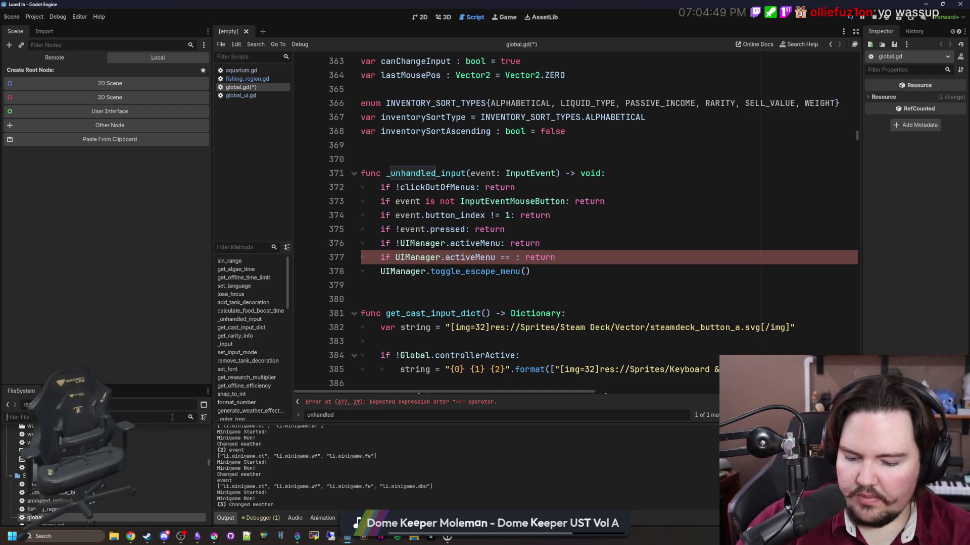
pyautogui.write('aquar')
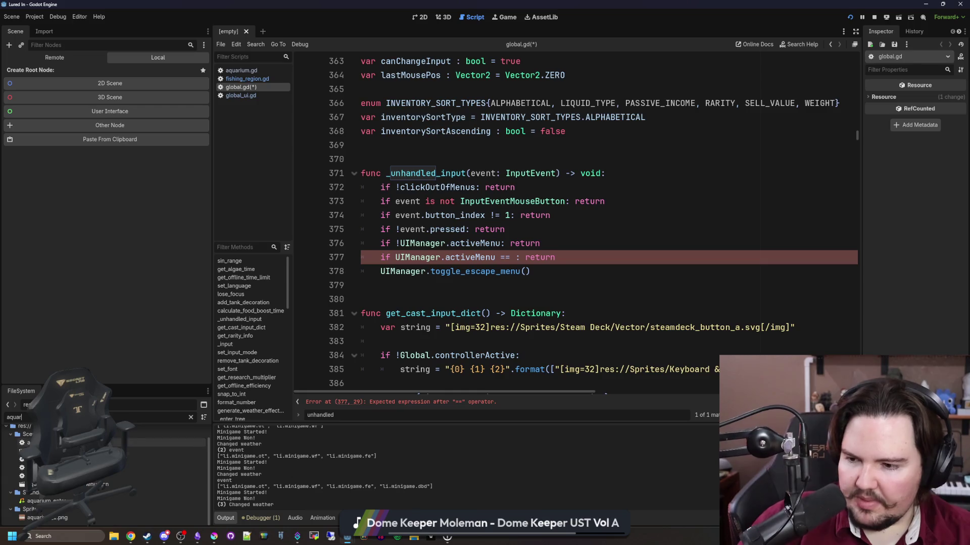
pyautogui.doubleClick(61, 451)
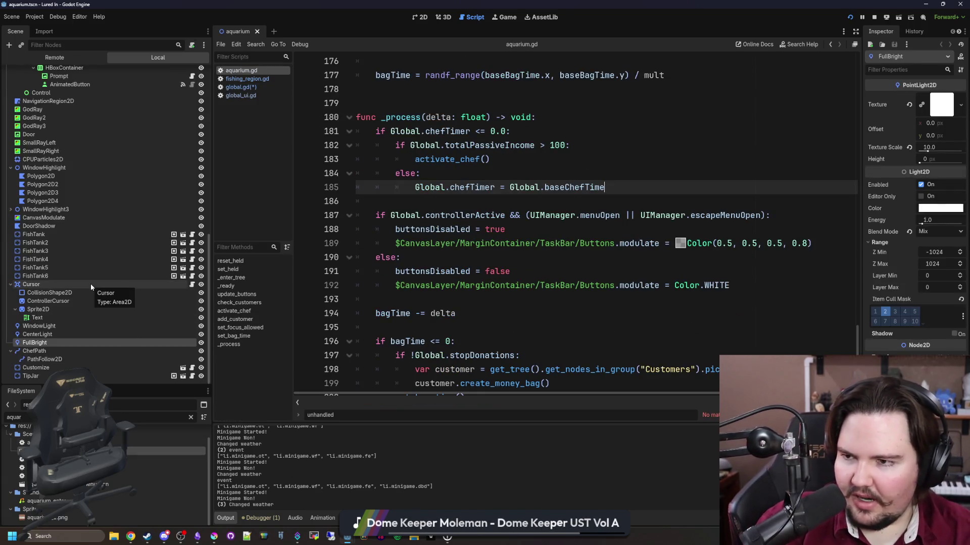
# Inspect the AddToTank node in the scene tree and open its script
pyautogui.scroll(5, 90, 283)
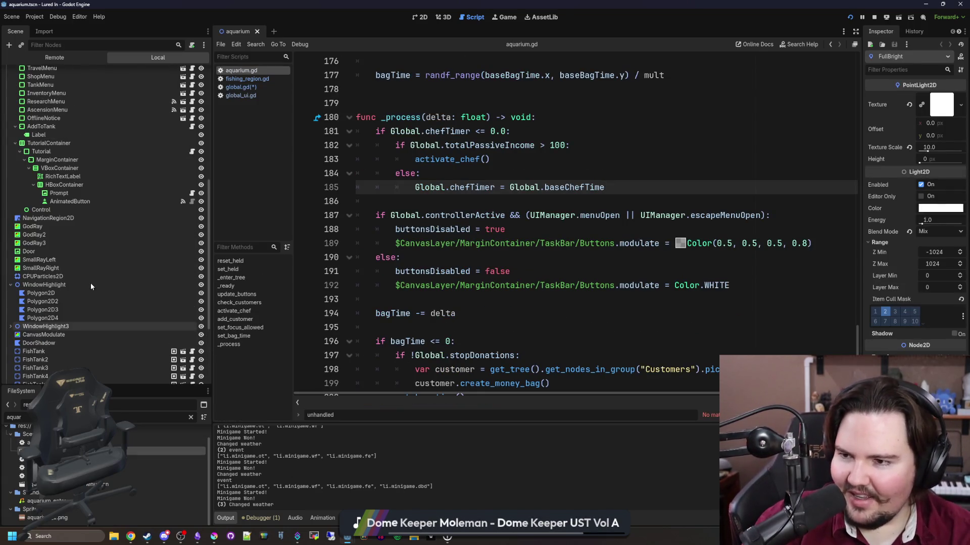
pyautogui.scroll(2, 90, 282)
pyautogui.click(196, 167)
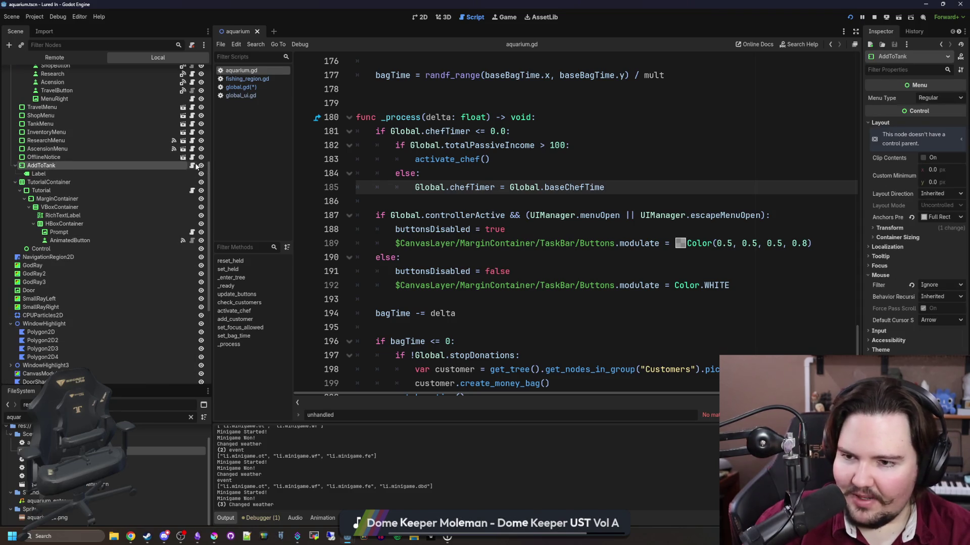
pyautogui.click(193, 166)
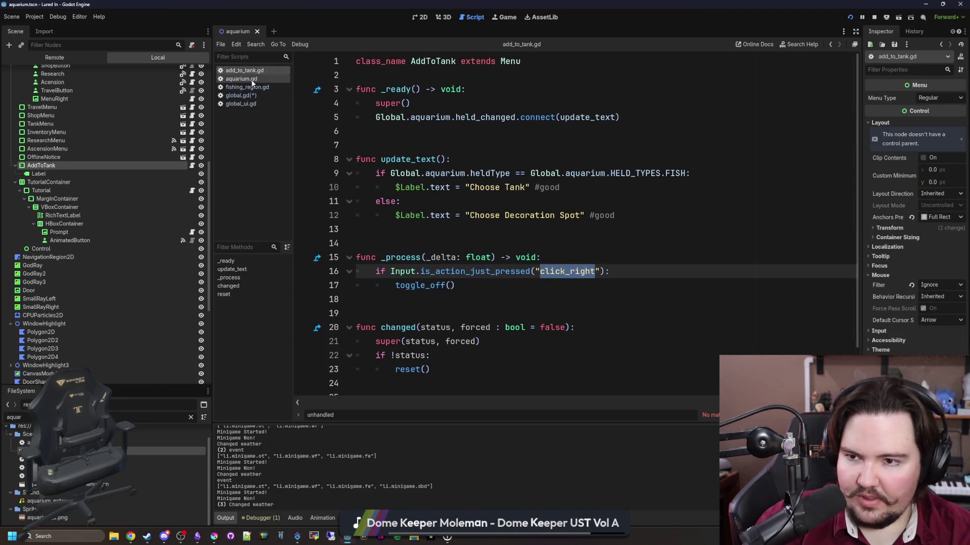
# Complete global.gd line 377 as 'if UIManager.activeMenu is AddToTank: return' and save
pyautogui.click(245, 95)
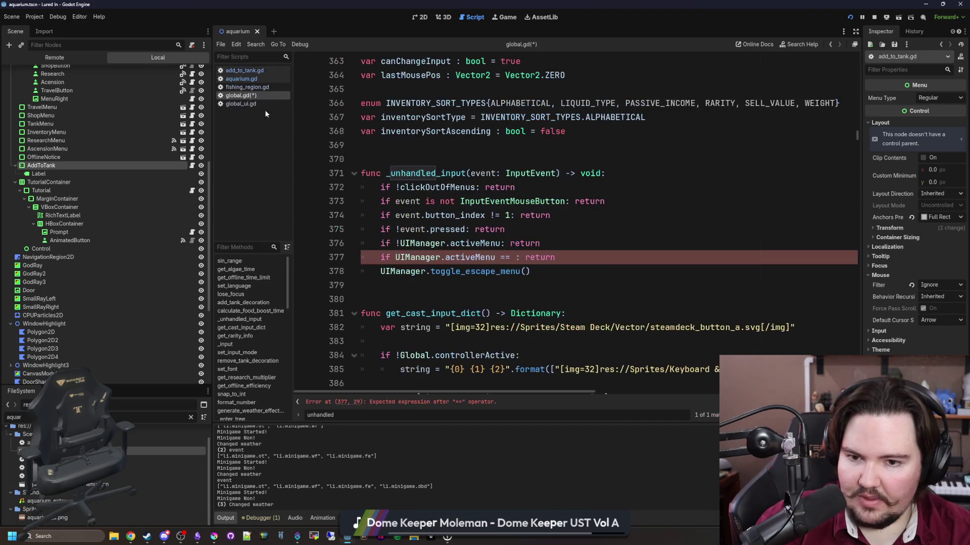
pyautogui.write('dd')
pyautogui.press('Return')
pyautogui.click(584, 234)
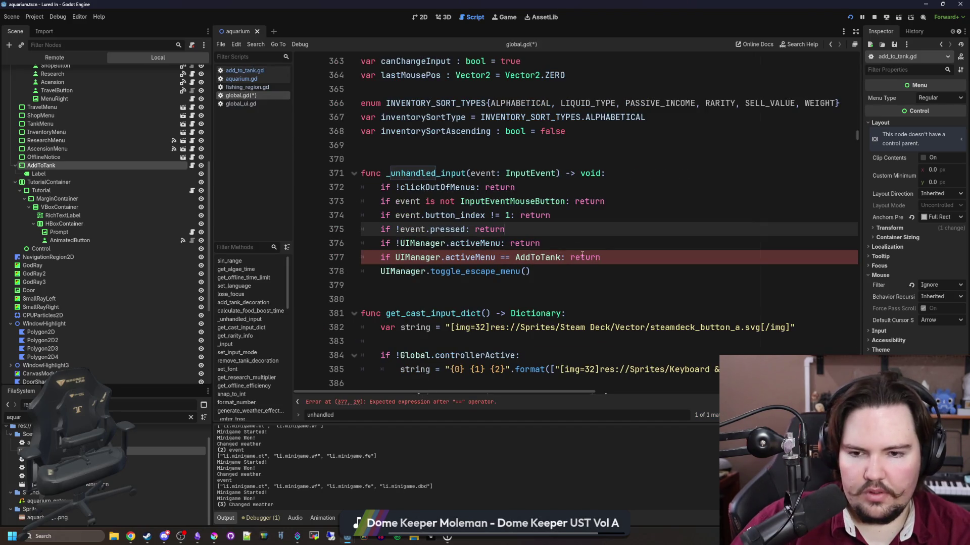
pyautogui.hotkey('ctrl', 's')
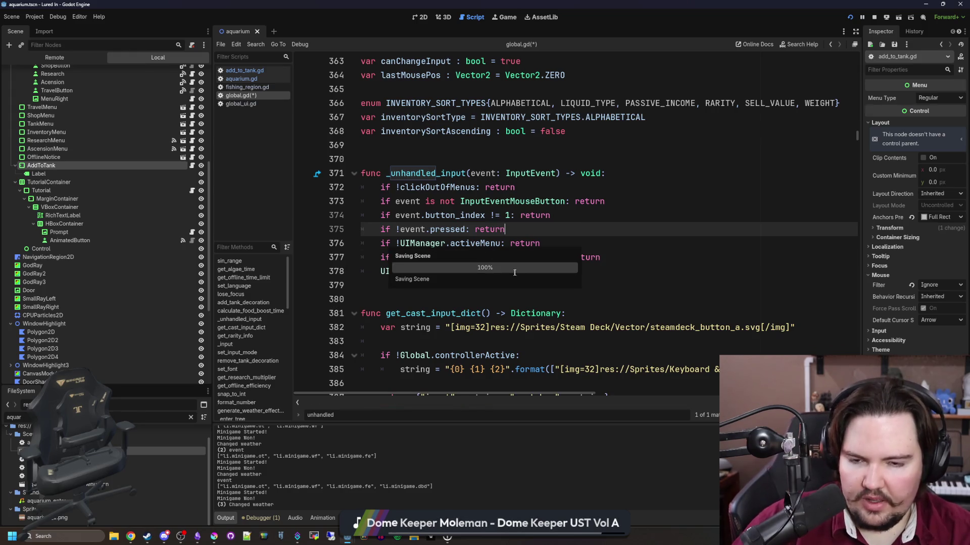
pyautogui.click(504, 257)
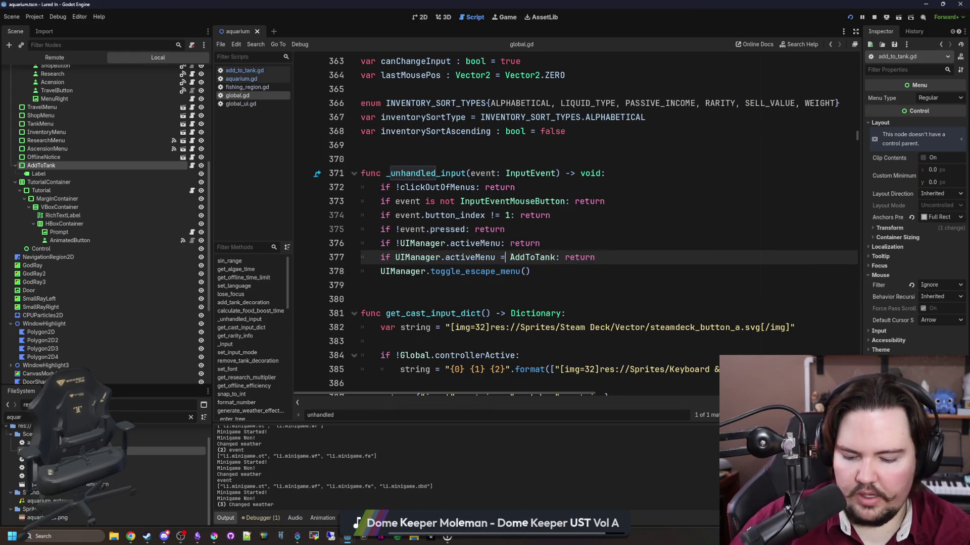
pyautogui.write('is')
pyautogui.click(611, 221)
pyautogui.hotkey('ctrl', 's')
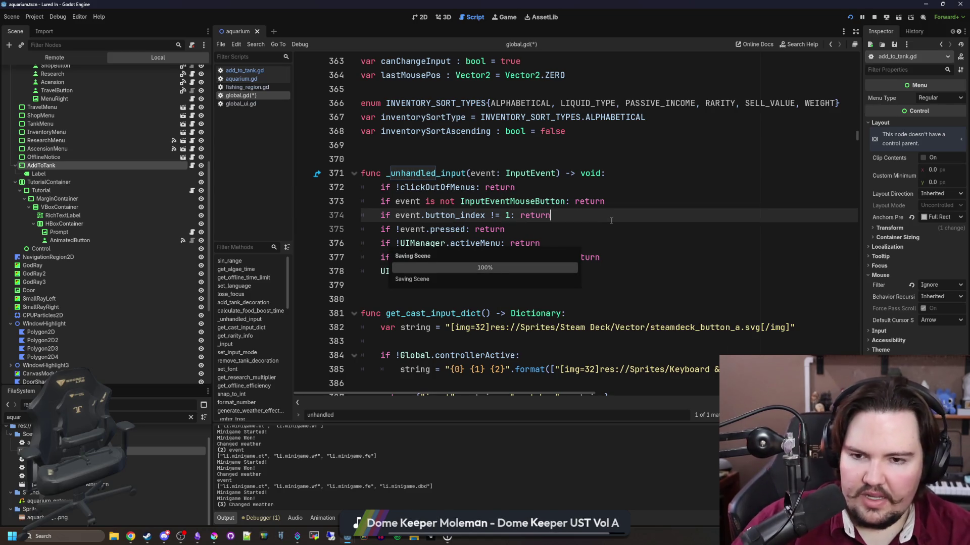
pyautogui.click(507, 19)
# Move the Carp and the Bluegill from the inventory into Fish Tank 1
pyautogui.press('i')
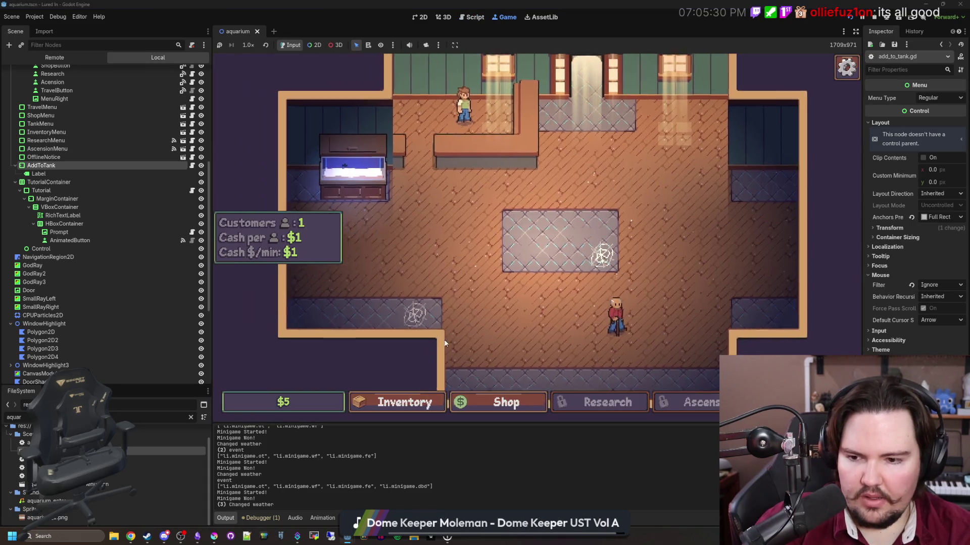
pyautogui.press('i')
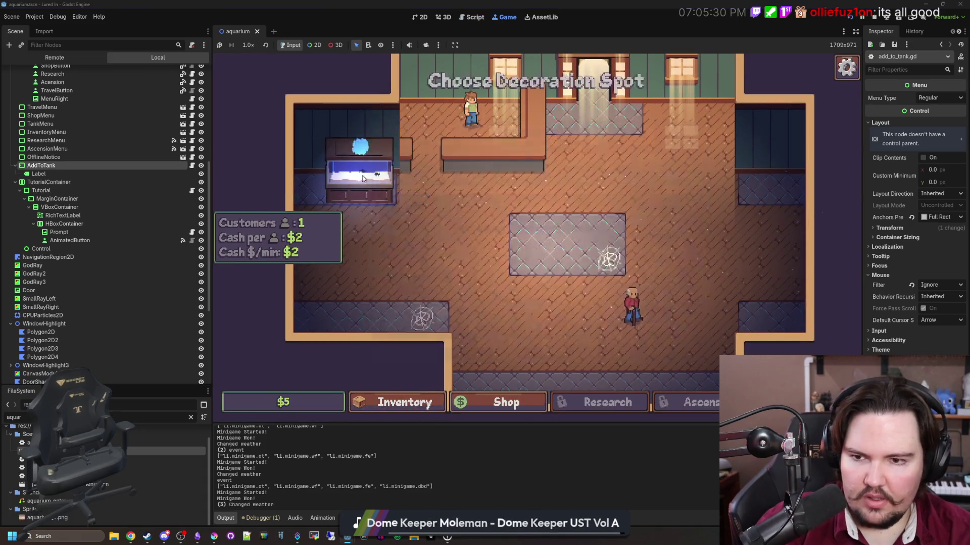
pyautogui.press('i')
pyautogui.click(666, 325)
pyautogui.click(353, 176)
pyautogui.click(660, 249)
pyautogui.click(355, 171)
pyautogui.click(372, 125)
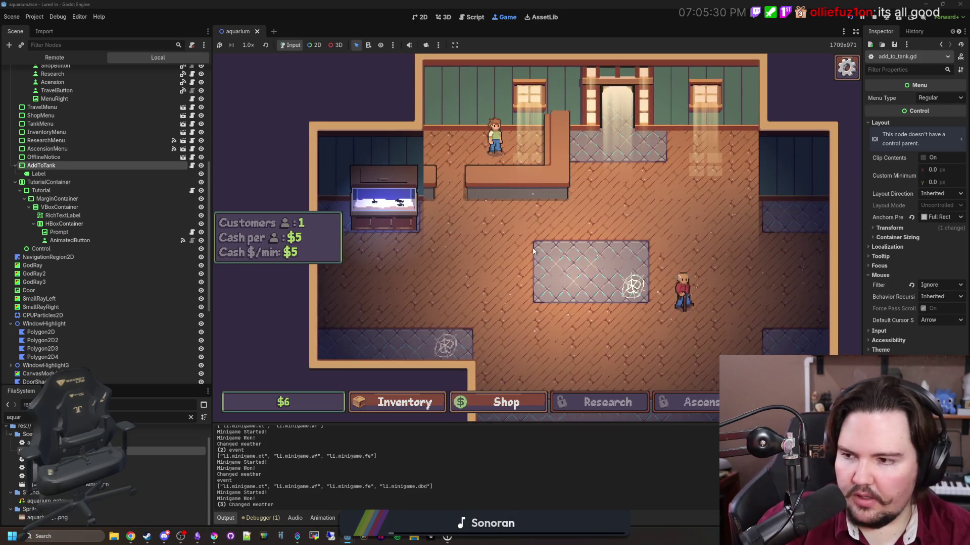
# Buy two free Cobweb decorations from the shop and place them in the room
pyautogui.click(484, 402)
pyautogui.click(609, 149)
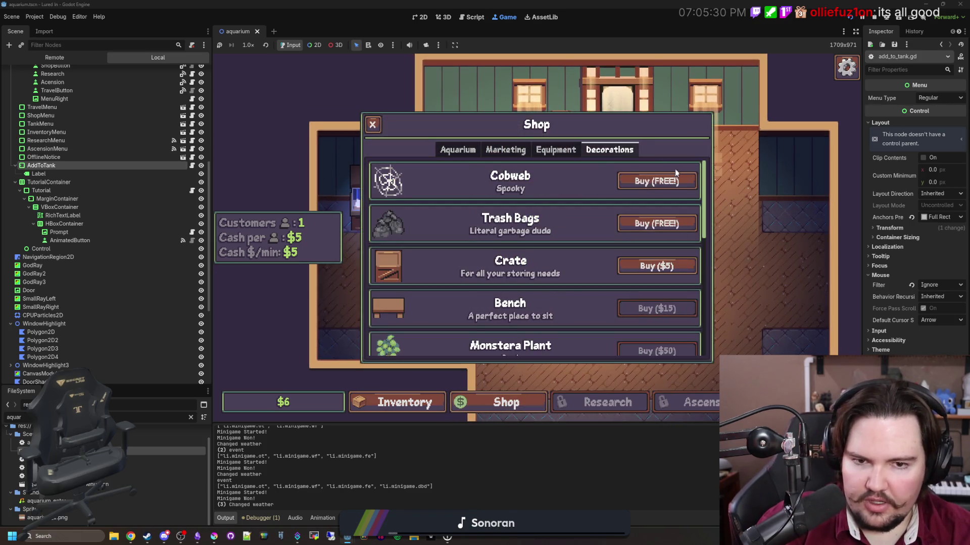
pyautogui.click(656, 181)
pyautogui.click(497, 281)
pyautogui.click(498, 402)
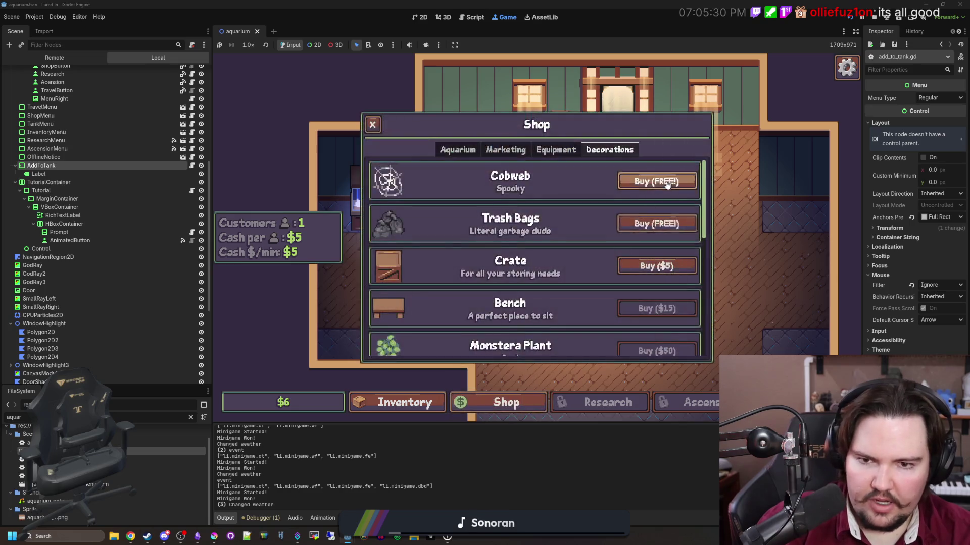
pyautogui.click(656, 181)
pyautogui.click(544, 299)
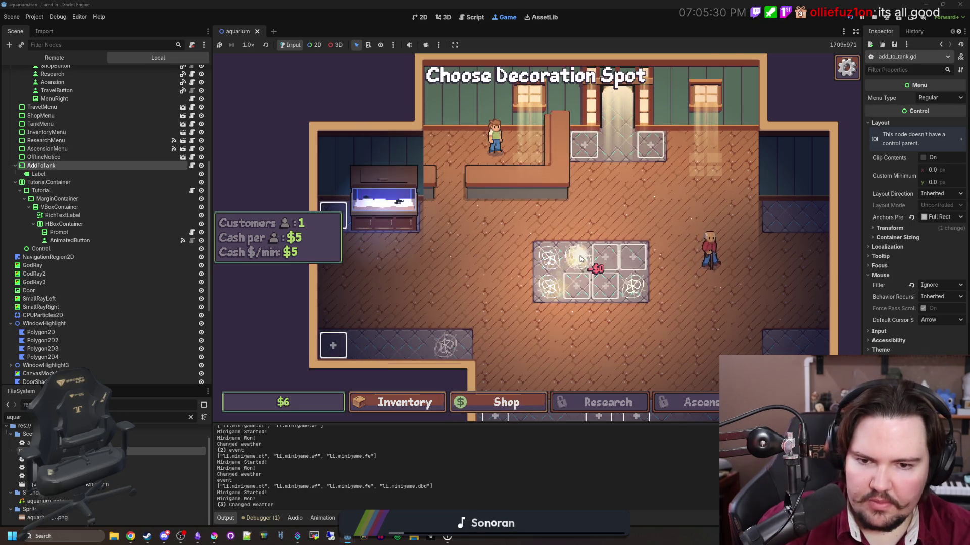
pyautogui.scroll(2, 471, 243)
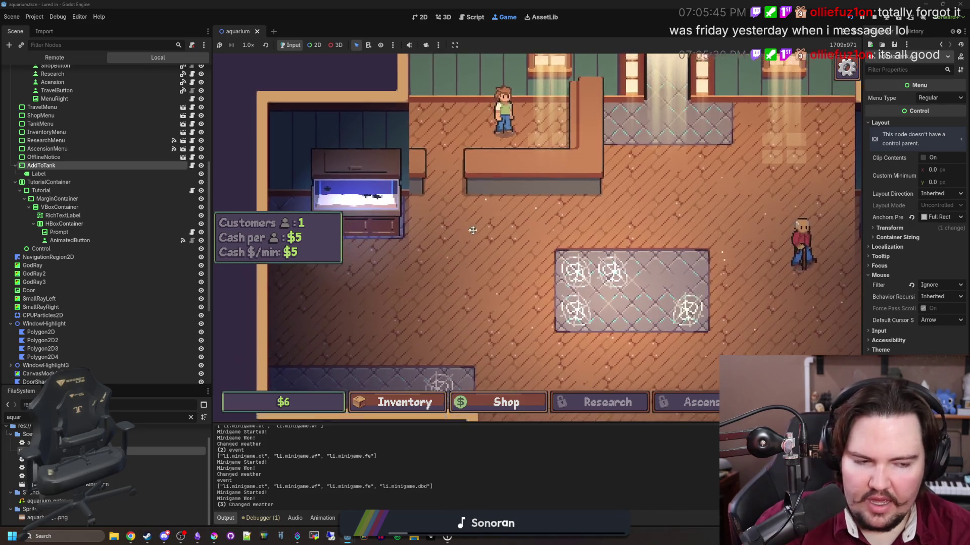
pyautogui.moveTo(473, 231); pyautogui.dragTo(494, 224)
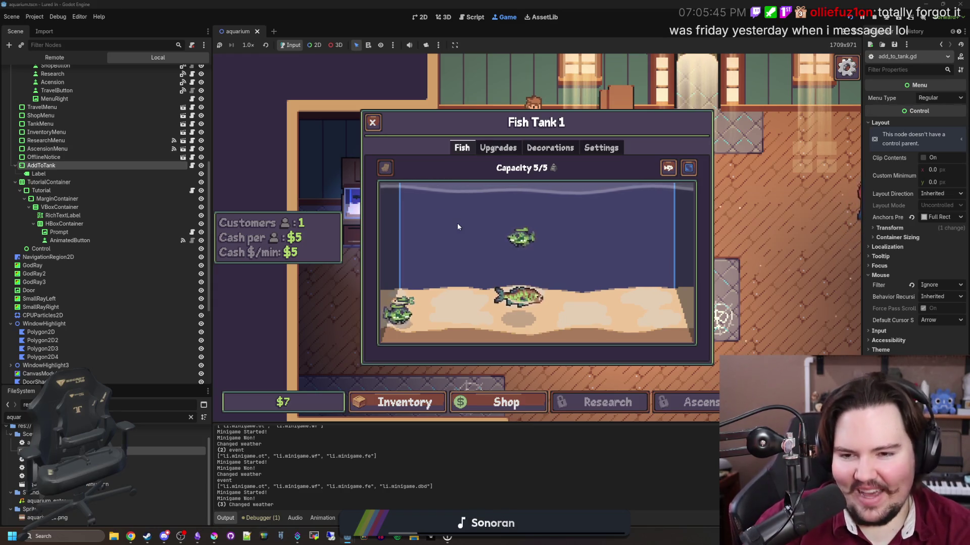
pyautogui.click(373, 122)
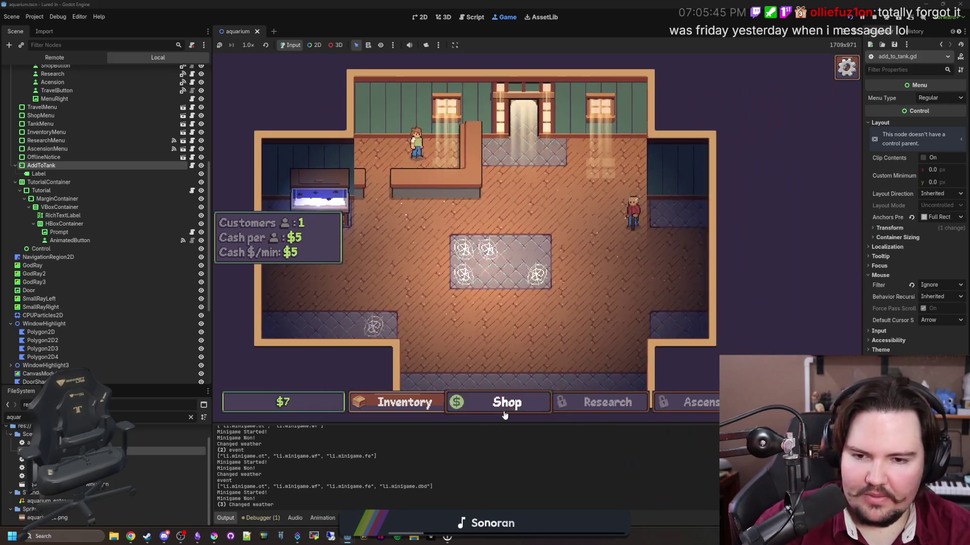
# Buy level 1 of the Advertising upgrade under the shop's Marketing tab and close the shop
pyautogui.click(504, 414)
pyautogui.scroll(-5, 446, 348)
pyautogui.click(399, 403)
pyautogui.click(490, 402)
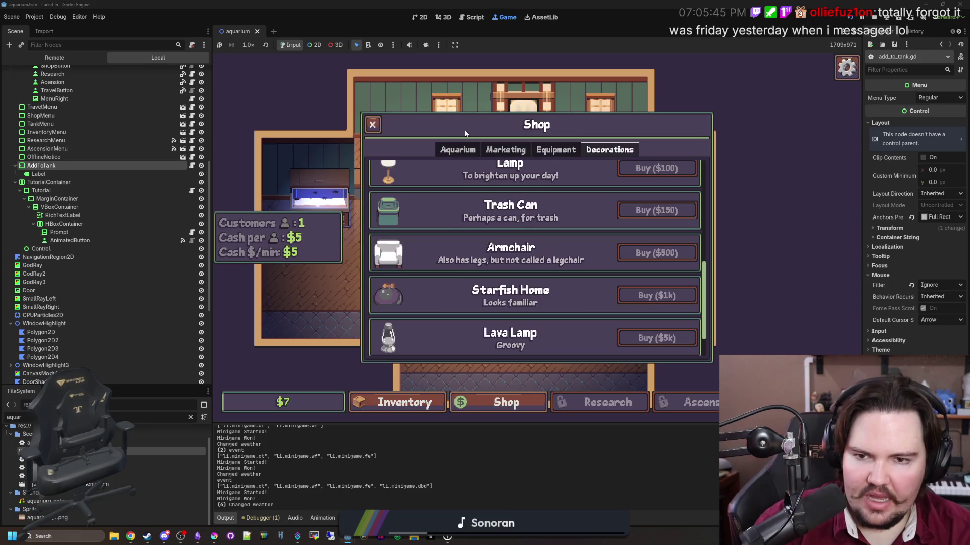
pyautogui.click(467, 151)
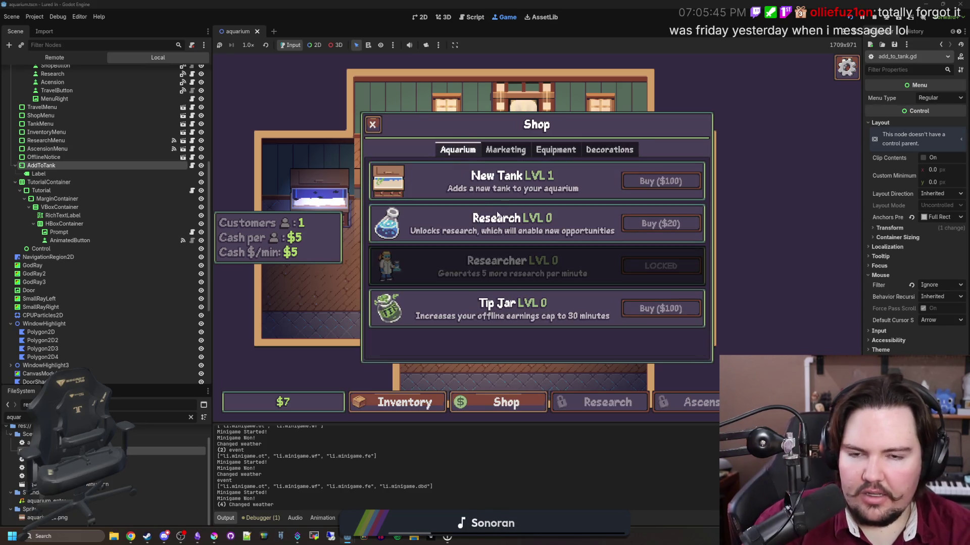
pyautogui.click(516, 153)
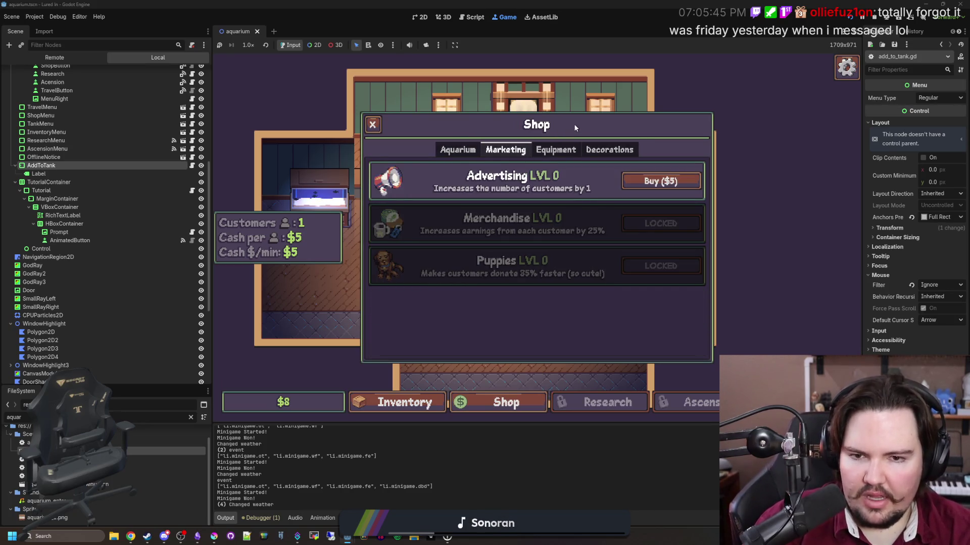
pyautogui.click(519, 158)
pyautogui.click(688, 188)
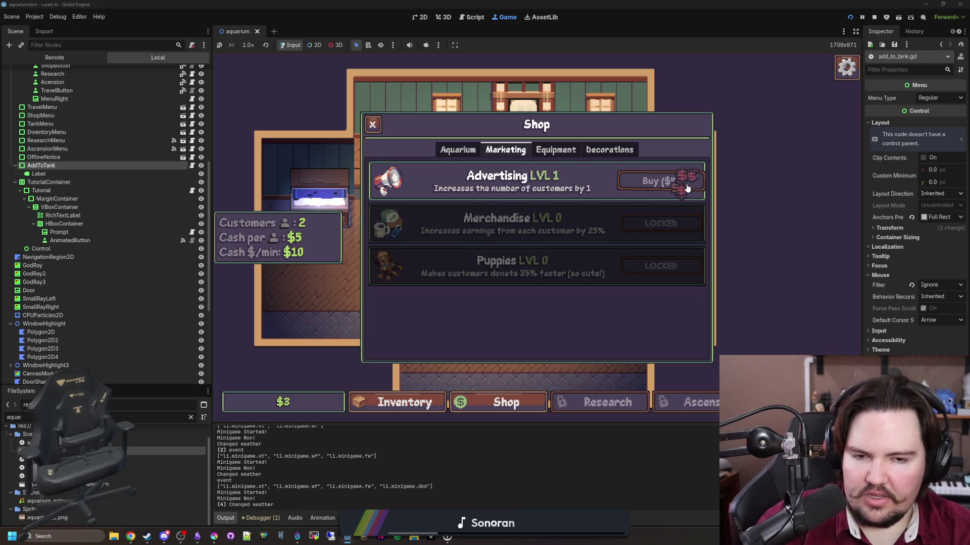
pyautogui.click(372, 124)
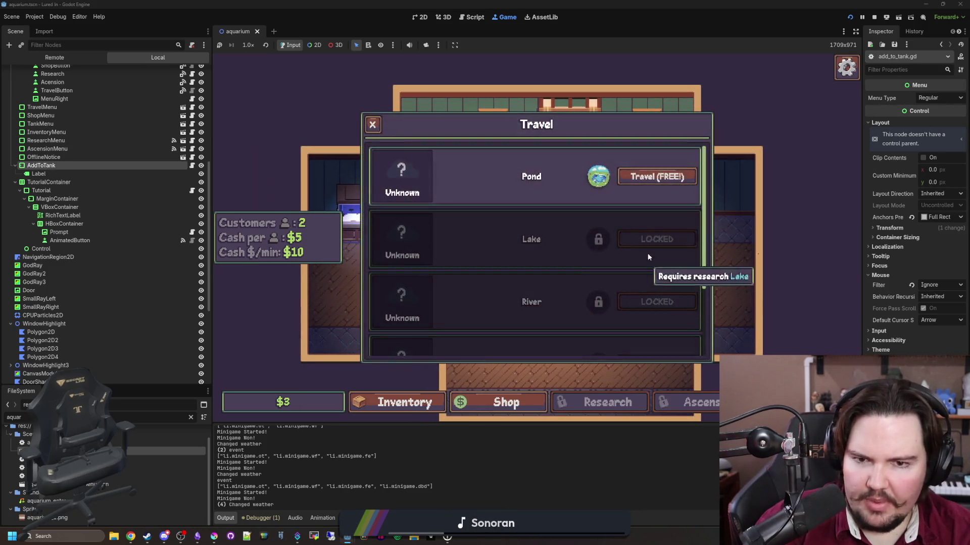
# Travel free to the Pond, cast, and land a Goldfish through the timing-ring minigame
pyautogui.click(652, 187)
pyautogui.click(547, 247)
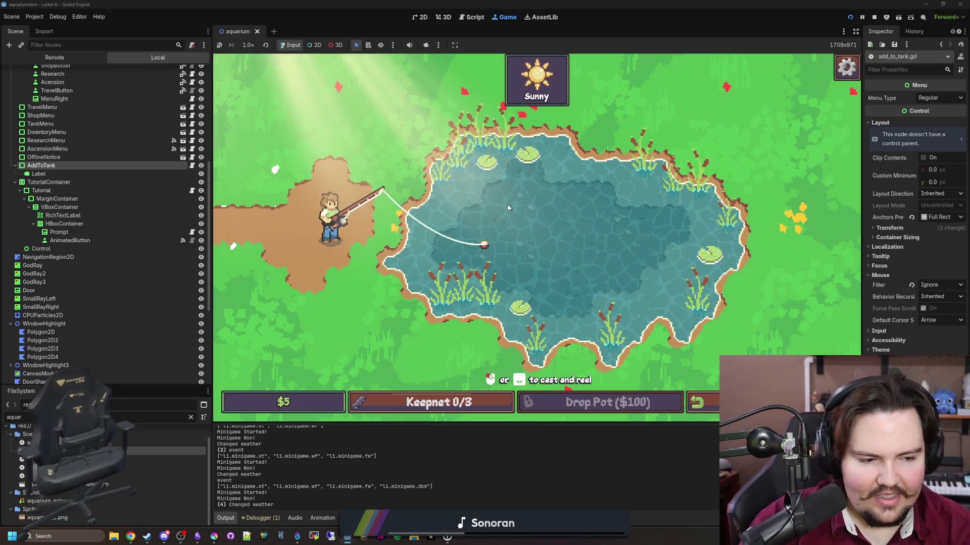
pyautogui.click(547, 210)
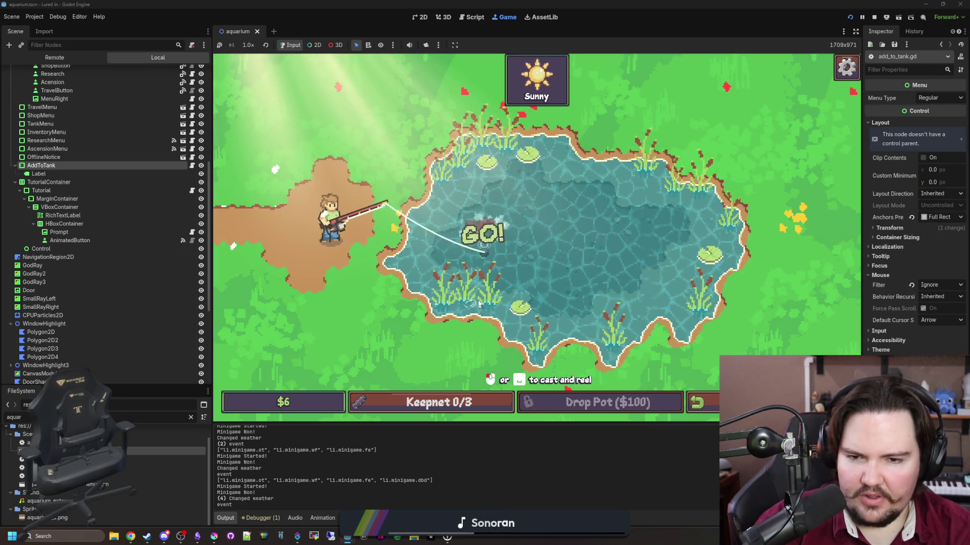
pyautogui.click(538, 249)
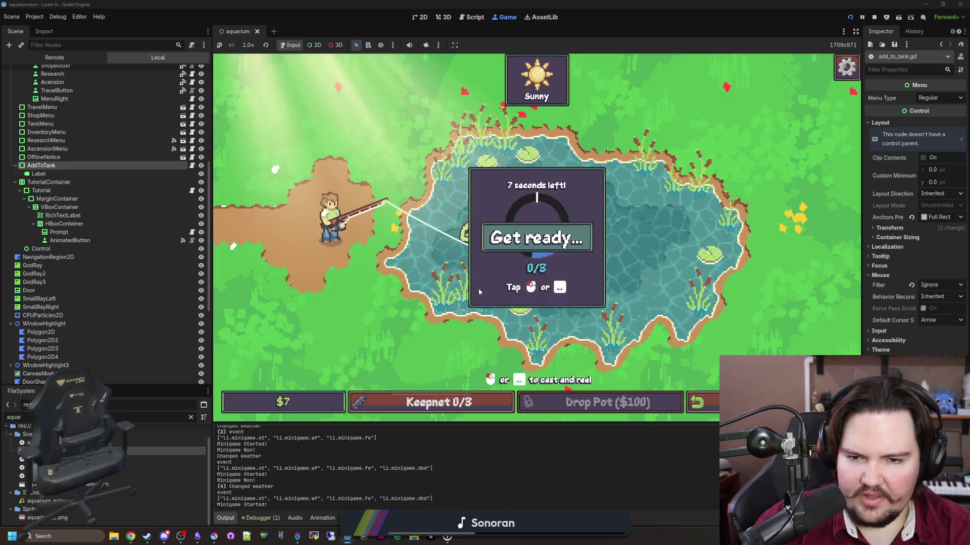
pyautogui.click(637, 237)
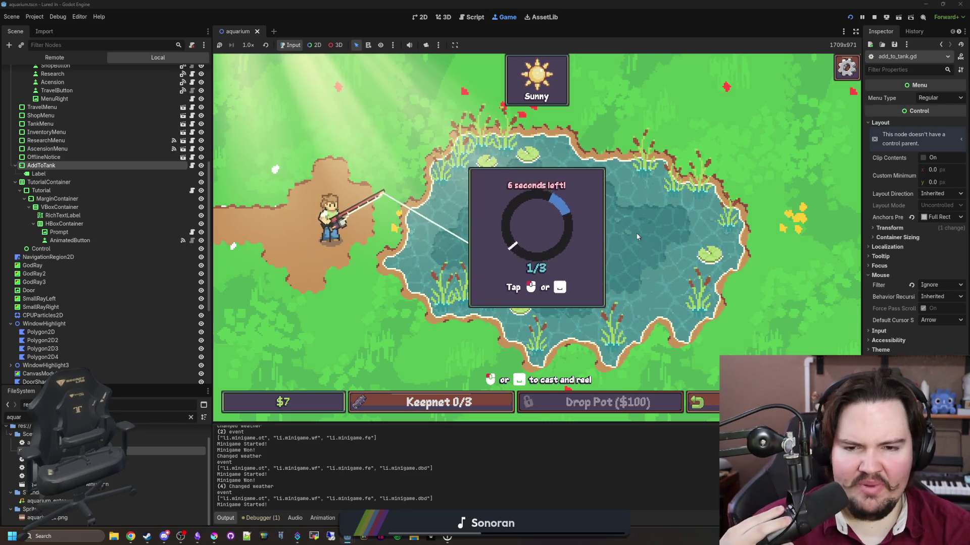
pyautogui.click(638, 236)
pyautogui.click(637, 237)
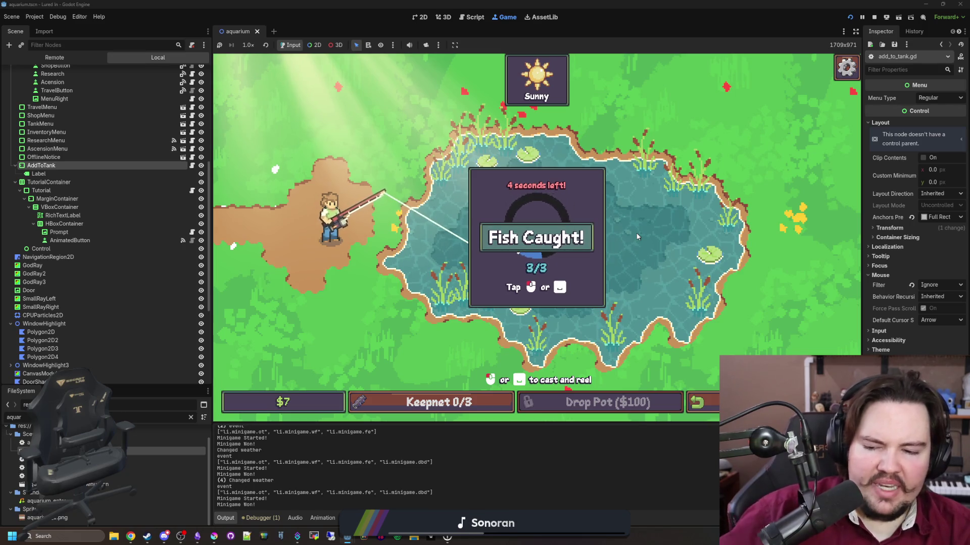
pyautogui.click(638, 237)
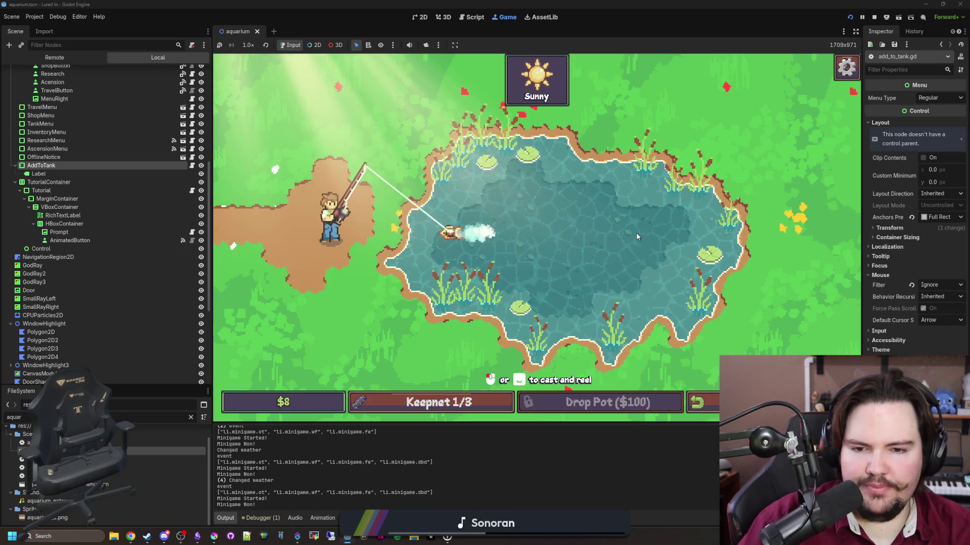
# Recast farther, hook at GO!, catch the Carp for a 3/3 keepnet, and return
pyautogui.click(558, 264)
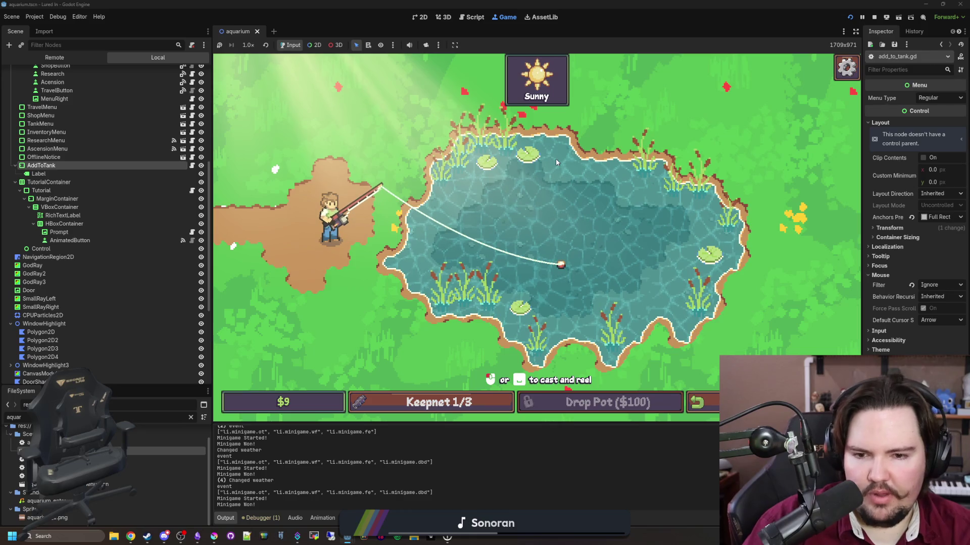
pyautogui.click(678, 215)
pyautogui.moveTo(691, 213); pyautogui.dragTo(694, 213)
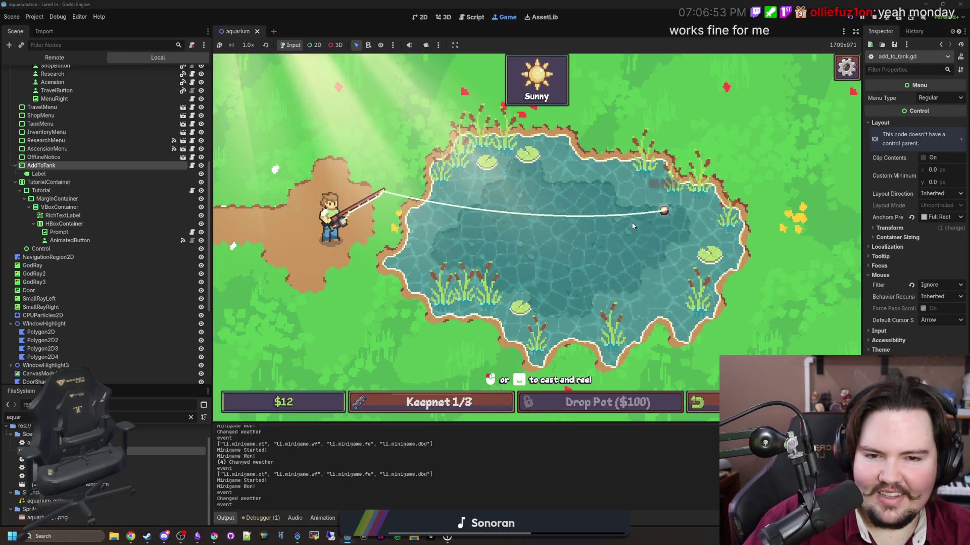
pyautogui.click(652, 256)
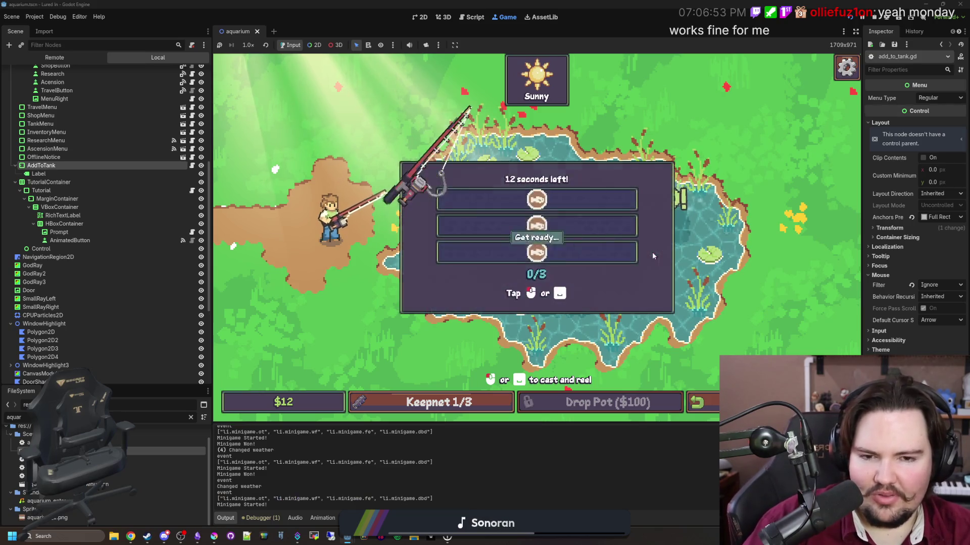
pyautogui.click(627, 244)
pyautogui.click(627, 245)
pyautogui.click(628, 244)
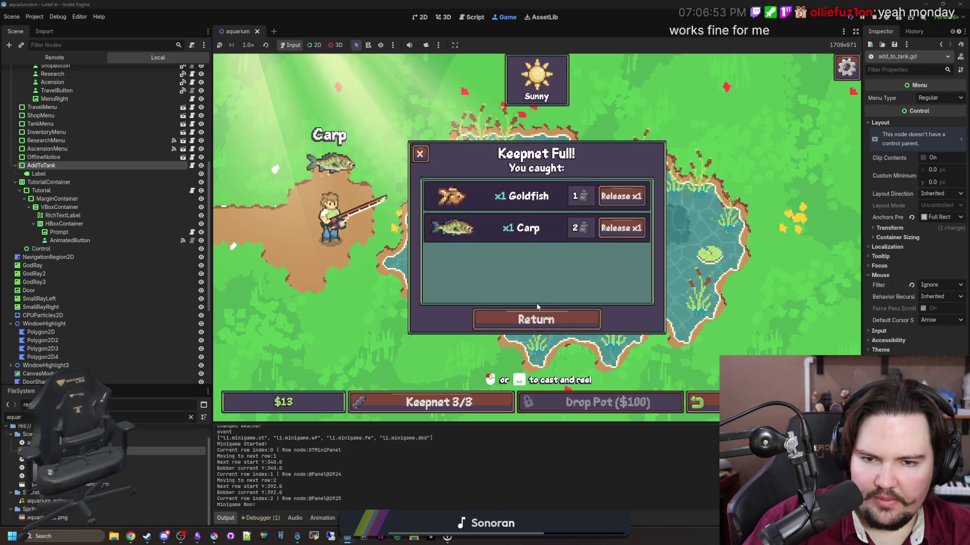
pyautogui.click(536, 319)
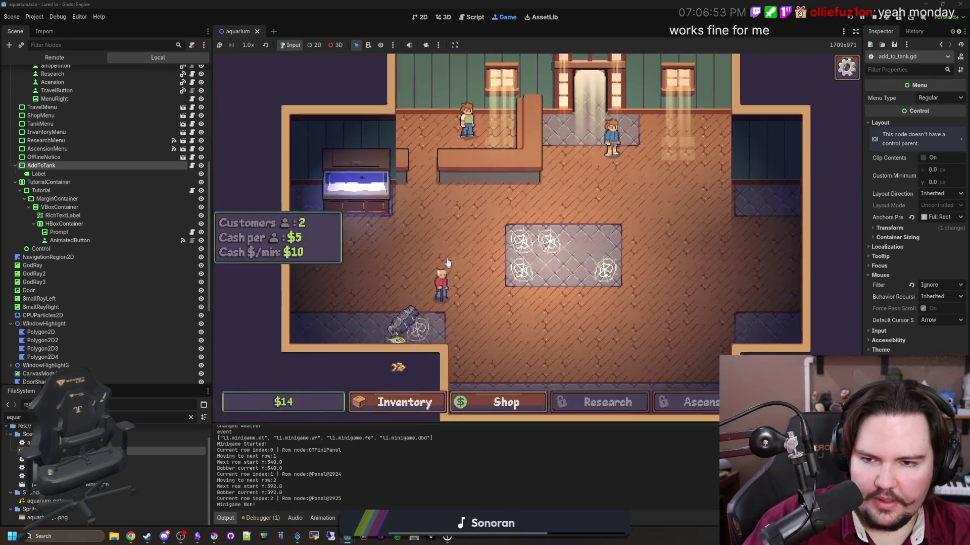
# Buy the next Advertising level from the shop's Marketing upgrades
pyautogui.moveTo(328, 188)
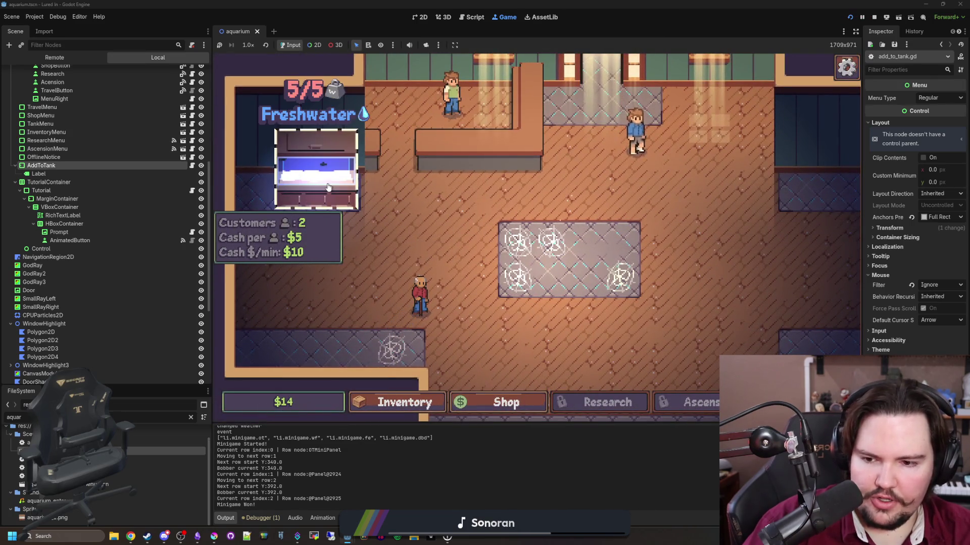
pyautogui.click(505, 402)
pyautogui.click(505, 150)
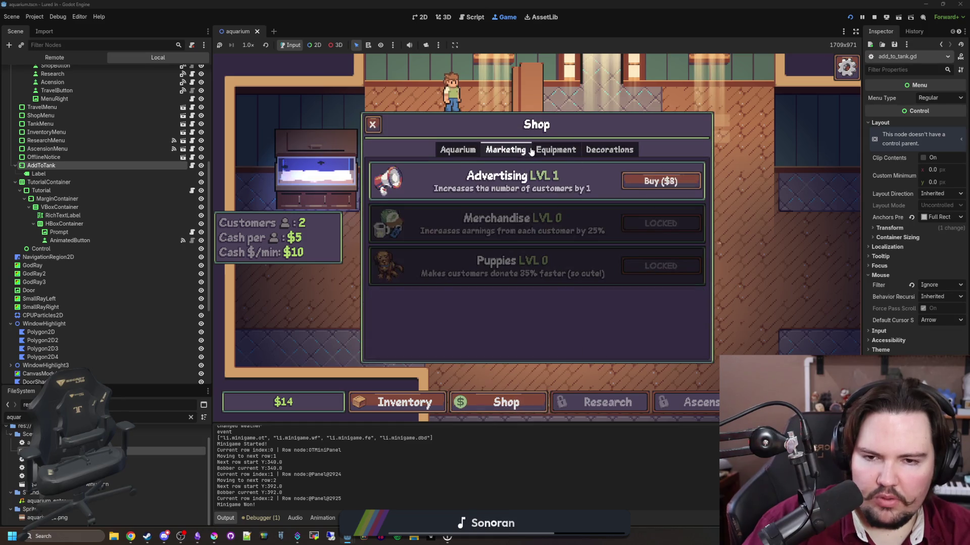
pyautogui.click(661, 182)
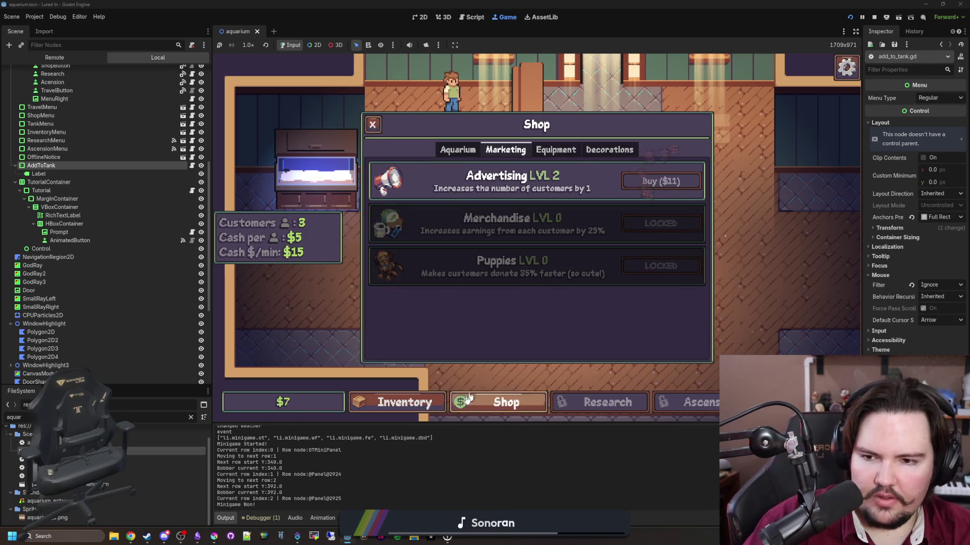
# Sell the Carp and Goldfish, buy Advertising level 3 for 4 customers, and travel to the Pond
pyautogui.click(404, 402)
pyautogui.click(525, 249)
pyautogui.click(528, 248)
pyautogui.click(505, 402)
pyautogui.click(457, 149)
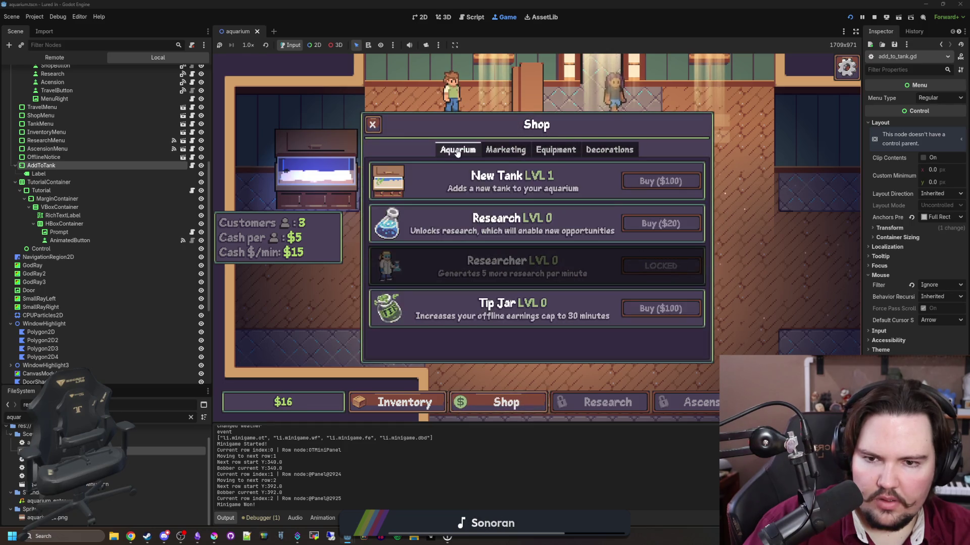
pyautogui.click(505, 150)
pyautogui.click(661, 181)
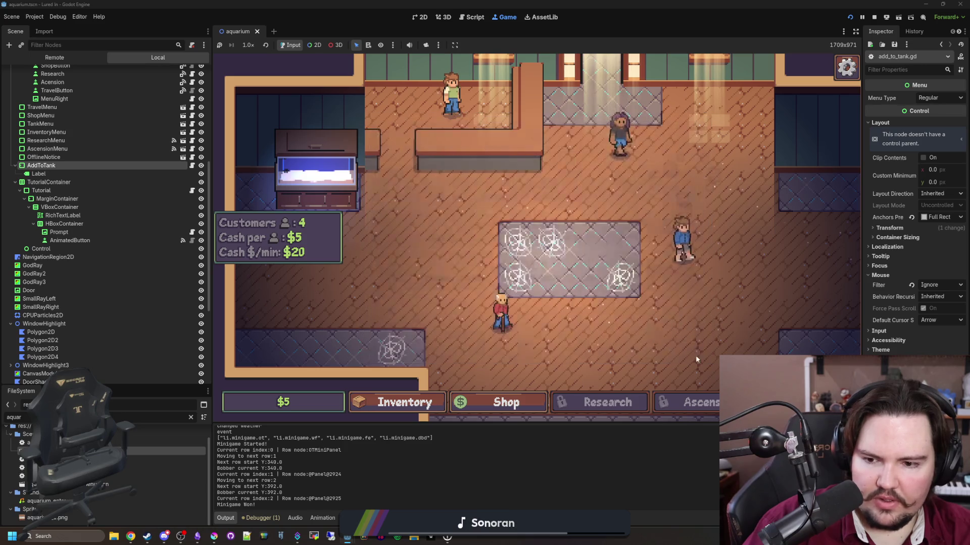
pyautogui.click(715, 260)
pyautogui.click(643, 176)
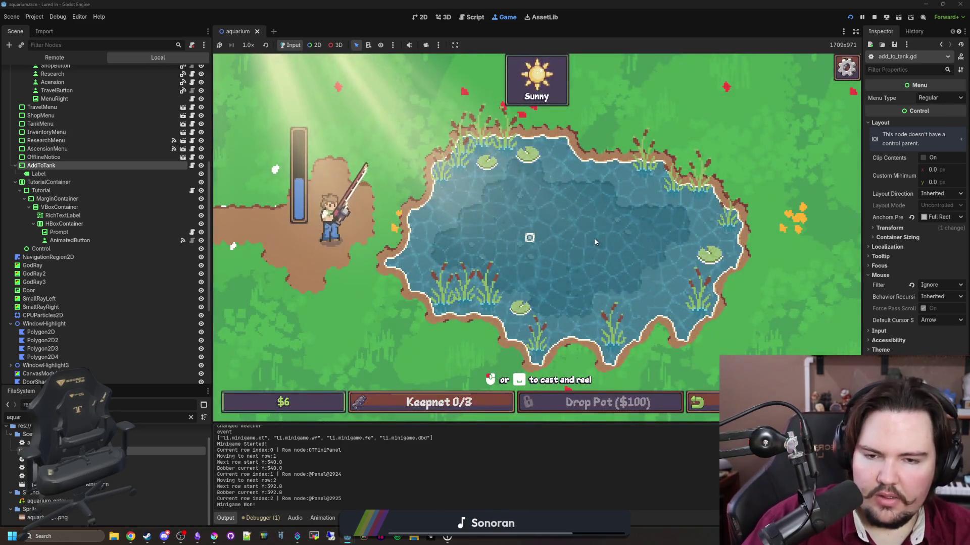
# Cast at the sunny pond and land a fish through the timing-ring reel minigame
pyautogui.click(594, 237)
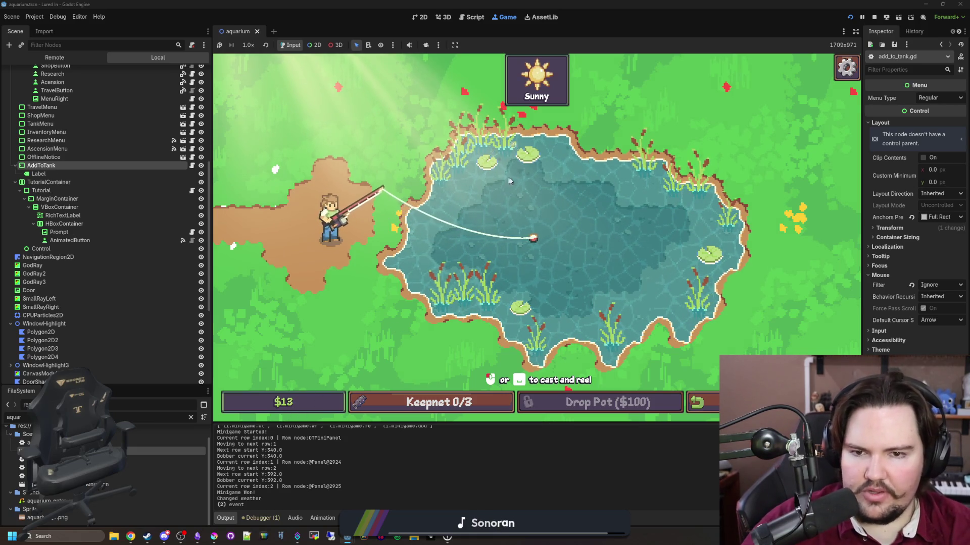
pyautogui.click(507, 155)
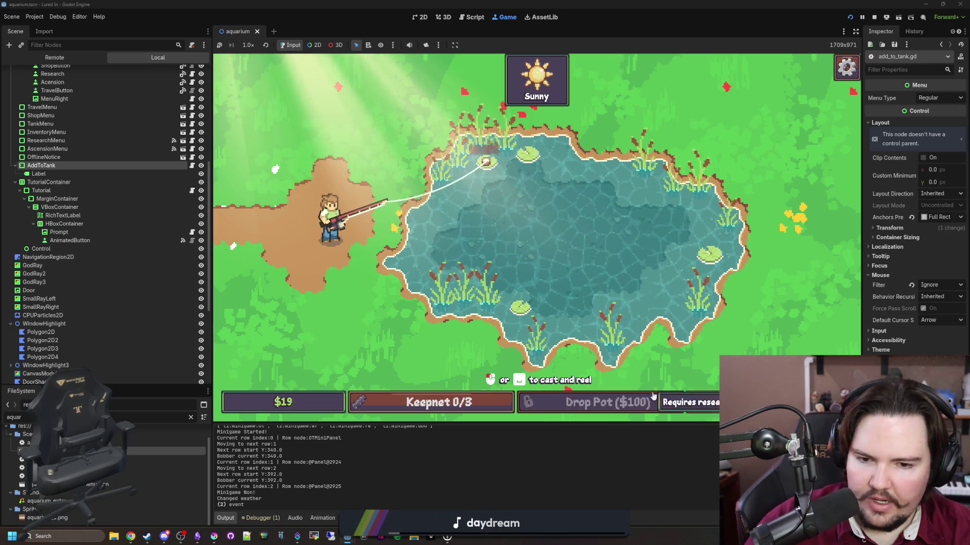
pyautogui.click(465, 251)
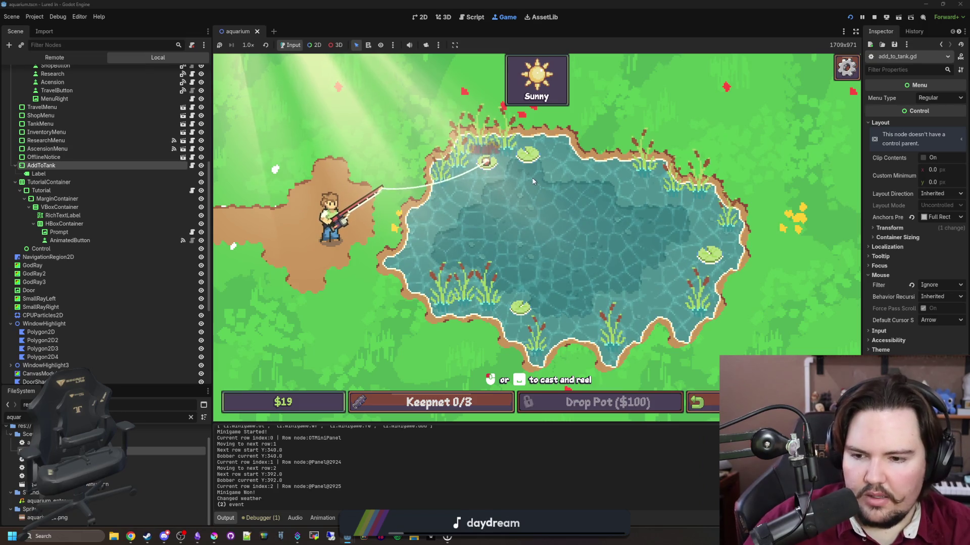
pyautogui.click(537, 193)
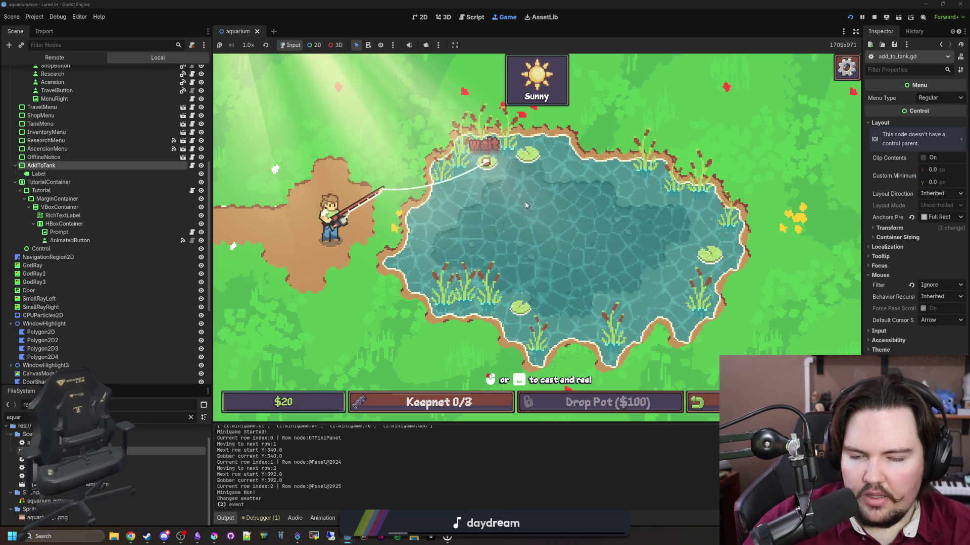
pyautogui.click(517, 212)
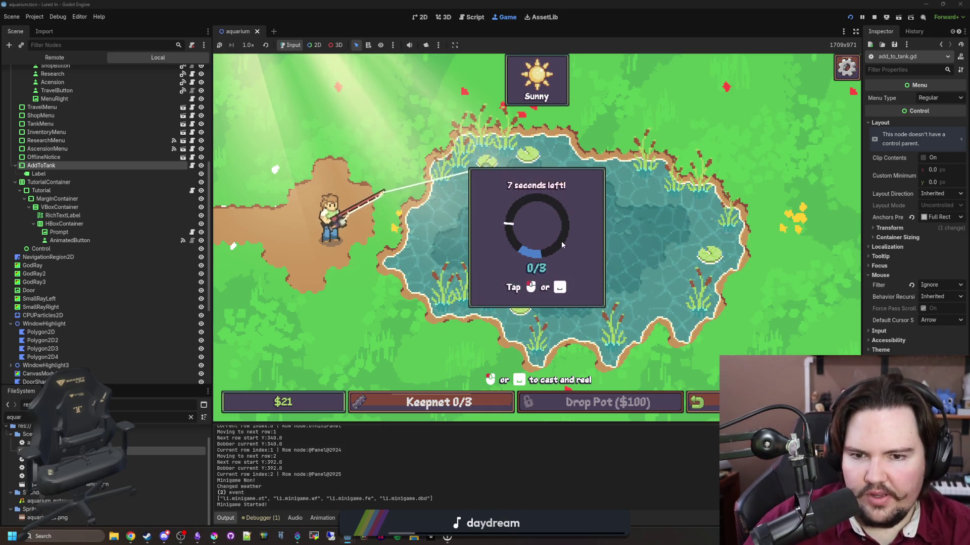
pyautogui.click(562, 243)
pyautogui.click(561, 241)
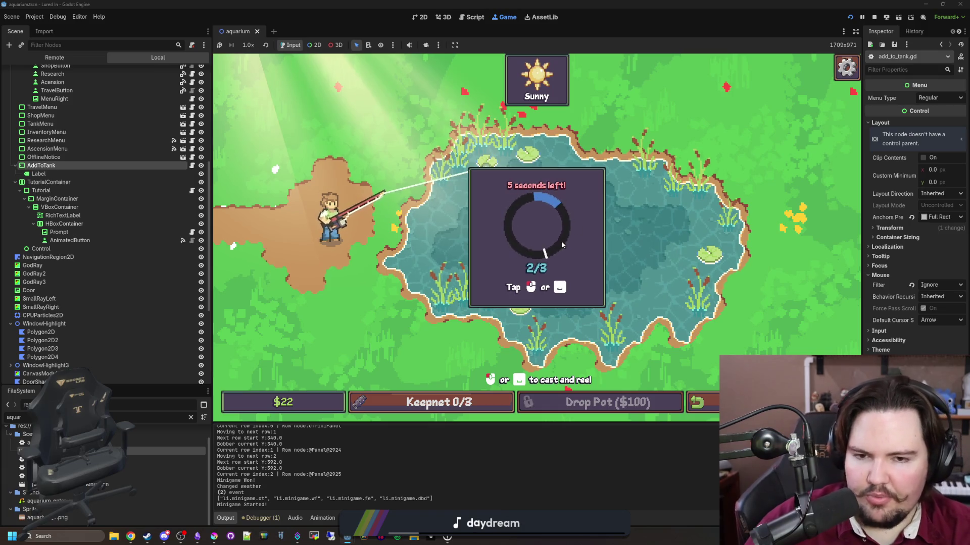
pyautogui.click(562, 241)
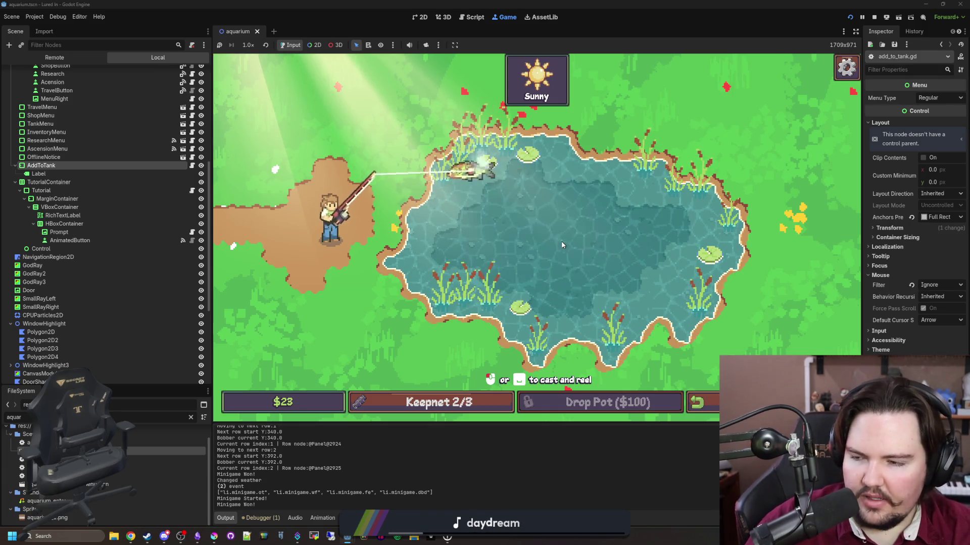
# Recast toward the lily pad and hold Space to keep the catch zone over the fish
pyautogui.click(543, 217)
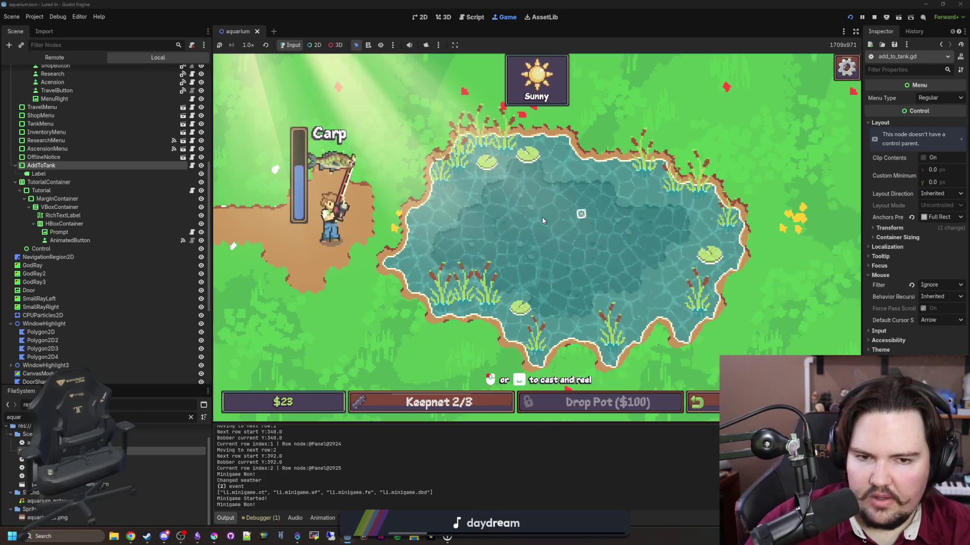
pyautogui.click(542, 220)
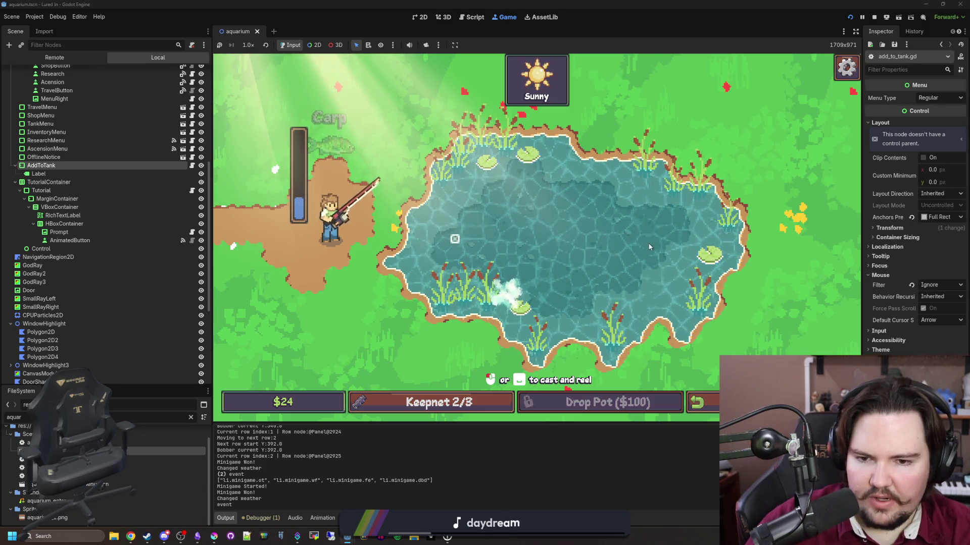
pyautogui.click(506, 309)
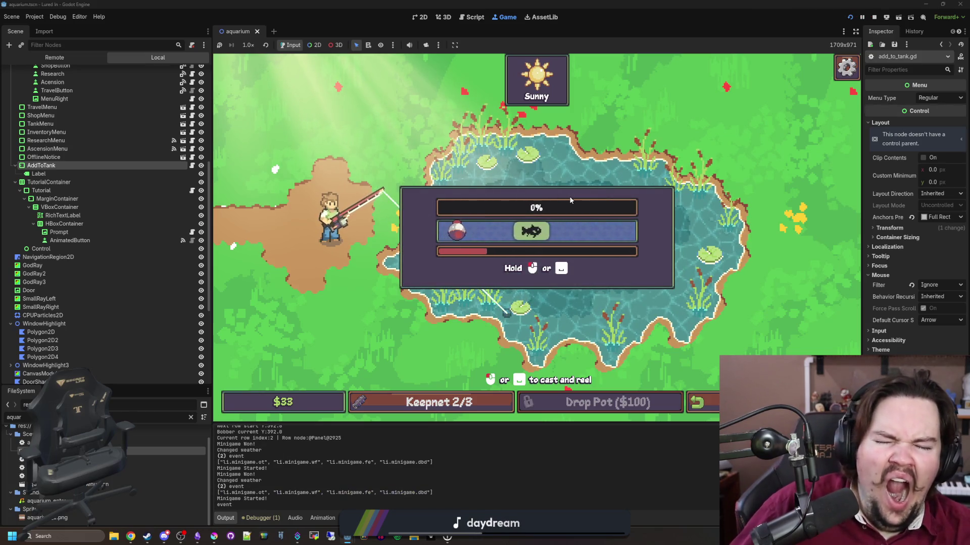
pyautogui.press('space')
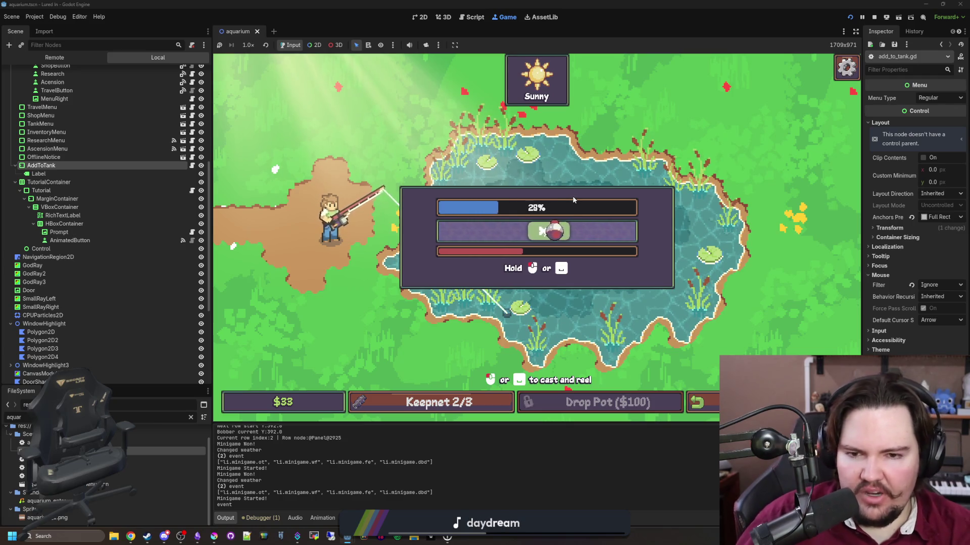
pyautogui.press('space')
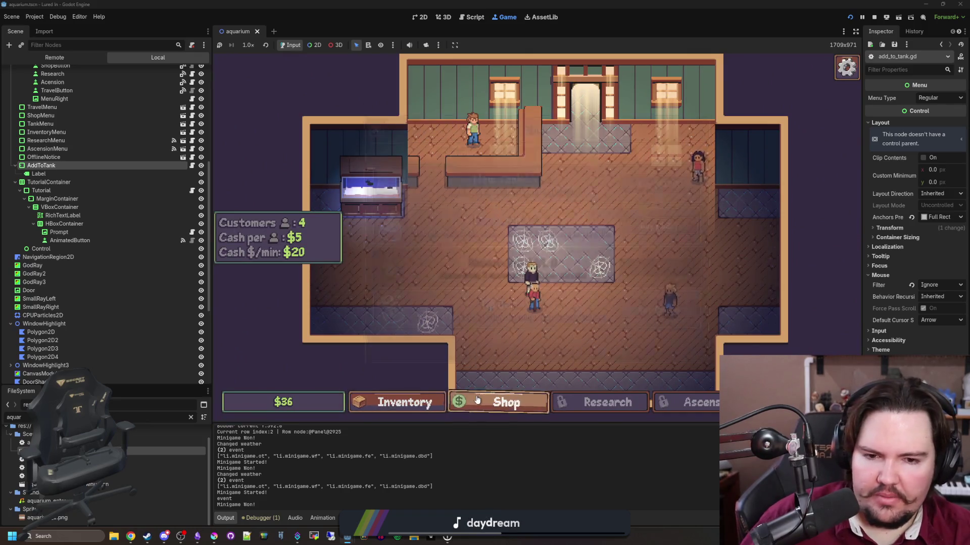
# Buy the Research upgrade and one level of Researcher in the shop
pyautogui.click(477, 400)
pyautogui.click(651, 225)
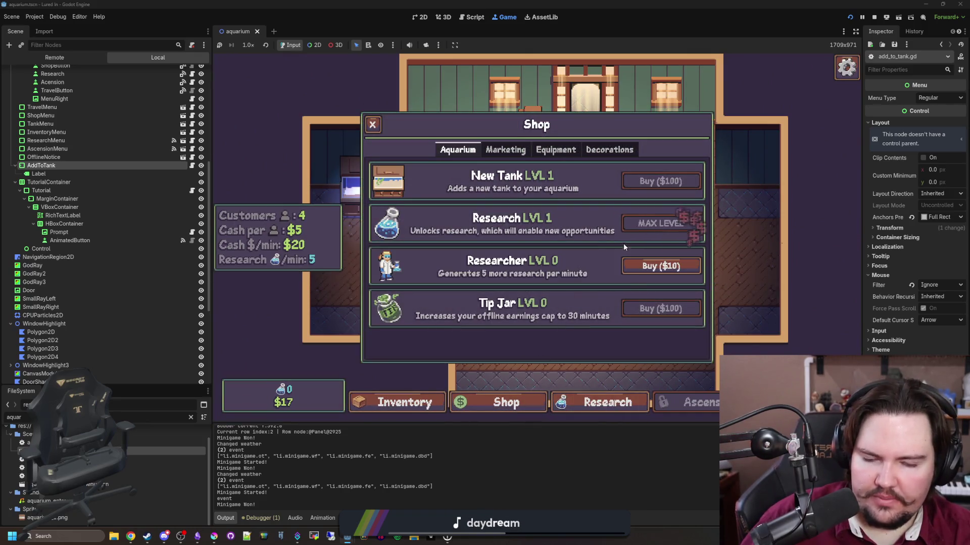
pyautogui.click(606, 402)
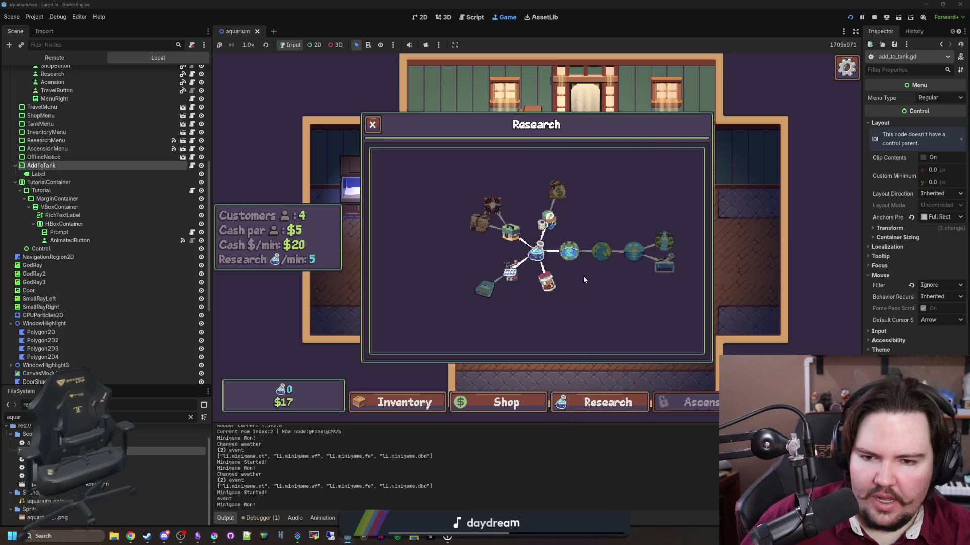
pyautogui.click(372, 124)
pyautogui.click(505, 402)
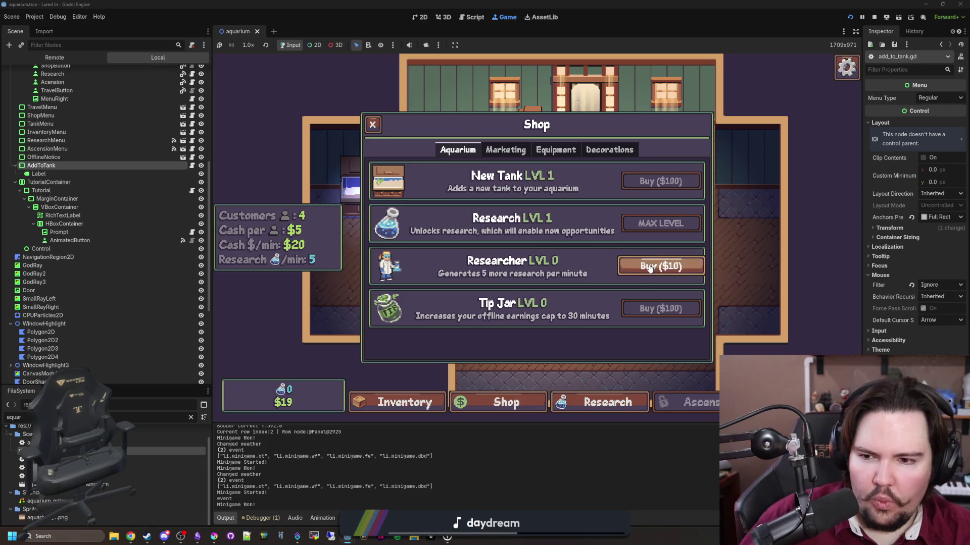
pyautogui.click(650, 273)
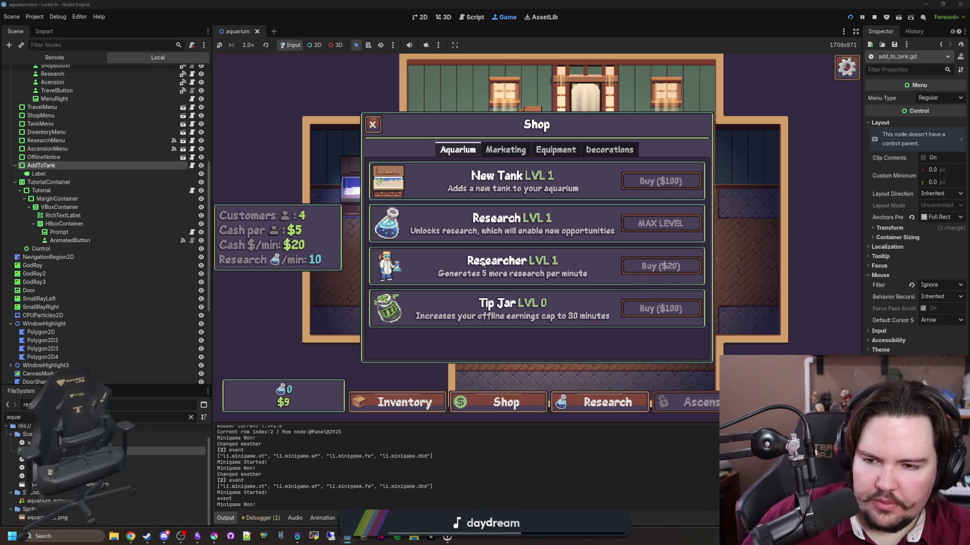
# Browse the Marketing upgrades, then inspect the Carp in Fish Tank 1, full at 5/5
pyautogui.click(511, 148)
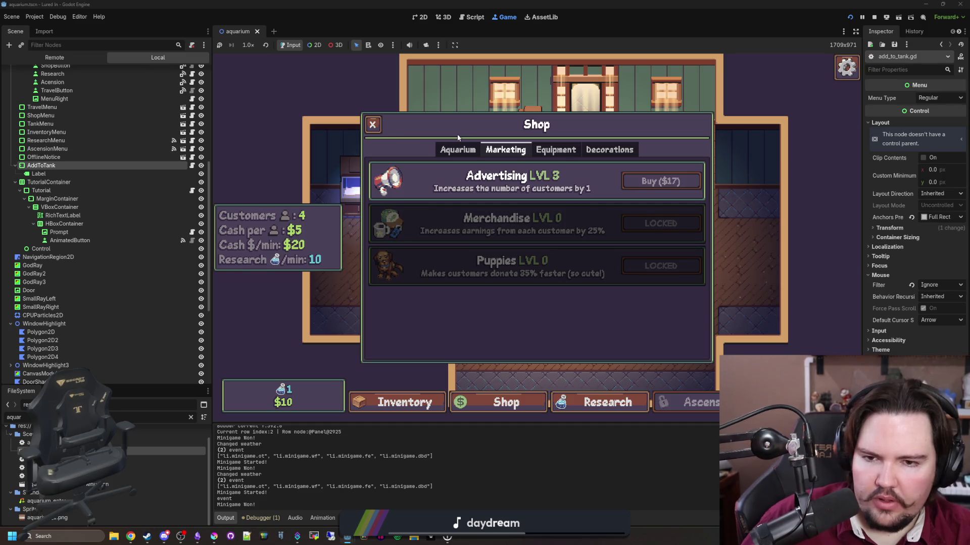
pyautogui.click(468, 151)
pyautogui.click(372, 125)
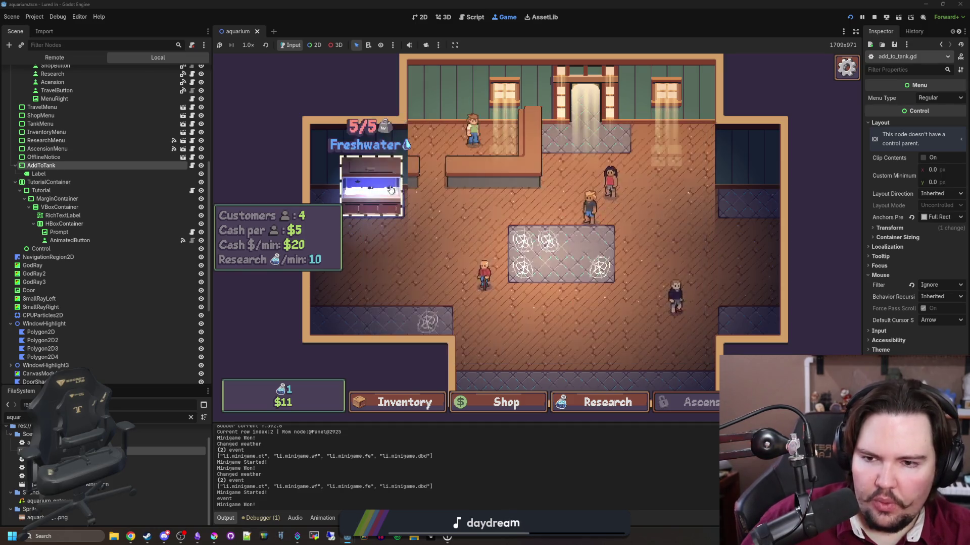
pyautogui.click(356, 186)
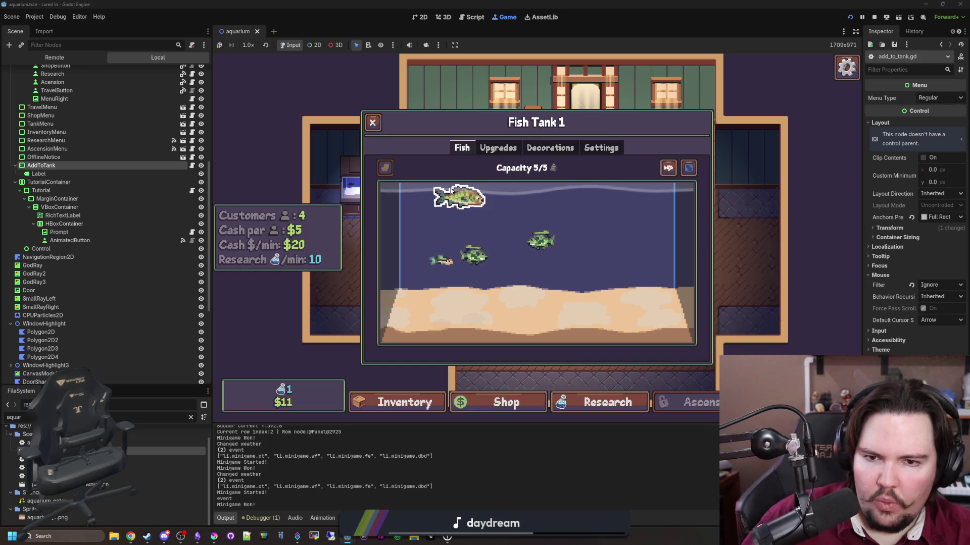
pyautogui.click(448, 193)
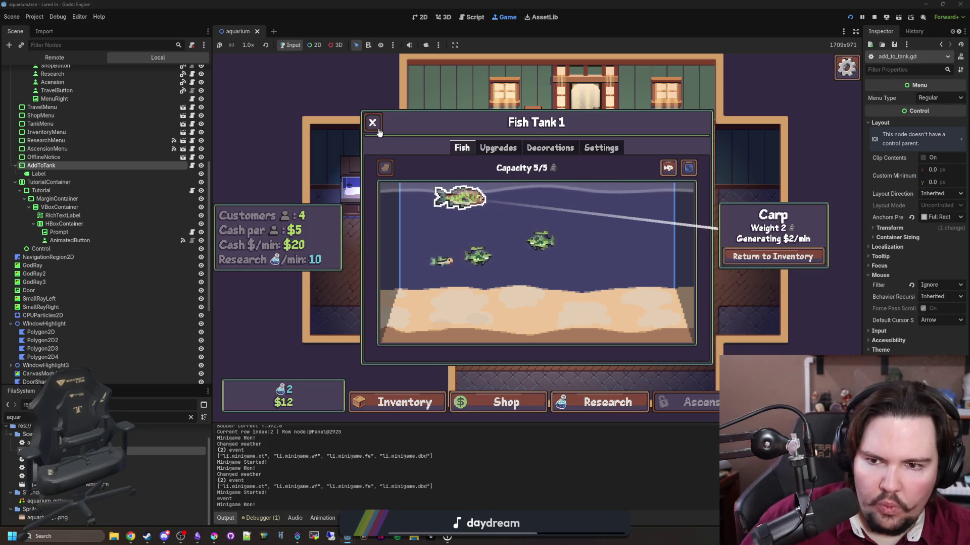
pyautogui.click(373, 122)
# Sell both Carp to empty the keepnet, then choose the free Pond destination
pyautogui.click(399, 402)
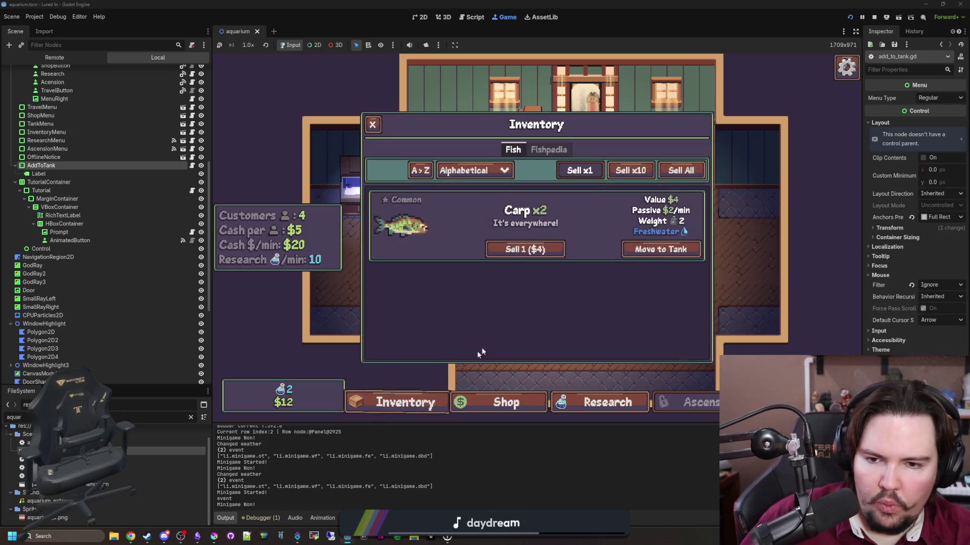
pyautogui.click(525, 252)
pyautogui.click(525, 252)
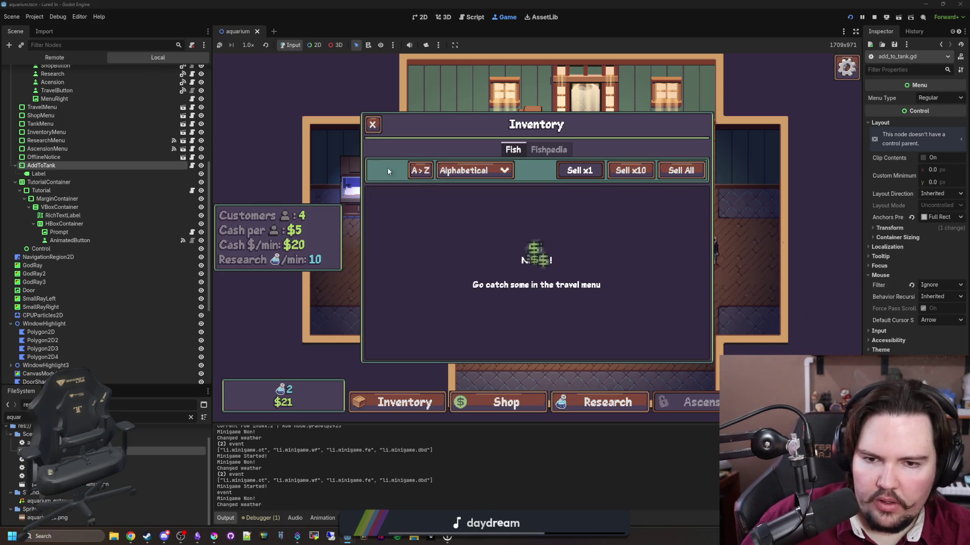
pyautogui.click(372, 125)
pyautogui.click(583, 92)
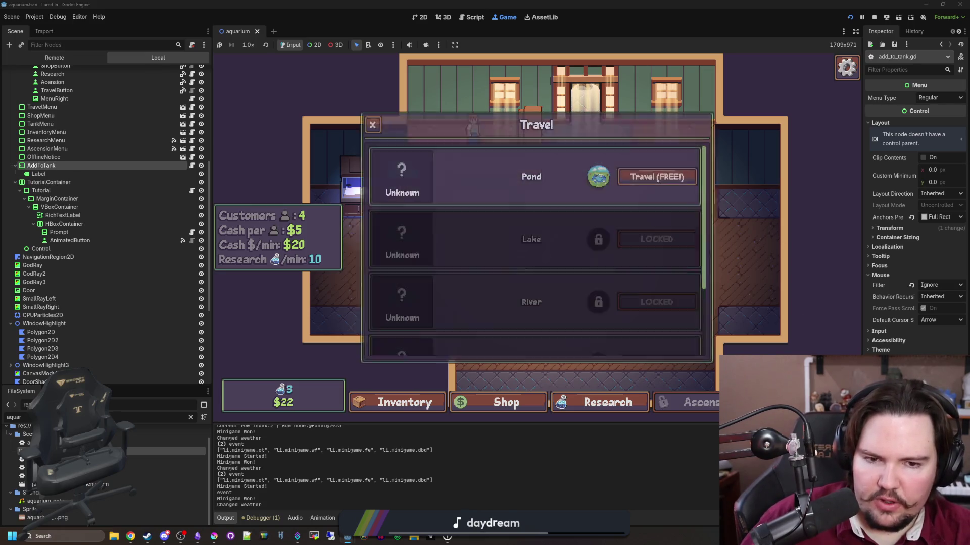
pyautogui.click(641, 174)
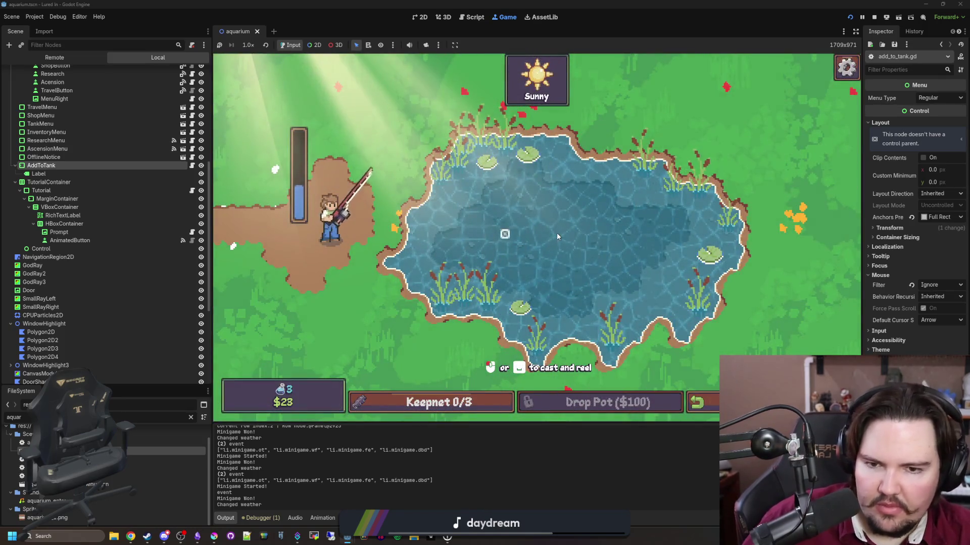
# Cast into the pond and tap through the minigame to land the first fish
pyautogui.click(557, 237)
pyautogui.click(558, 237)
pyautogui.moveTo(558, 236); pyautogui.dragTo(593, 236)
pyautogui.click(593, 236)
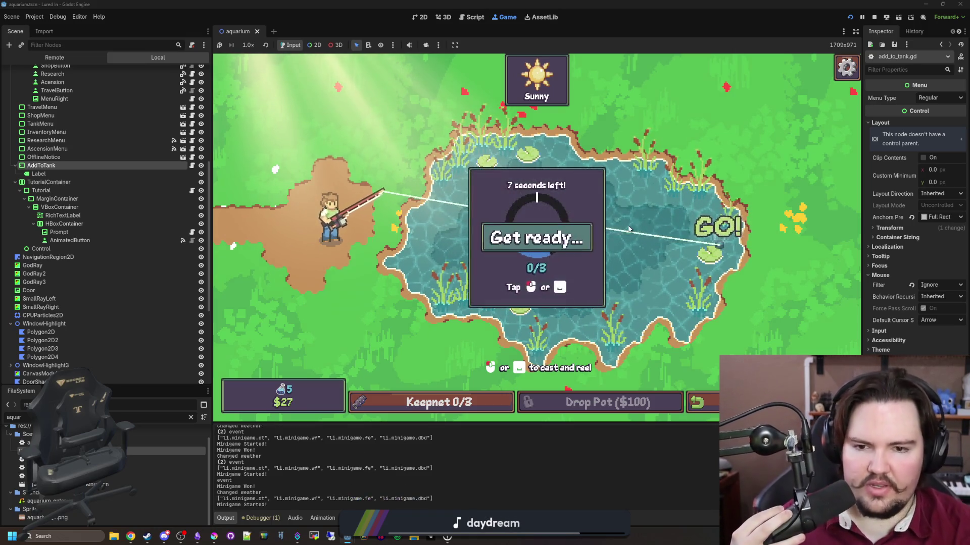
pyautogui.click(638, 179)
pyautogui.click(633, 182)
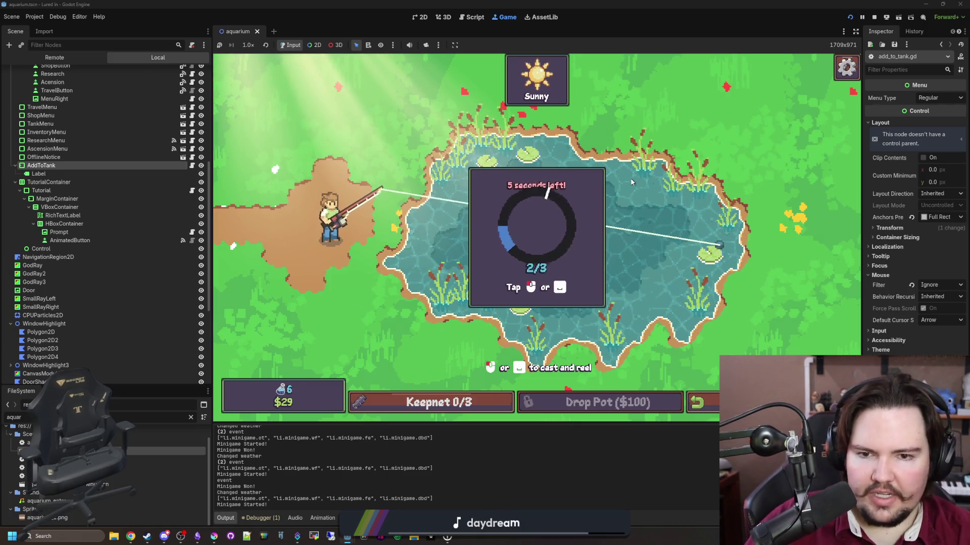
pyautogui.click(631, 182)
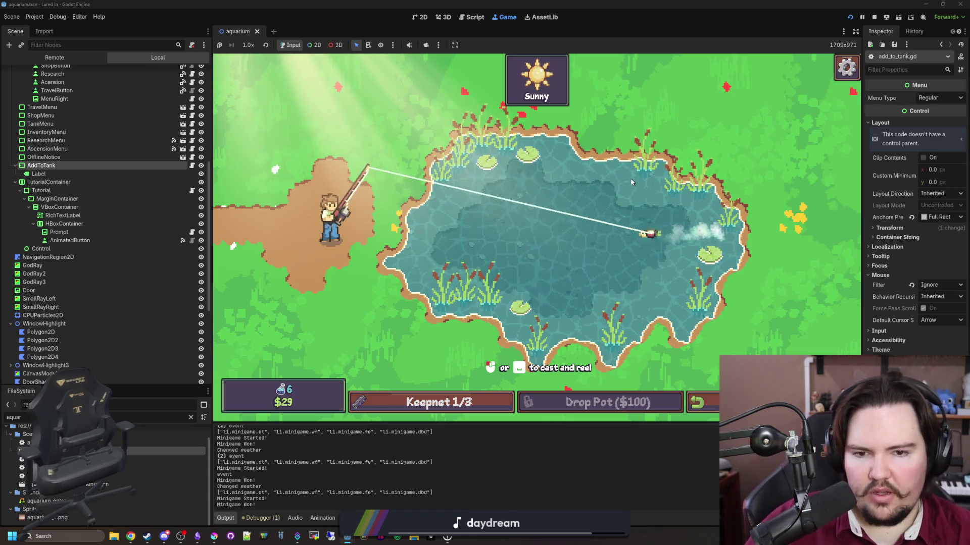
# Charge a new cast, hook the bite and reel in a Bluegill
pyautogui.moveTo(460, 253); pyautogui.dragTo(476, 286)
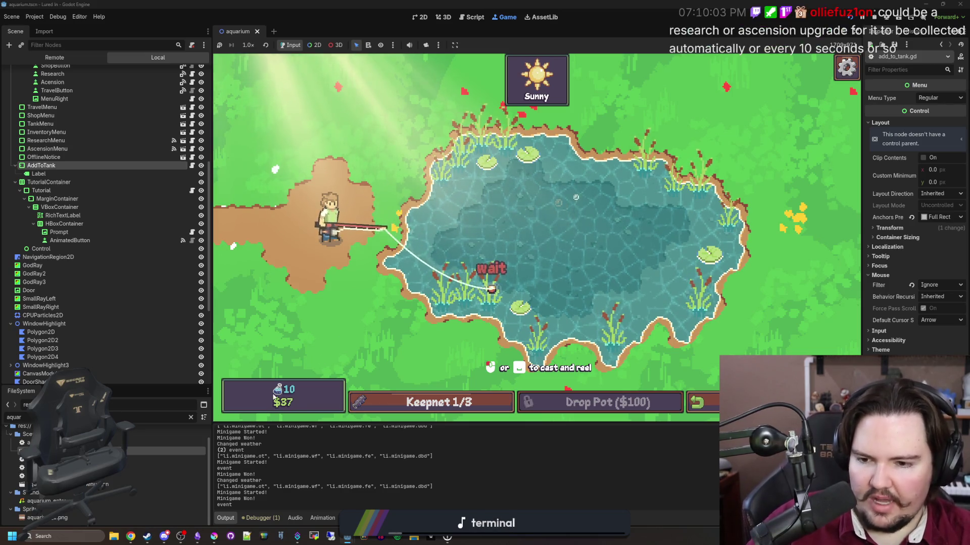
pyautogui.click(517, 263)
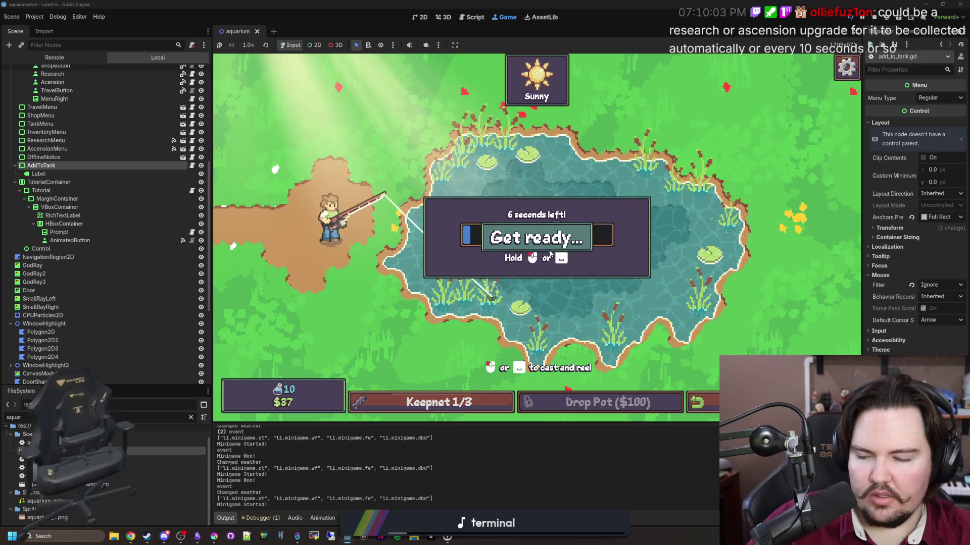
pyautogui.moveTo(598, 208); pyautogui.dragTo(616, 242)
pyautogui.click(602, 233)
pyautogui.click(603, 233)
pyautogui.click(606, 235)
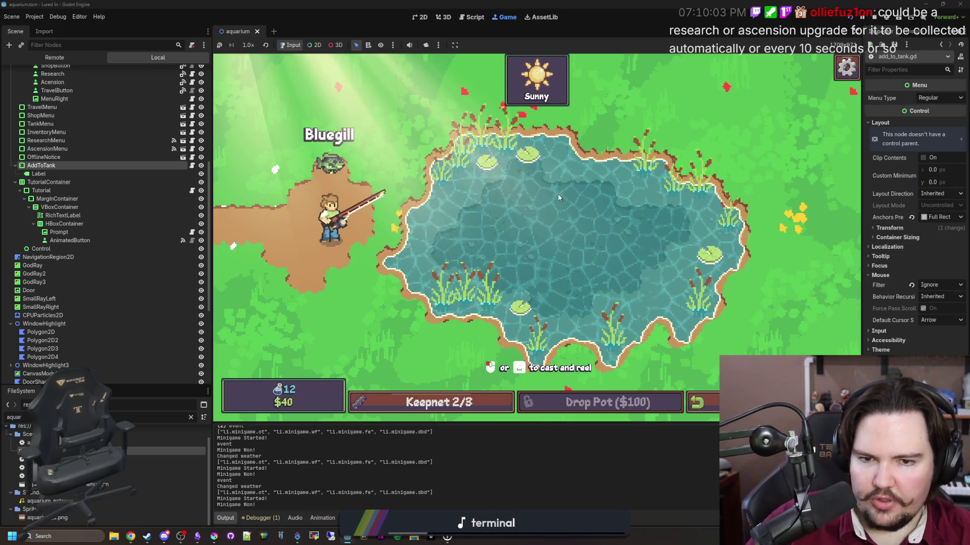
# Hook another Bluegill to fill the keepnet 3/3 and return to the aquarium
pyautogui.click(645, 241)
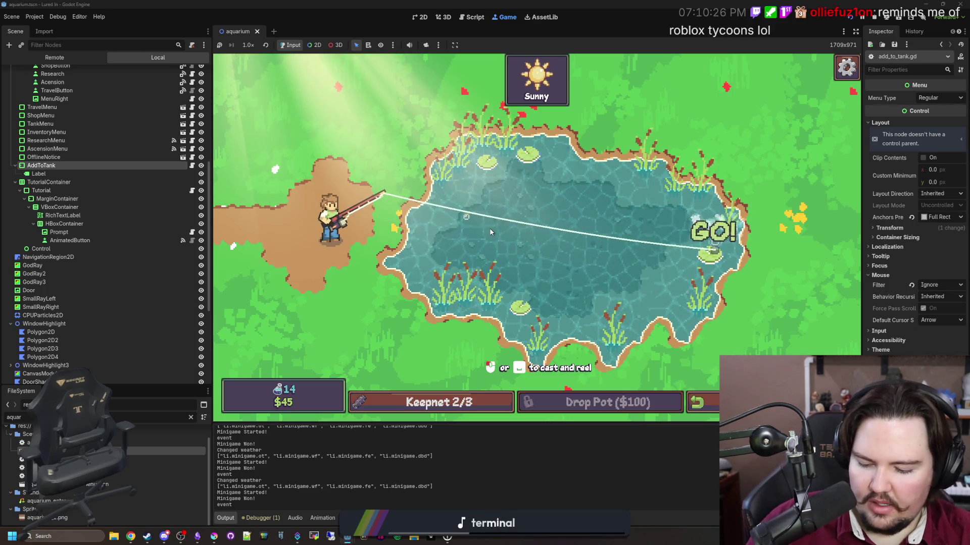
pyautogui.click(508, 232)
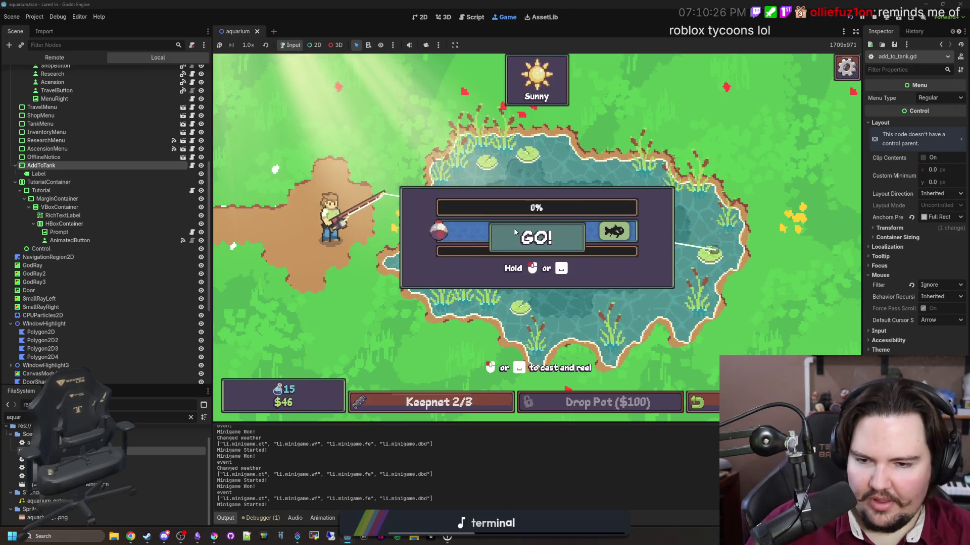
pyautogui.moveTo(513, 228); pyautogui.dragTo(515, 233)
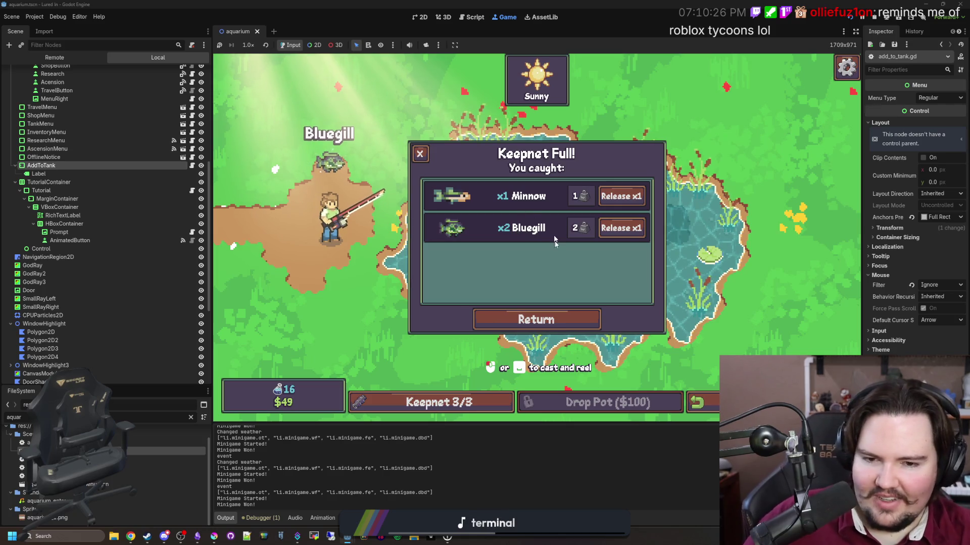
pyautogui.click(555, 318)
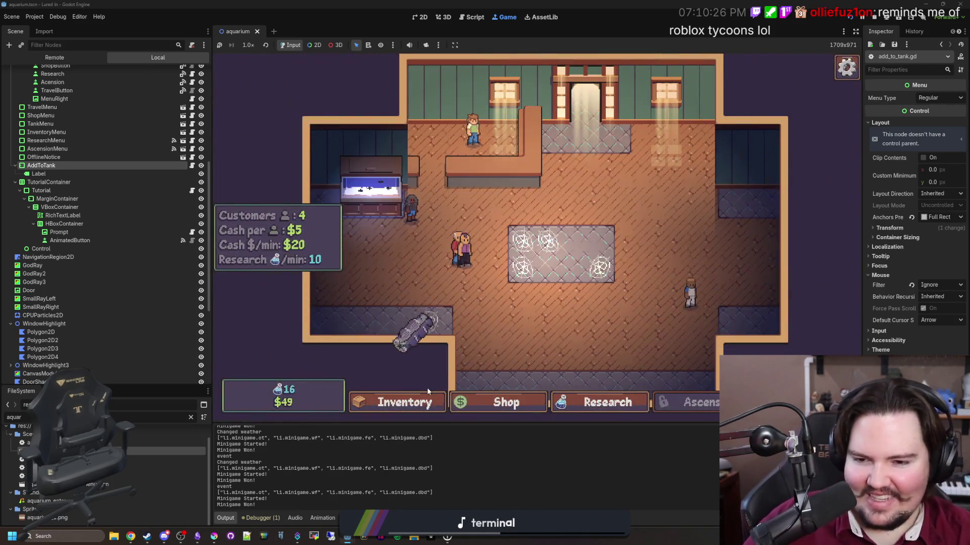
# Unlock the Marketing and Equipment research in the research tree
pyautogui.click(598, 402)
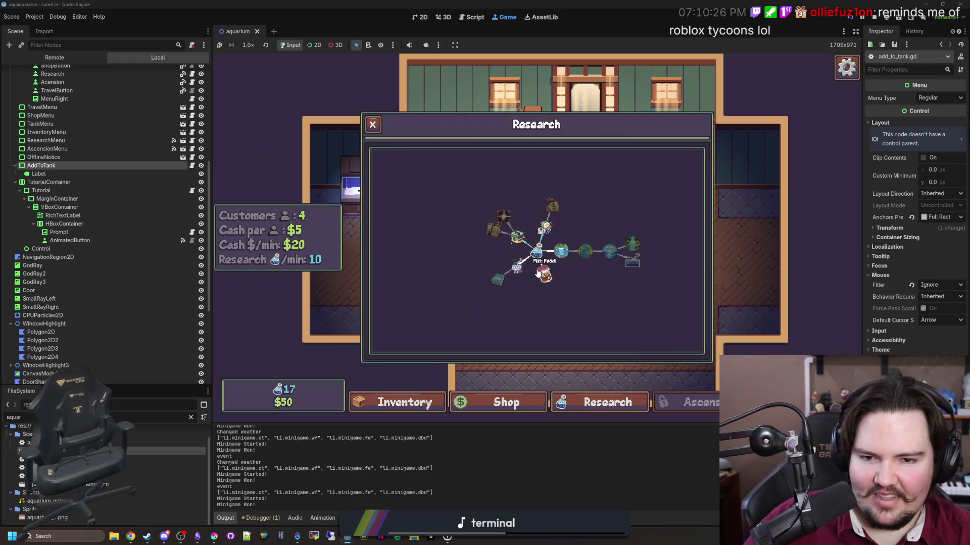
pyautogui.click(773, 269)
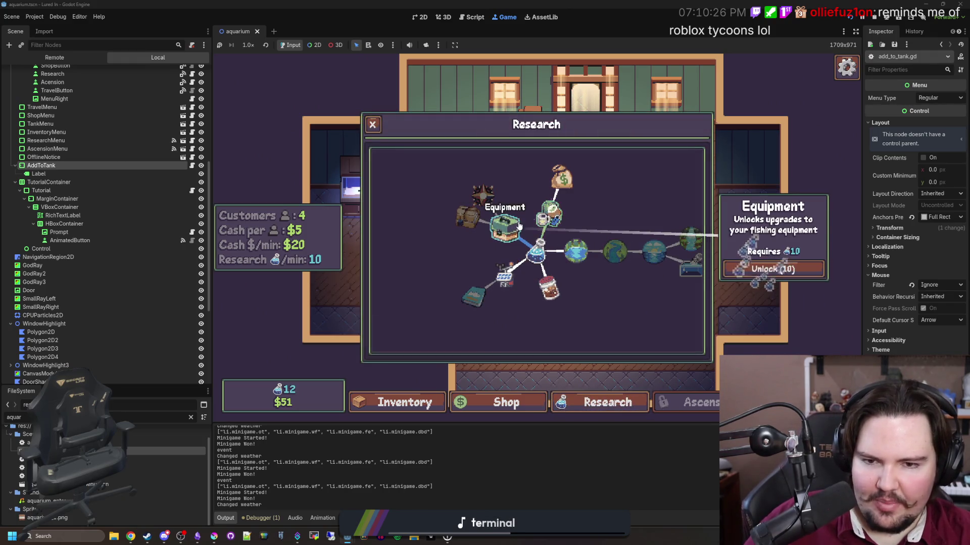
pyautogui.click(772, 270)
pyautogui.click(439, 411)
pyautogui.click(440, 412)
pyautogui.click(505, 391)
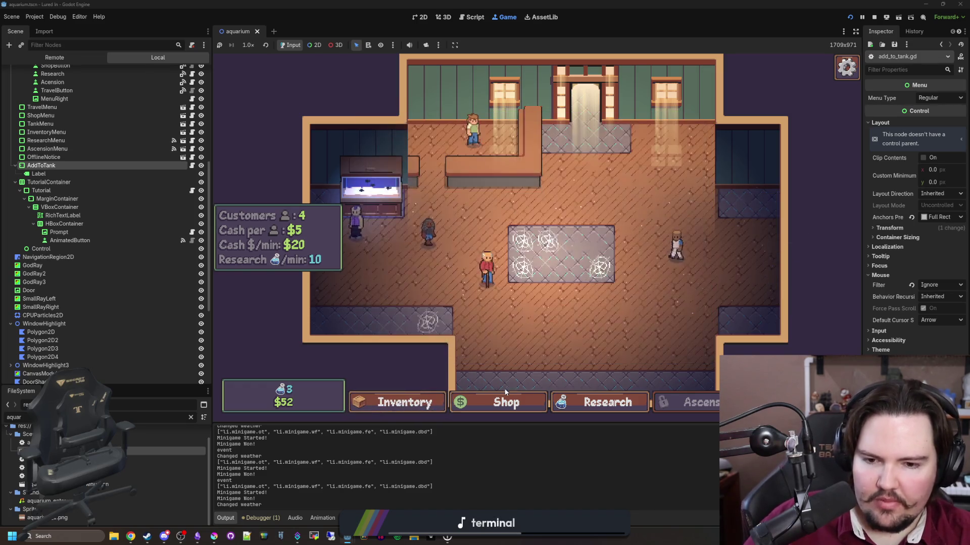
# Buy two Merchandise levels and an Advertising upgrade from the Marketing upgrades
pyautogui.click(505, 399)
pyautogui.click(505, 150)
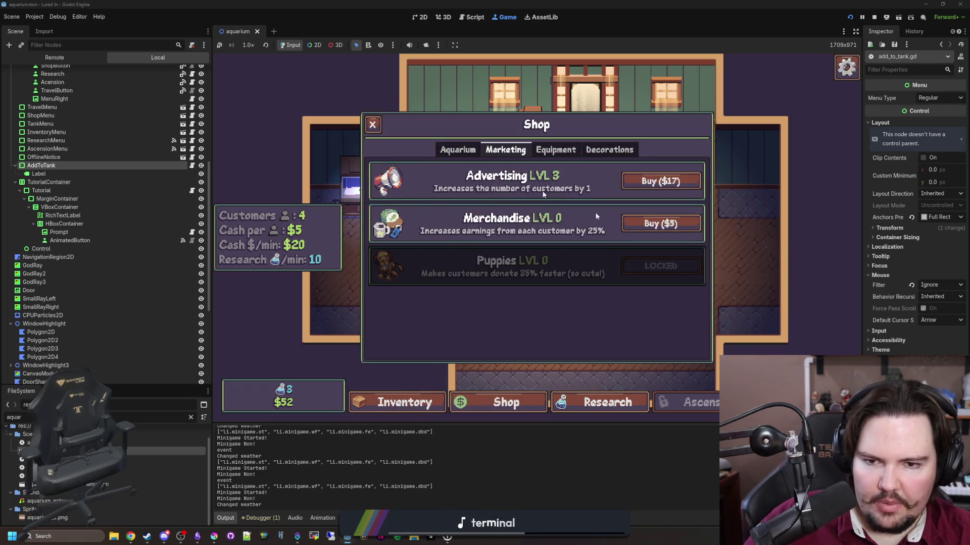
pyautogui.click(670, 232)
pyautogui.click(670, 231)
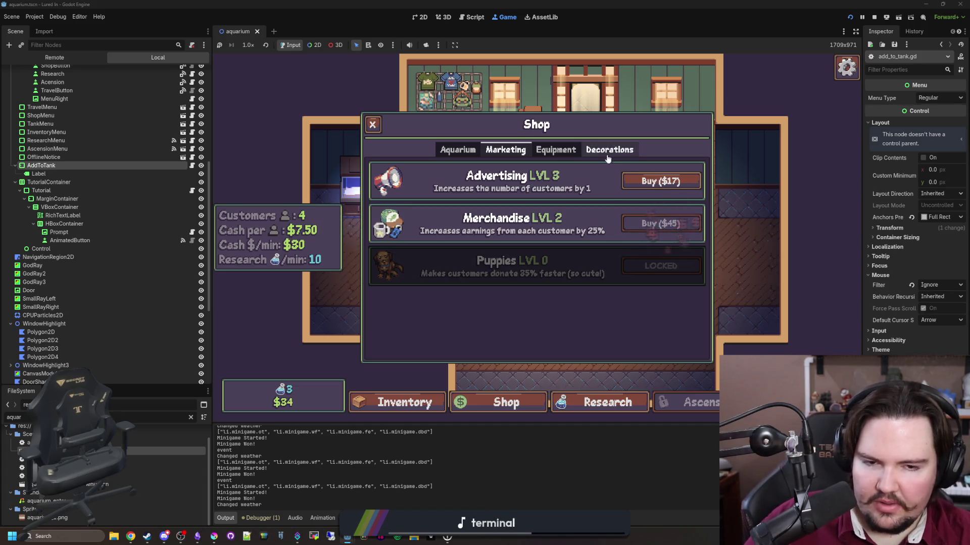
pyautogui.click(645, 181)
# Buy the Larger Keepnet and Improved Bait equipment upgrades
pyautogui.click(555, 150)
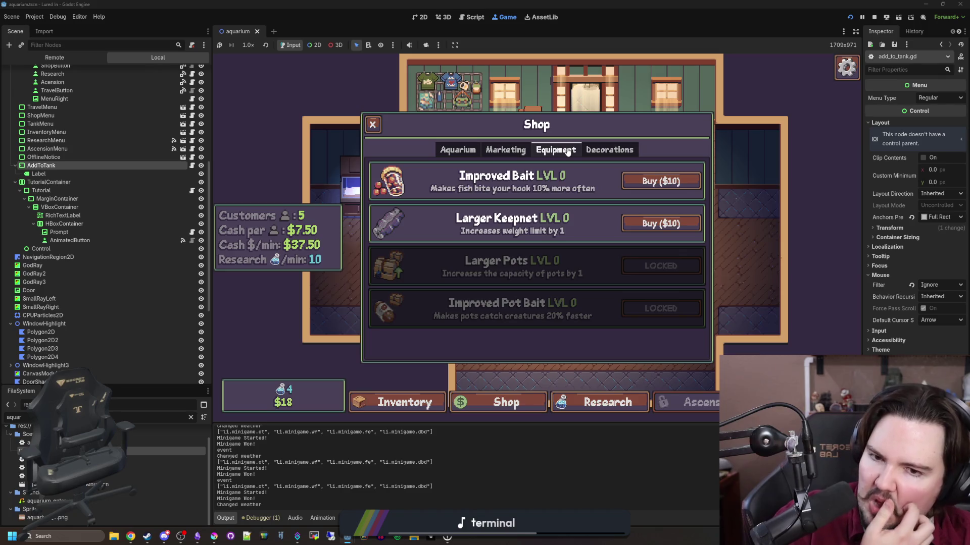
pyautogui.click(650, 222)
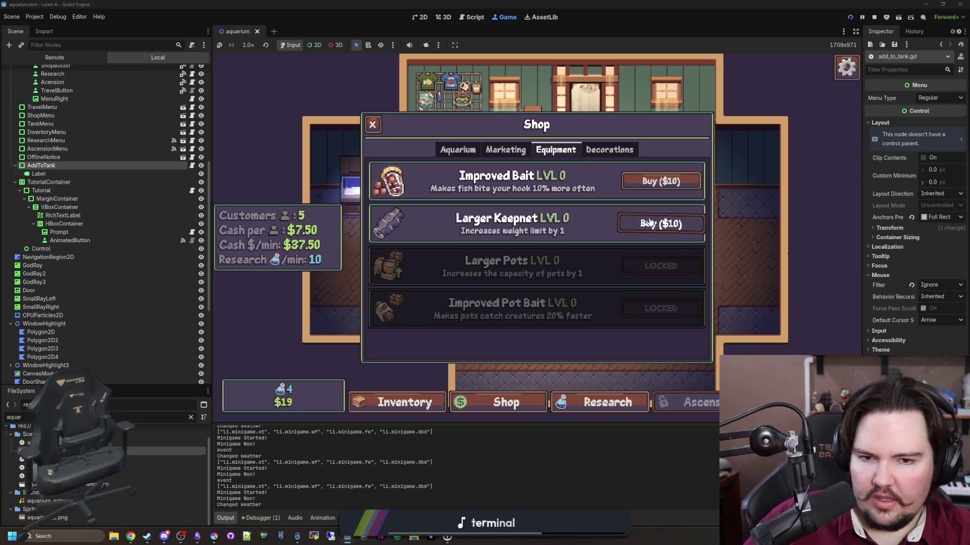
pyautogui.click(654, 183)
pyautogui.click(629, 151)
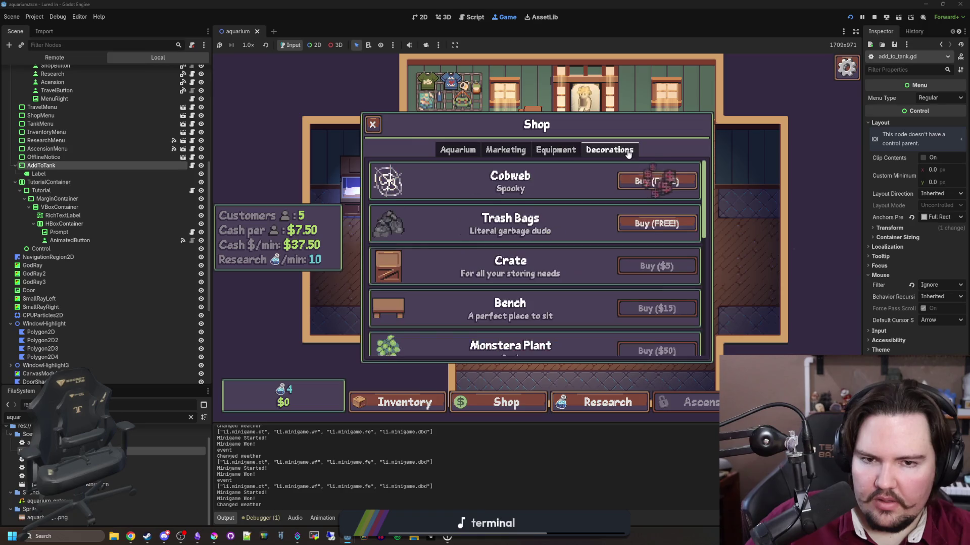
pyautogui.click(464, 149)
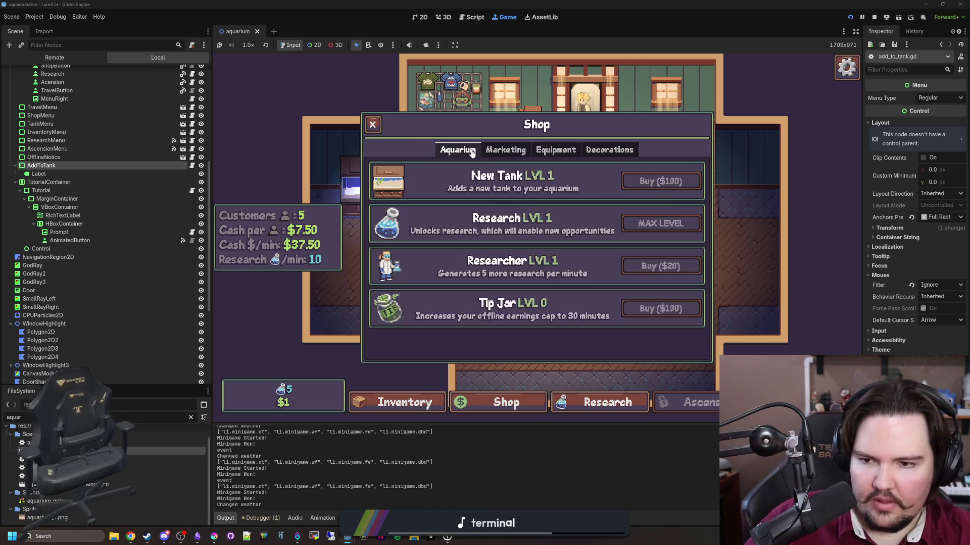
# Sell the Bluegill and Minnow, then pick the free Pond destination
pyautogui.click(402, 402)
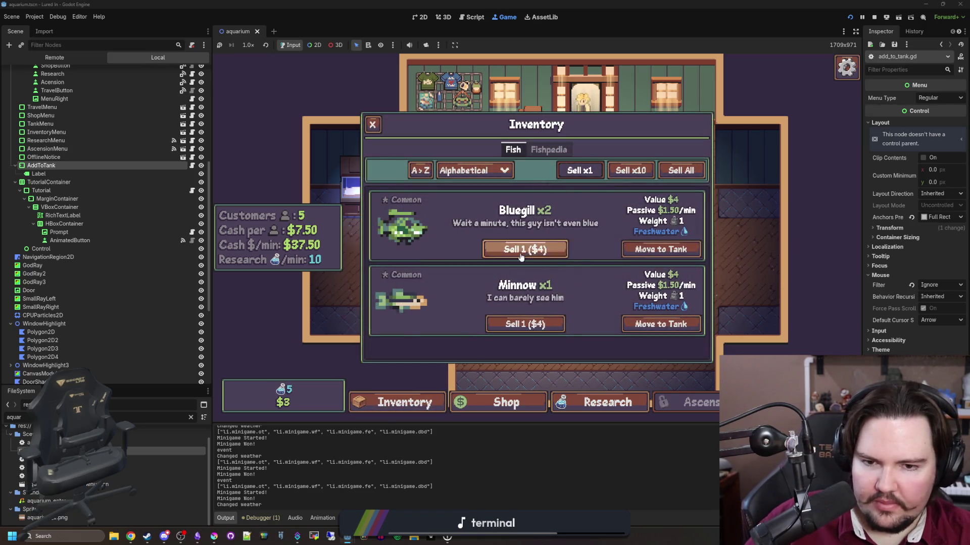
pyautogui.click(527, 250)
pyautogui.click(526, 250)
pyautogui.click(527, 250)
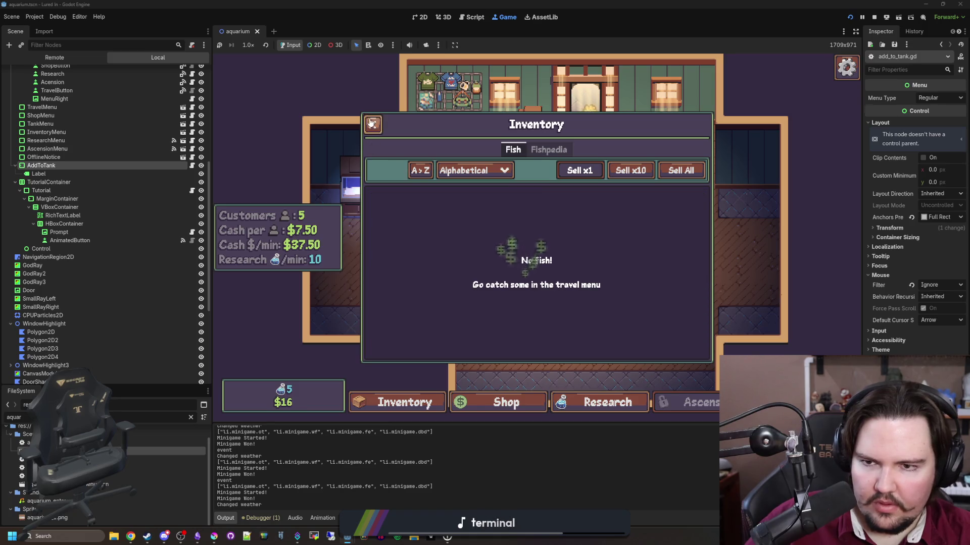
pyautogui.click(372, 124)
pyautogui.click(585, 94)
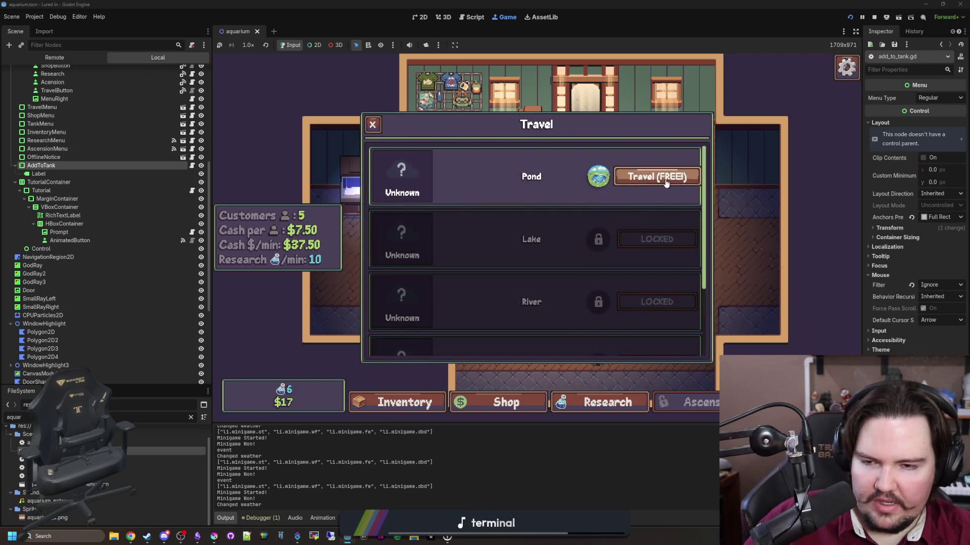
pyautogui.click(666, 183)
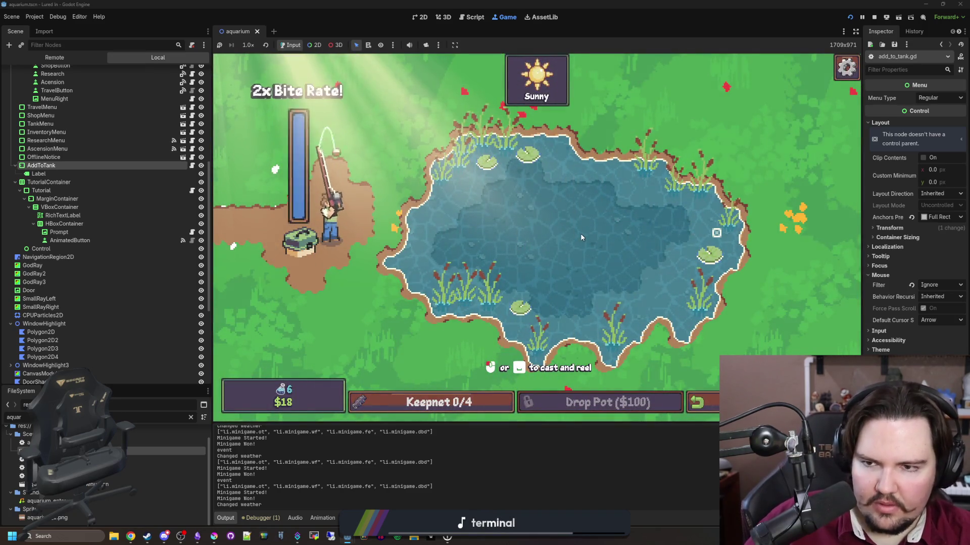
# Cast, hook and reel in a Carp, keeping the bobber on the fish
pyautogui.click(581, 233)
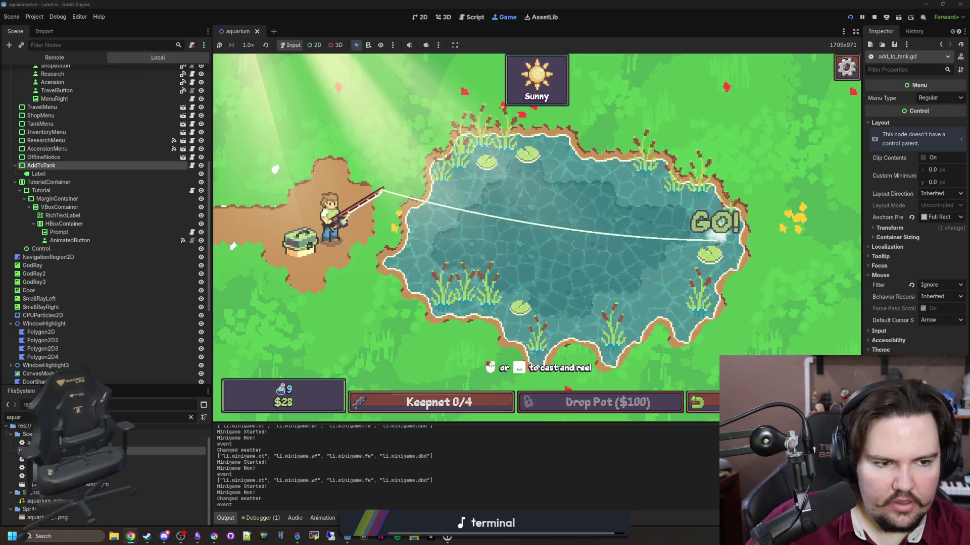
pyautogui.click(651, 243)
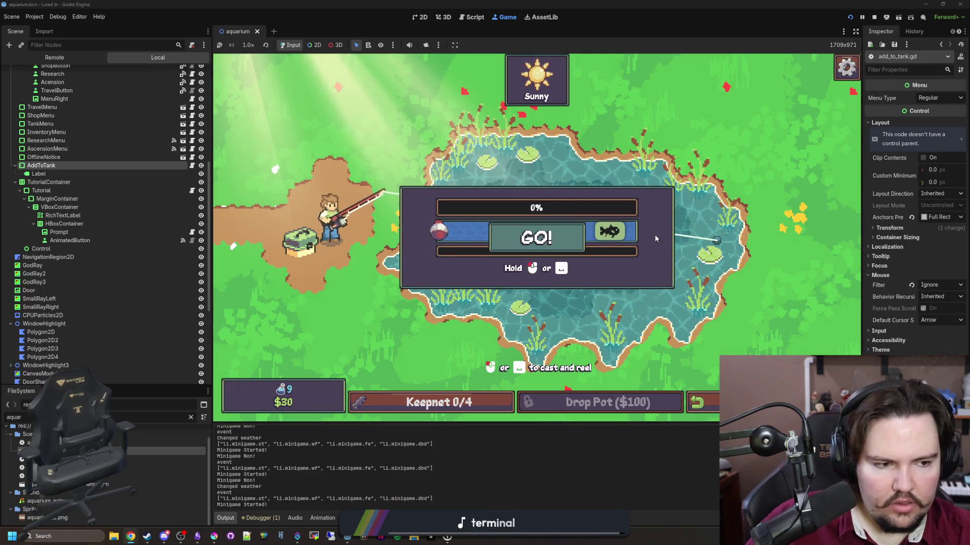
pyautogui.click(654, 234)
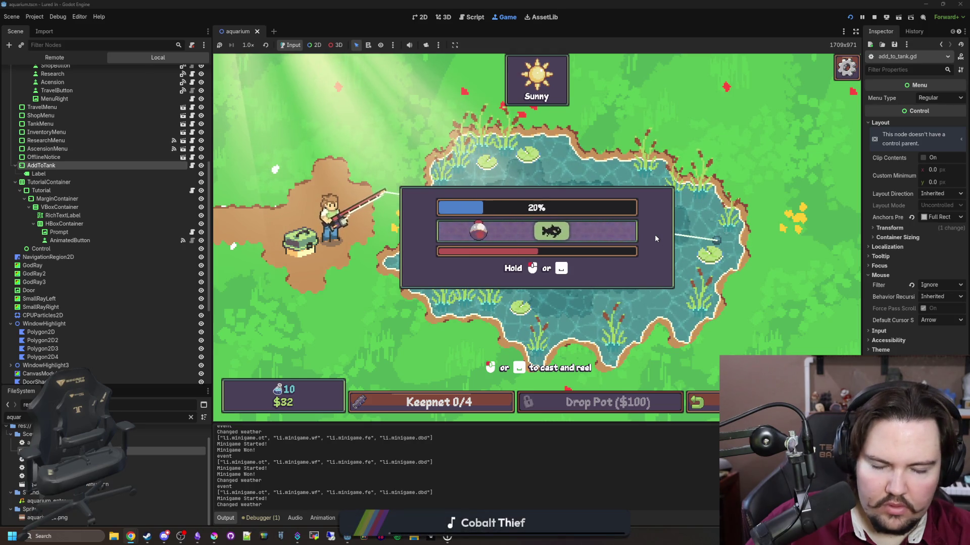
pyautogui.click(654, 235)
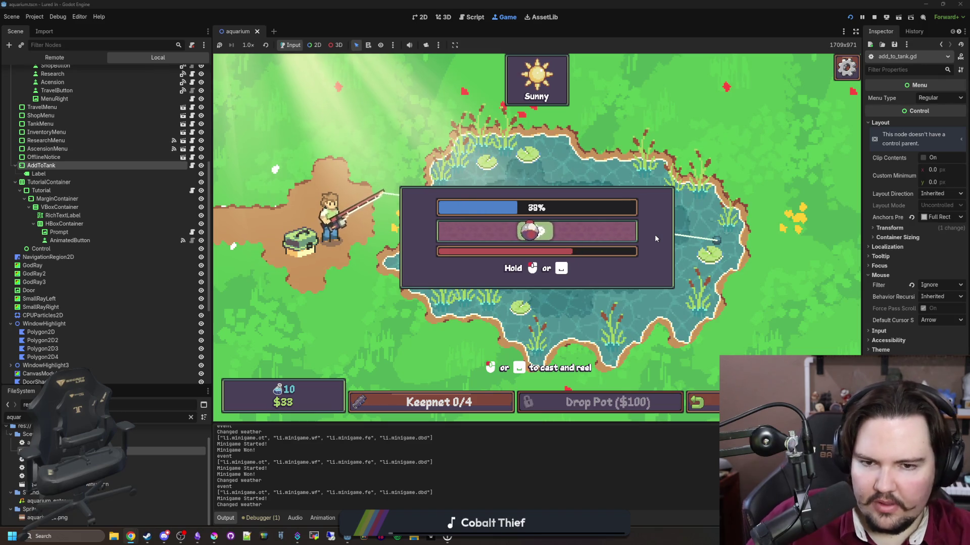
pyautogui.click(655, 234)
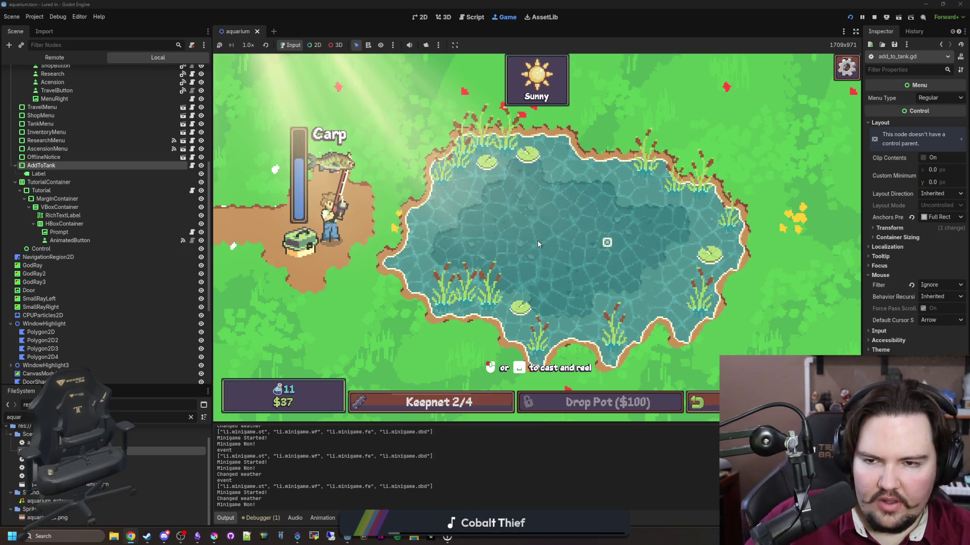
# Cast again, hook the bite and tap through the reel challenge to land a Bluegill
pyautogui.click(534, 246)
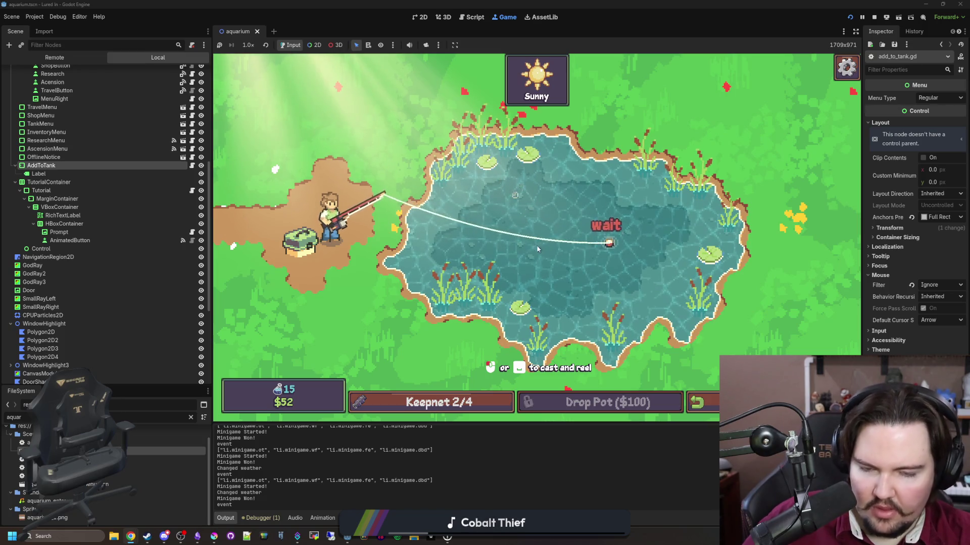
pyautogui.click(588, 242)
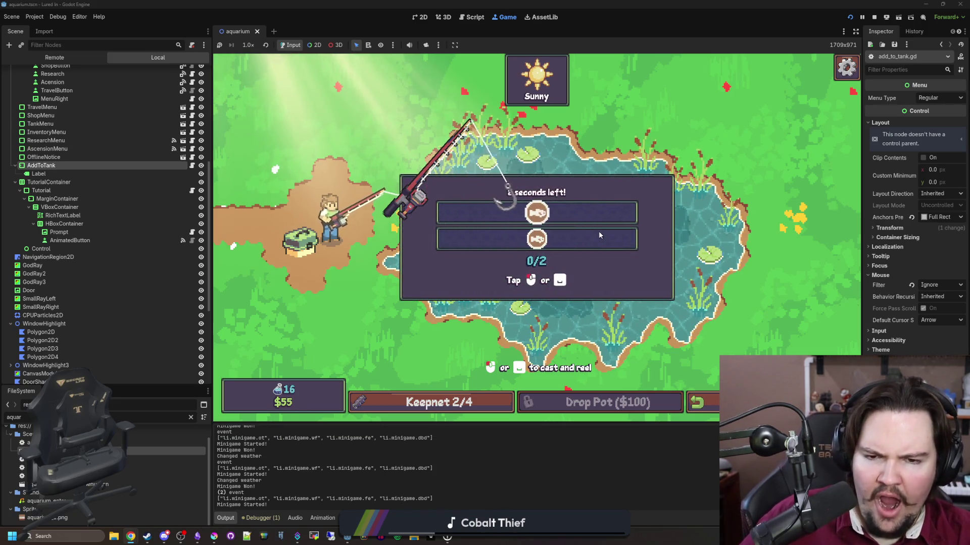
pyautogui.click(599, 235)
pyautogui.click(599, 236)
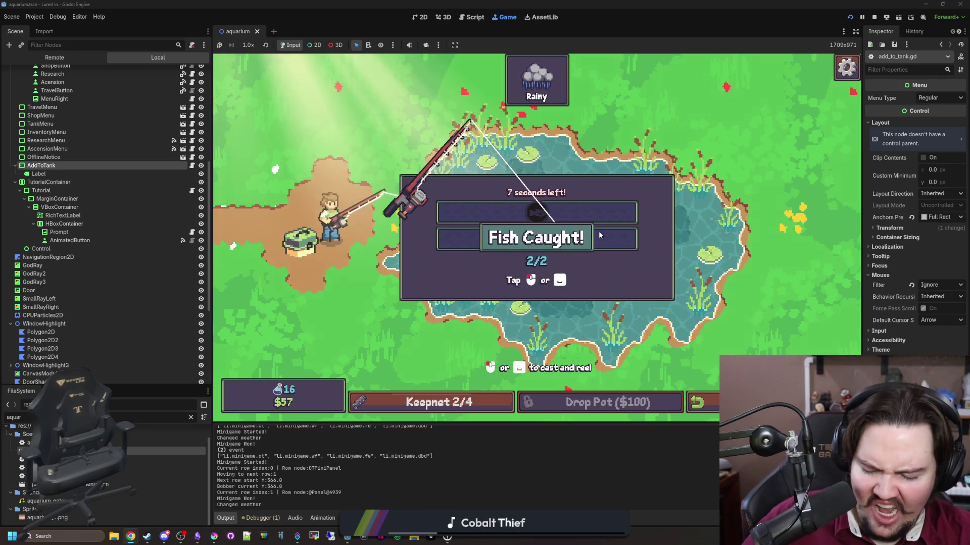
# Land a Goldfish to fill the keepnet 4/4, then return to the aquarium
pyautogui.click(536, 317)
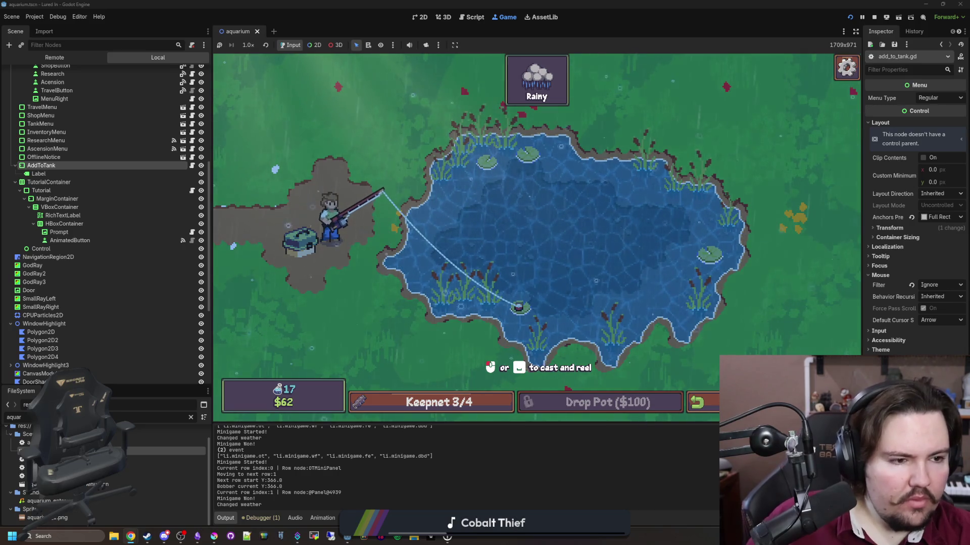
pyautogui.click(688, 226)
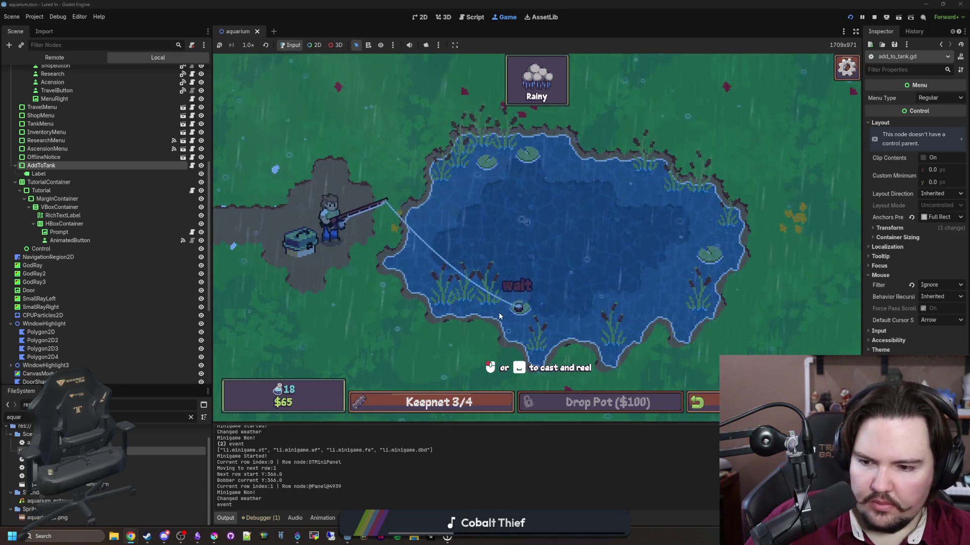
pyautogui.click(519, 324)
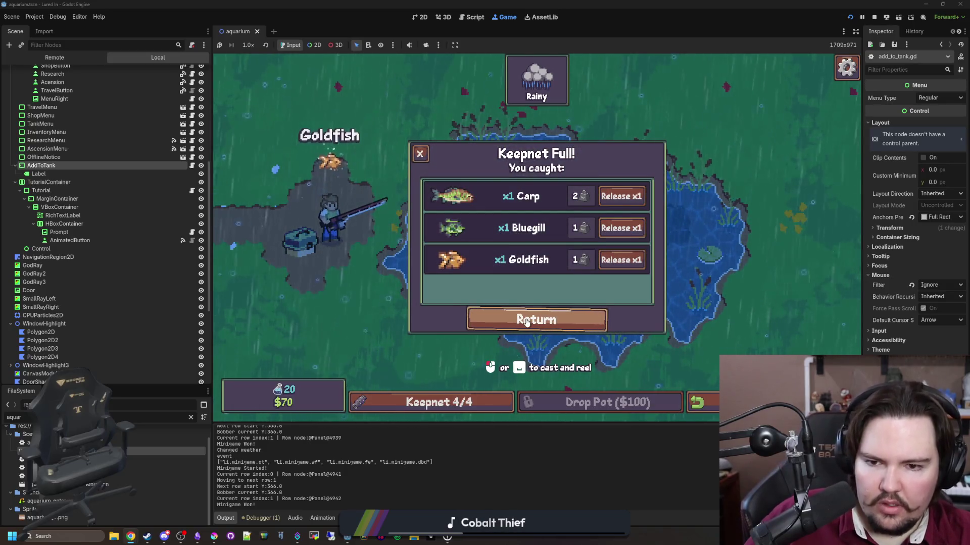
pyautogui.click(520, 322)
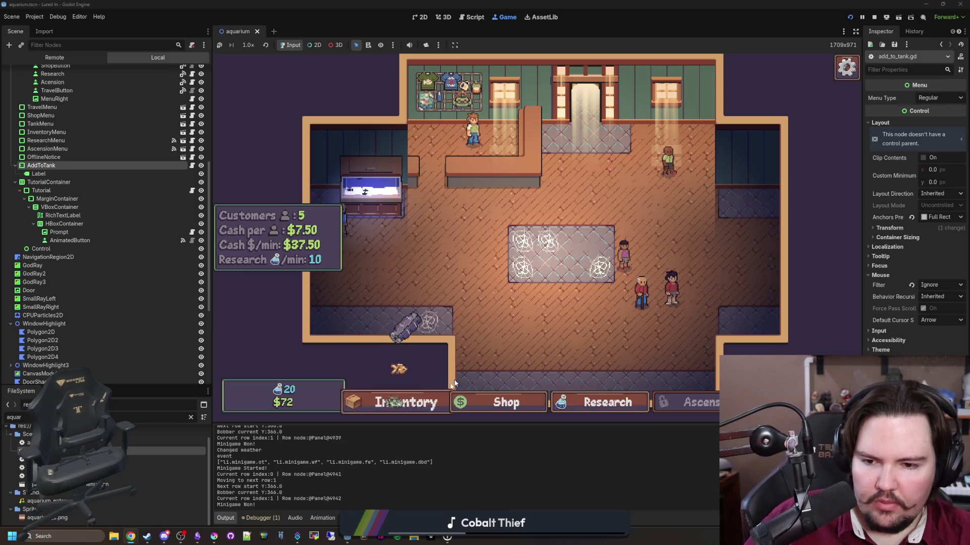
# Look over the shop upgrades, then view the inventory listing the Bluegill and Carp
pyautogui.click(486, 402)
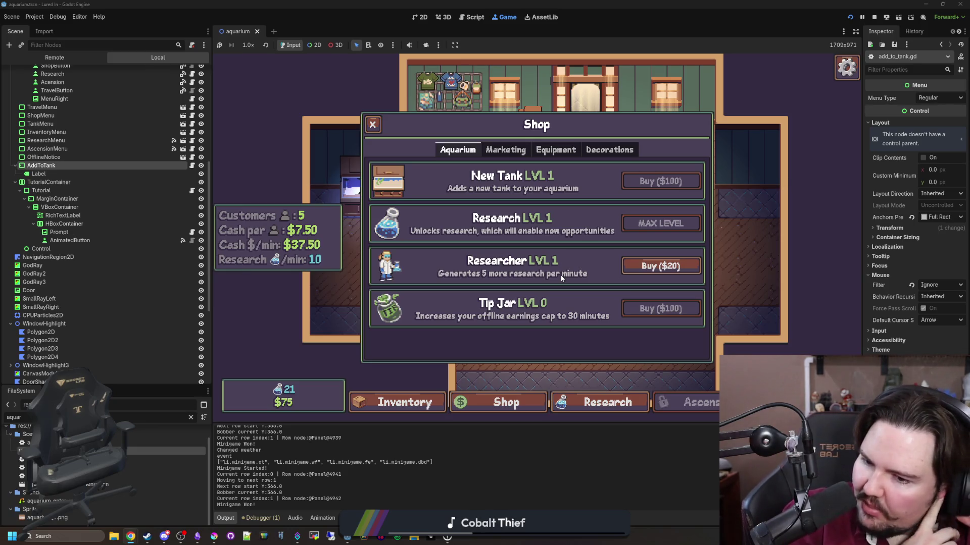
pyautogui.click(396, 403)
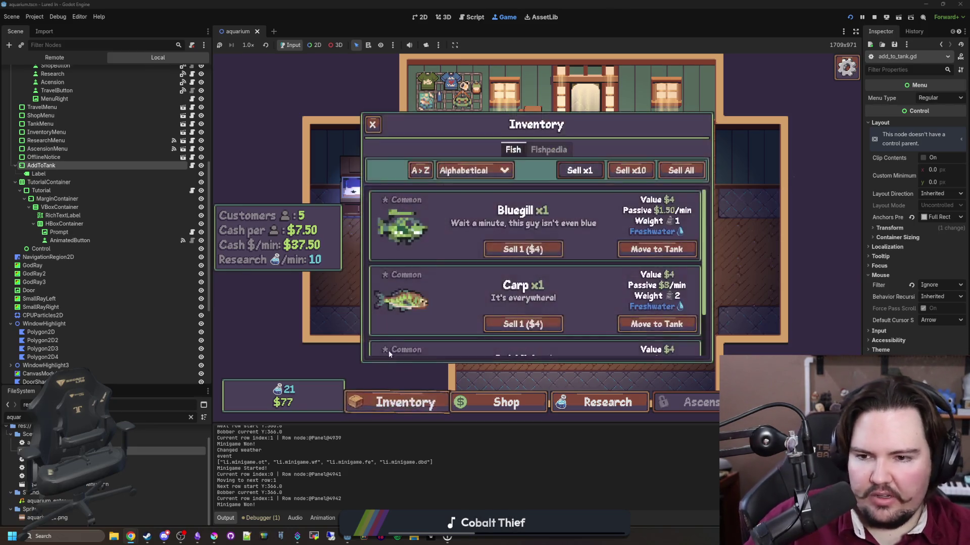
# Sell the Bluegill, Carp and Goldfish one by one, bringing cash to $97, then open Travel
pyautogui.scroll(-1, 436, 261)
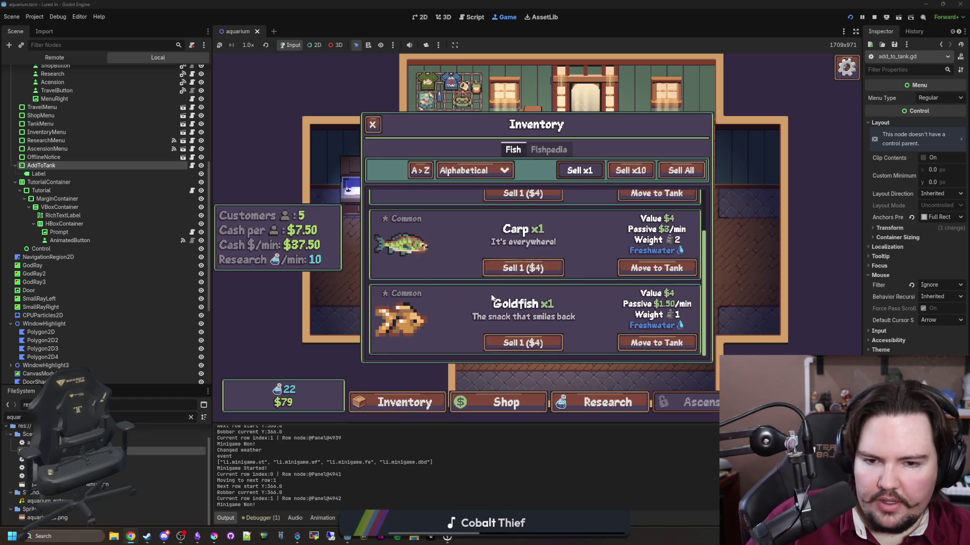
pyautogui.scroll(1, 478, 304)
pyautogui.scroll(-1, 480, 294)
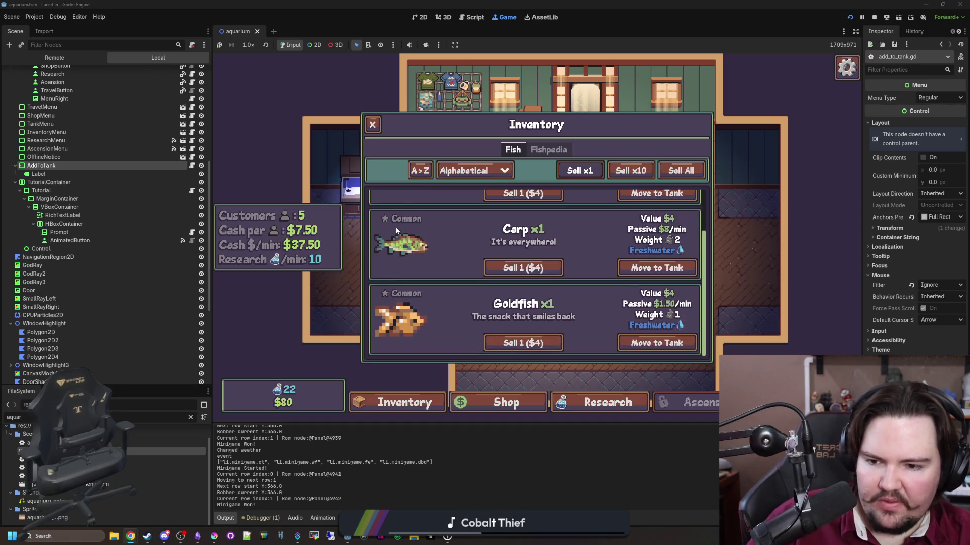
pyautogui.click(372, 125)
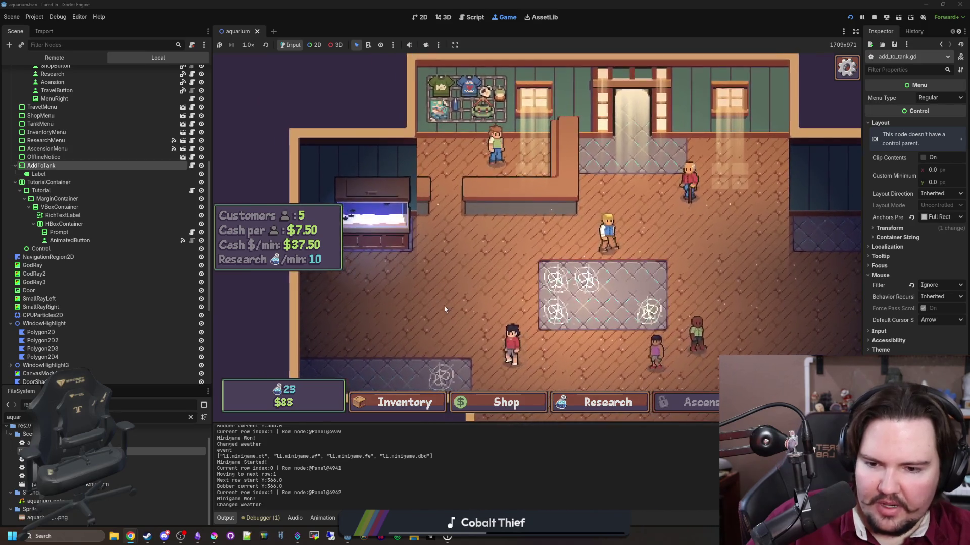
pyautogui.click(404, 412)
pyautogui.click(515, 341)
pyautogui.click(525, 250)
pyautogui.click(528, 250)
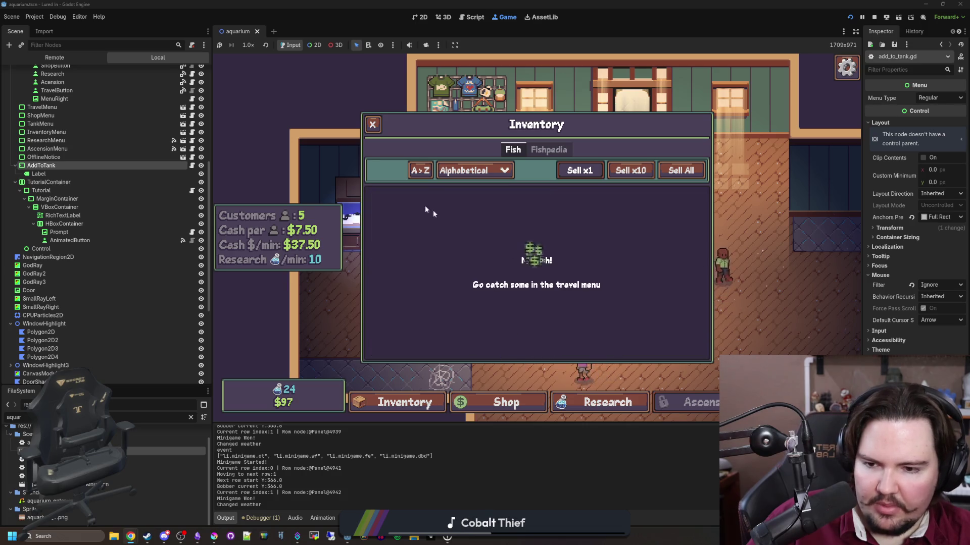
pyautogui.click(537, 285)
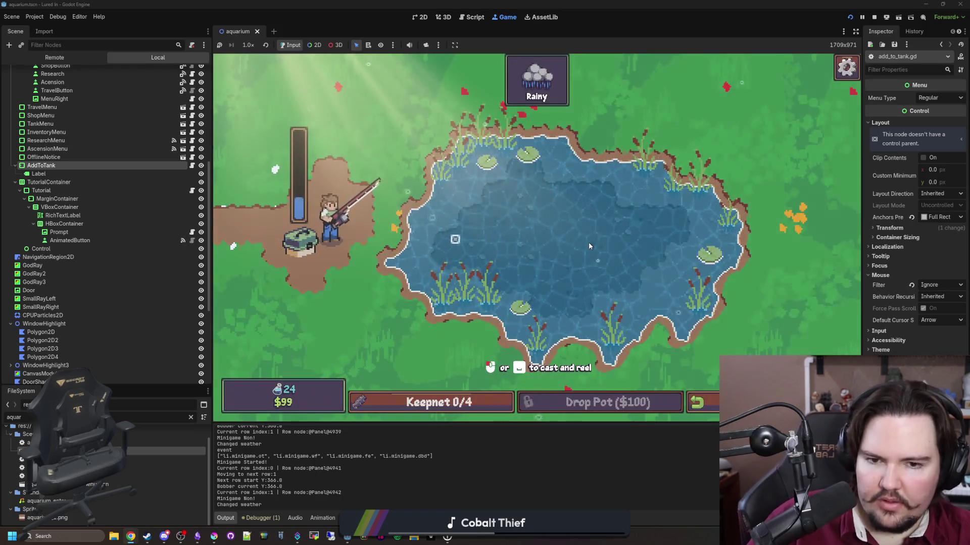
# At the rainy Pond, land two fish through the reel and tap minigames
pyautogui.click(589, 242)
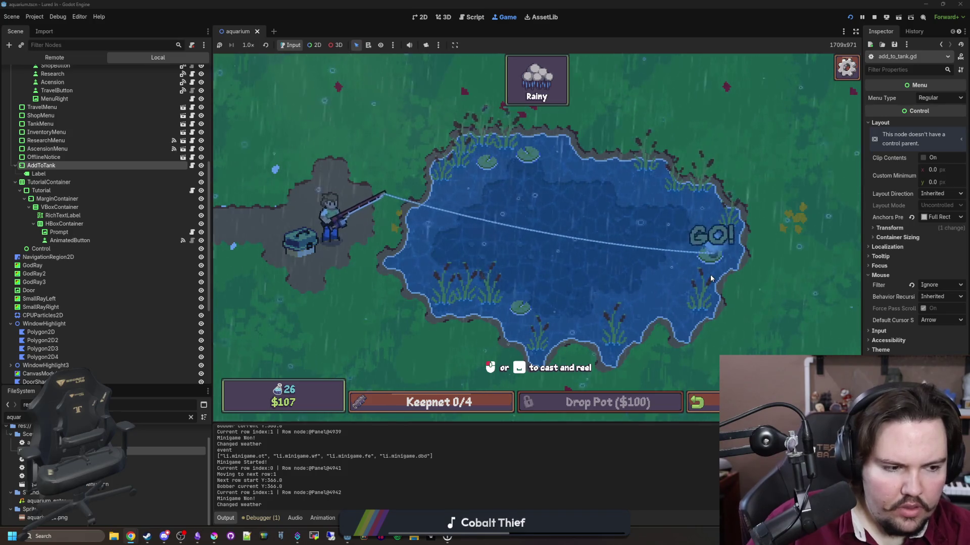
pyautogui.click(717, 280)
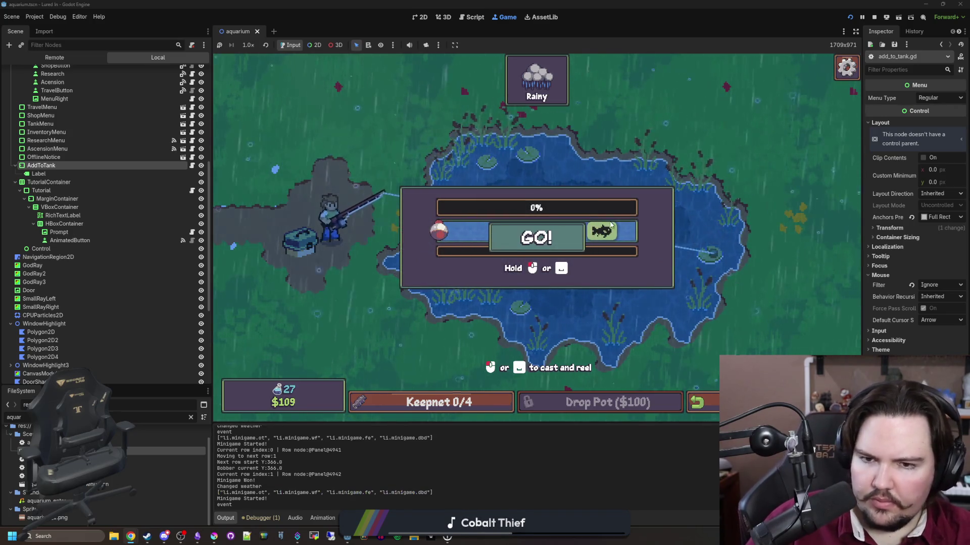
pyautogui.moveTo(516, 250); pyautogui.dragTo(607, 247)
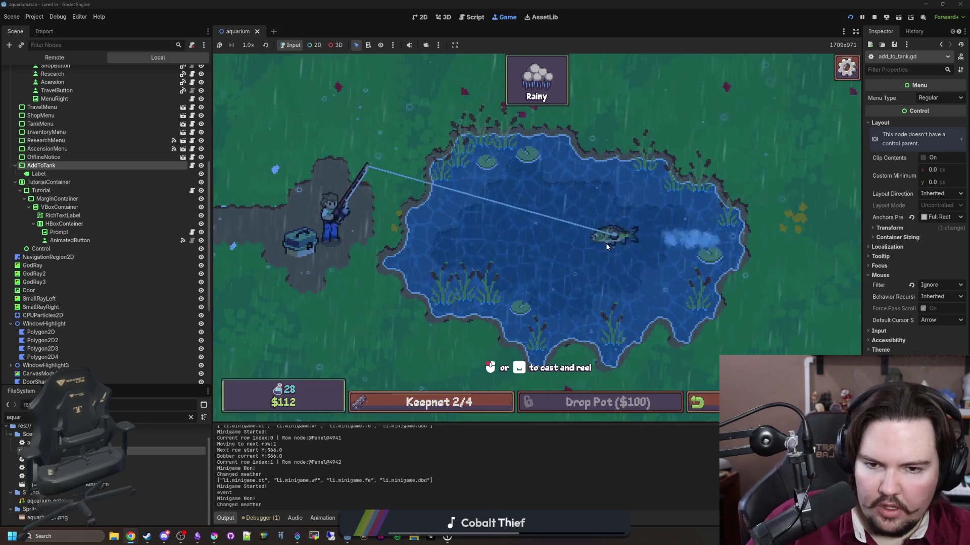
pyautogui.click(523, 238)
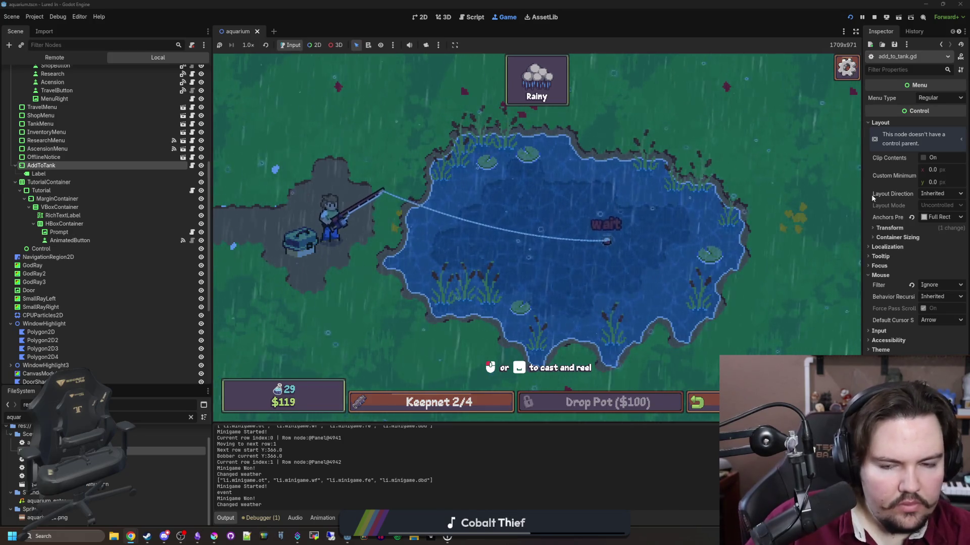
pyautogui.click(668, 217)
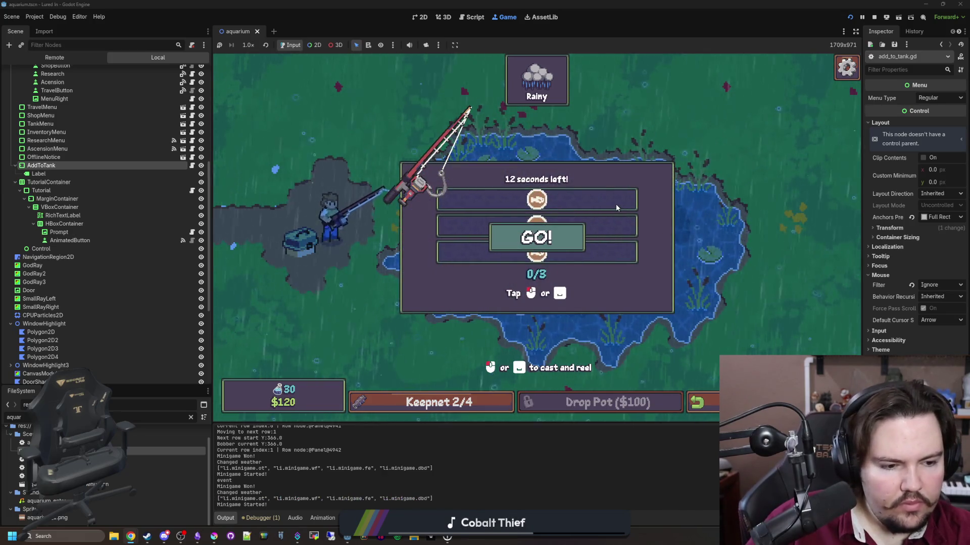
pyautogui.click(556, 214)
pyautogui.click(606, 213)
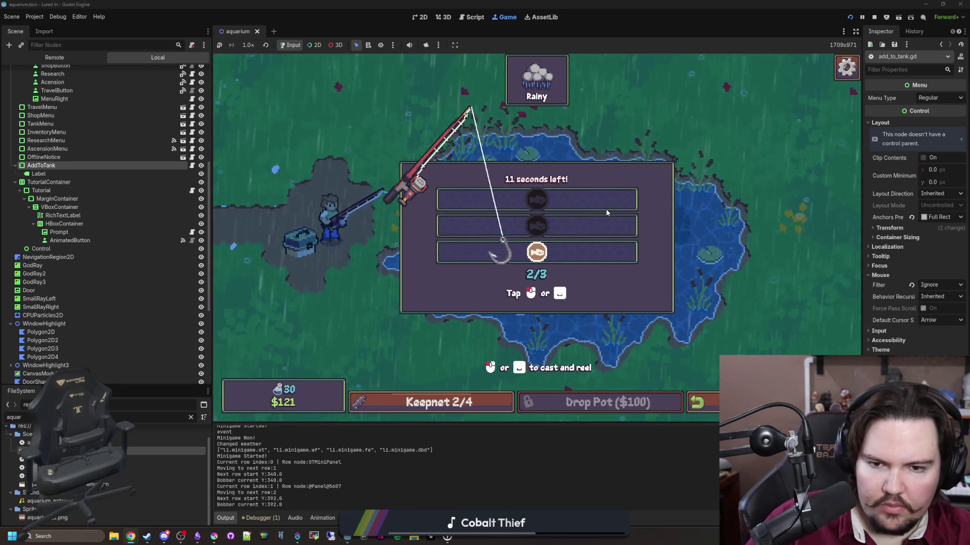
pyautogui.click(608, 212)
# Catch a Minnow and a final fish to fill the keepnet 4/4, then return to the aquarium
pyautogui.click(501, 219)
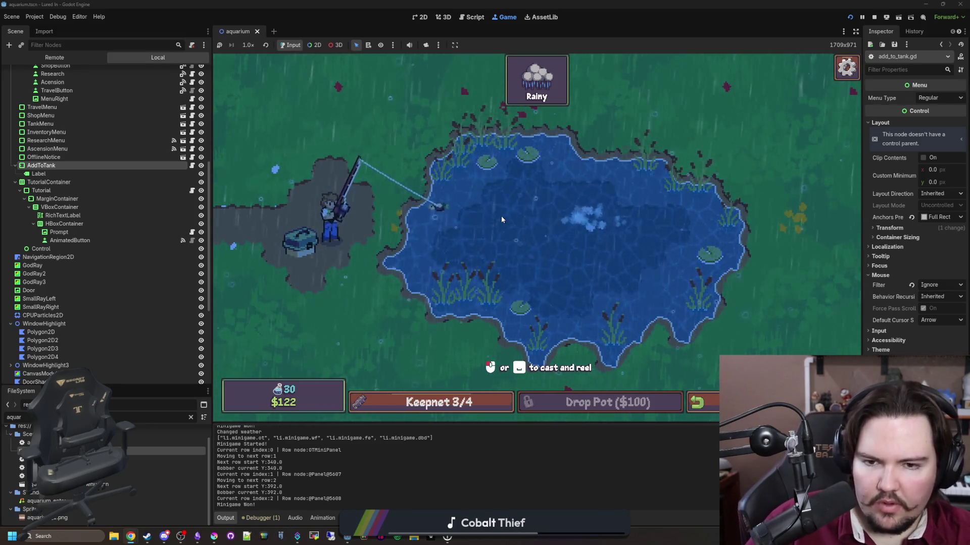
pyautogui.click(488, 169)
pyautogui.click(488, 169)
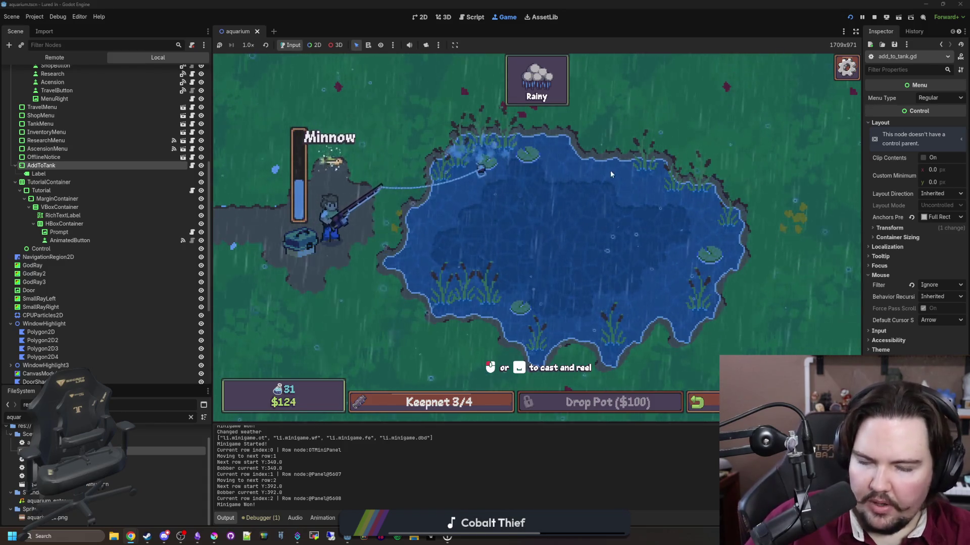
pyautogui.click(435, 265)
pyautogui.click(477, 292)
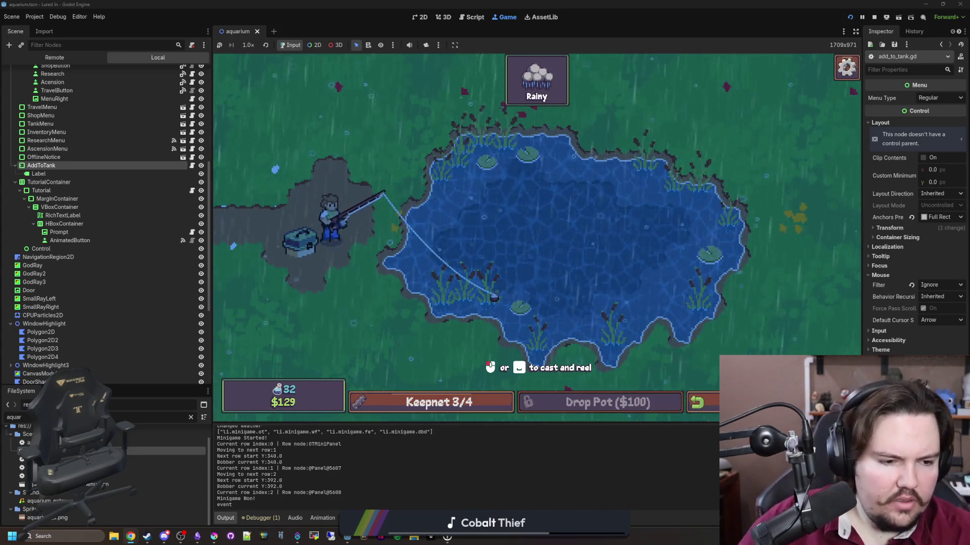
pyautogui.click(653, 274)
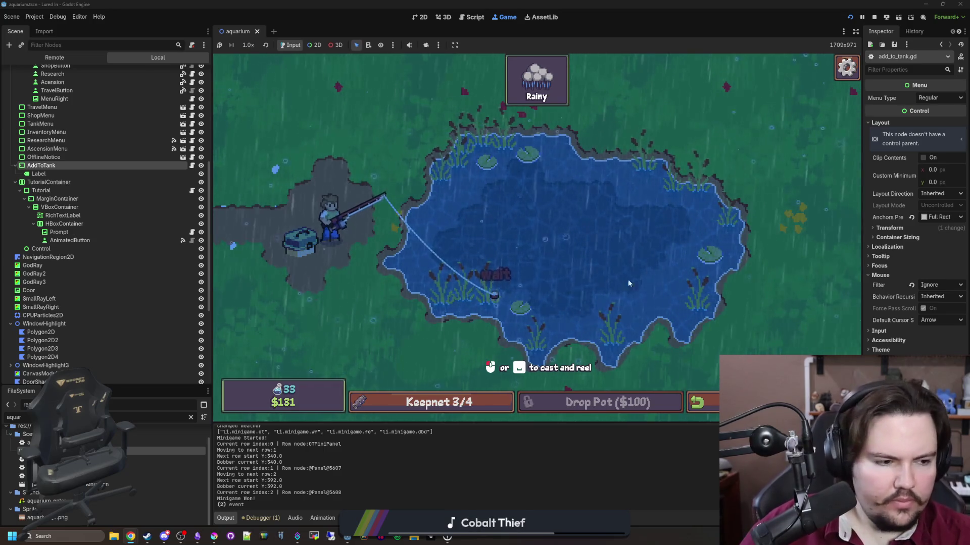
pyautogui.click(593, 305)
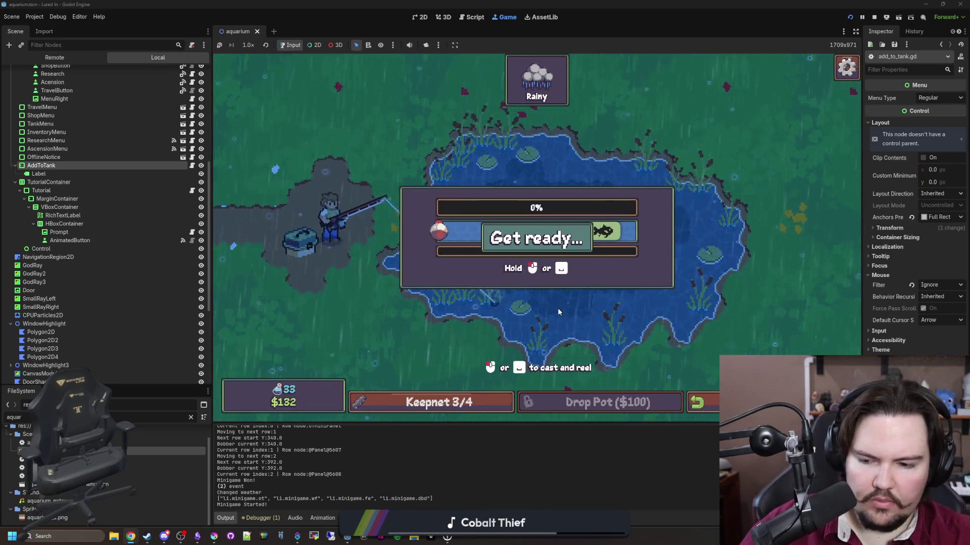
pyautogui.moveTo(634, 288); pyautogui.dragTo(634, 288)
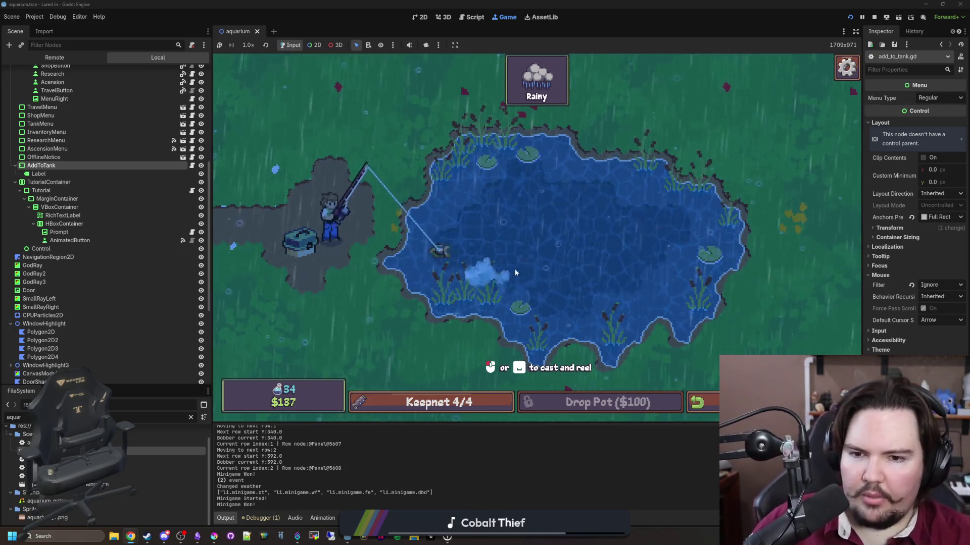
pyautogui.click(525, 319)
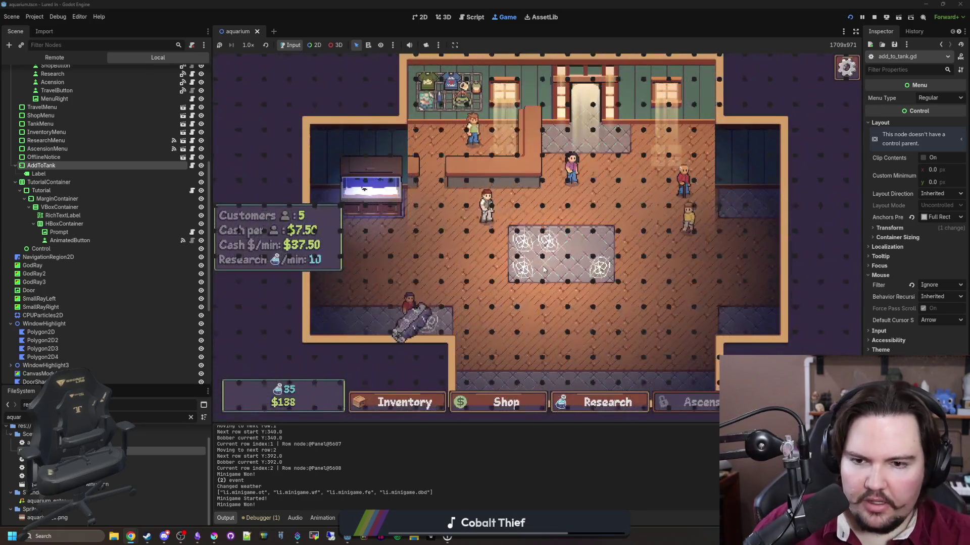
# Upgrade New Tank to level 2 in the shop
pyautogui.click(505, 399)
pyautogui.click(661, 180)
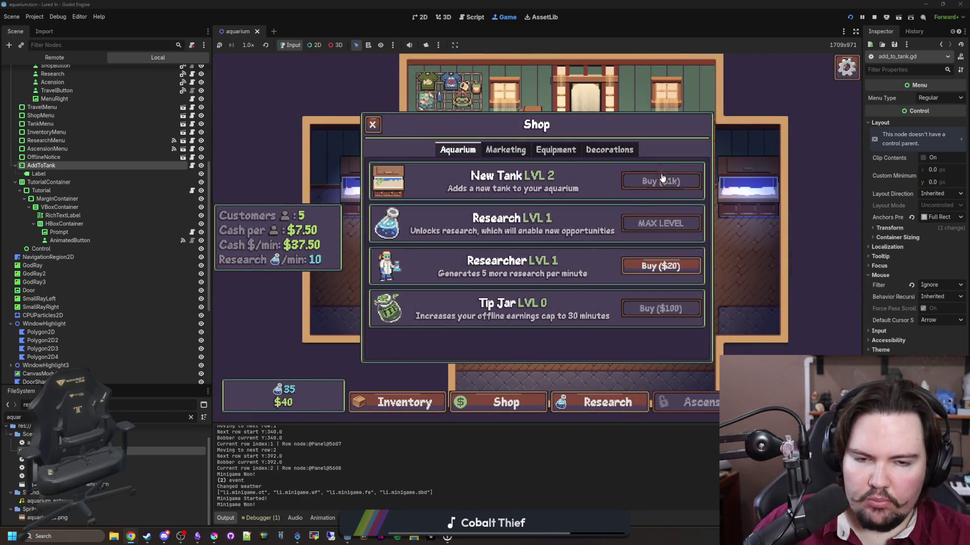
pyautogui.click(373, 124)
# Move the Goldfish, Carp and Minnow from the inventory into tanks, raising income to $67.50/min
pyautogui.click(399, 402)
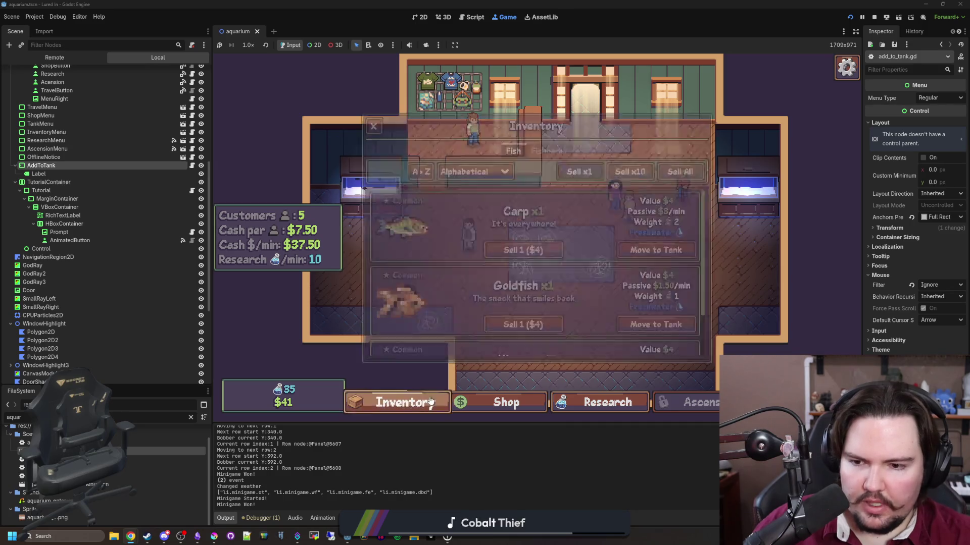
pyautogui.scroll(-2, 588, 298)
pyautogui.click(656, 268)
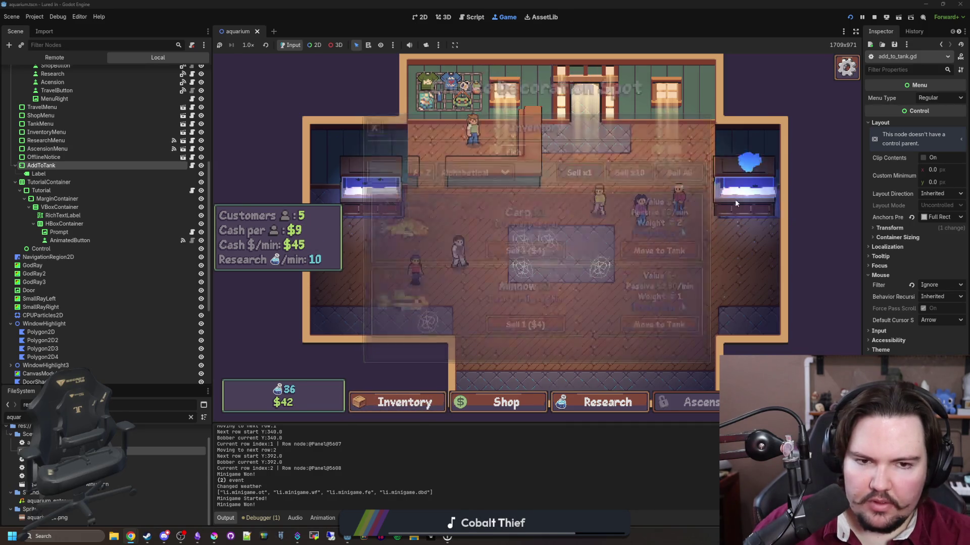
pyautogui.click(735, 199)
pyautogui.click(657, 251)
pyautogui.click(677, 249)
pyautogui.click(743, 199)
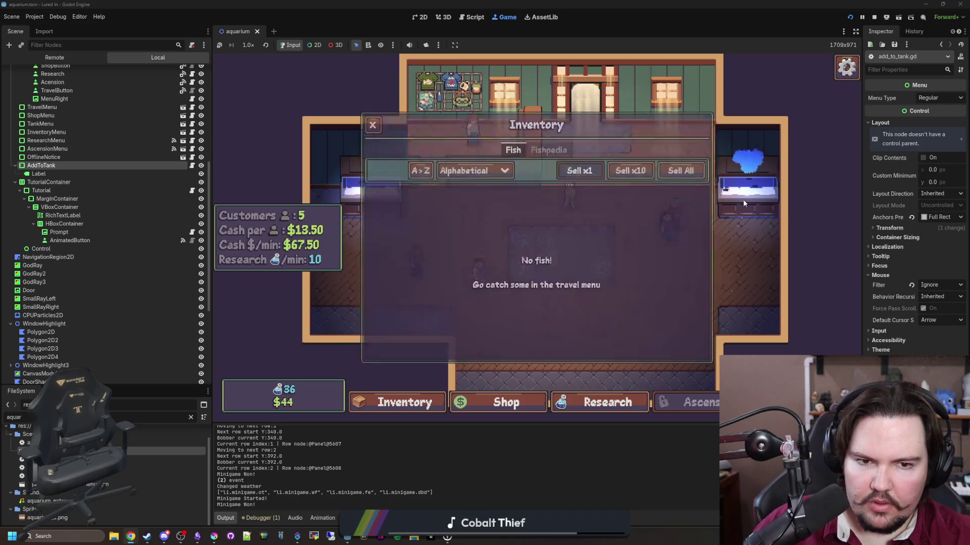
pyautogui.click(498, 368)
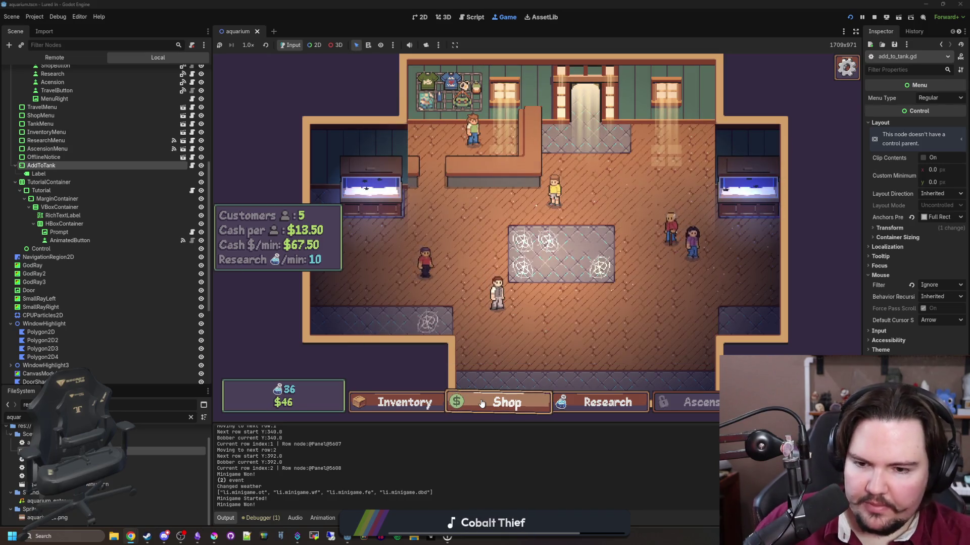
pyautogui.click(602, 402)
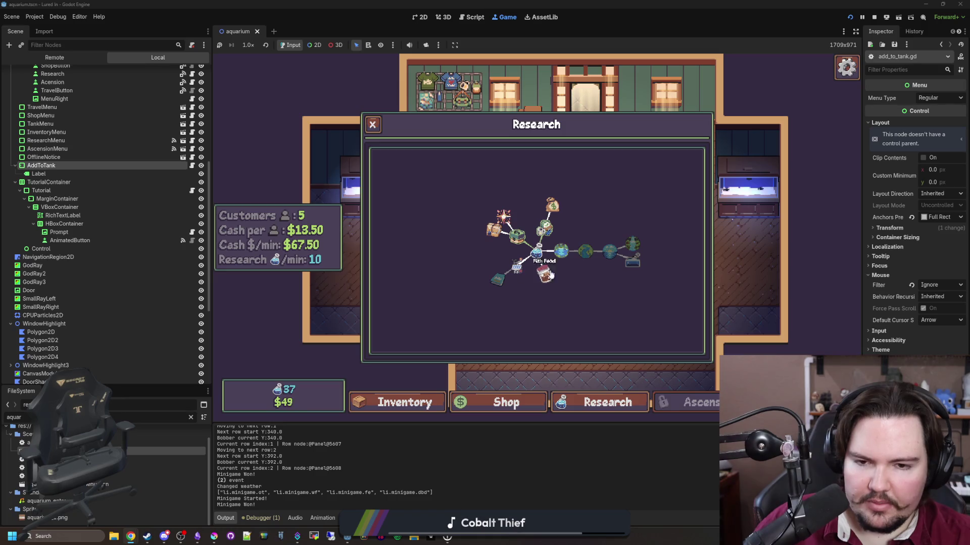
# Pan the research tree and read the Lake, Marketing and Equipment upgrade details
pyautogui.moveTo(604, 289)
pyautogui.mouseDown()
pyautogui.moveTo(571, 308)
pyautogui.moveTo(597, 301)
pyautogui.mouseUp()
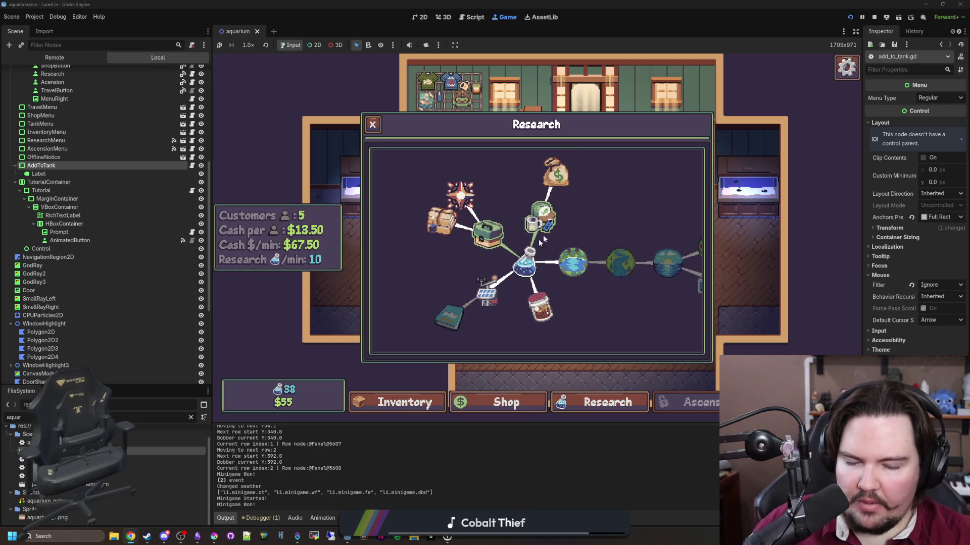
pyautogui.click(584, 258)
pyautogui.click(584, 258)
pyautogui.click(584, 258)
pyautogui.click(584, 258)
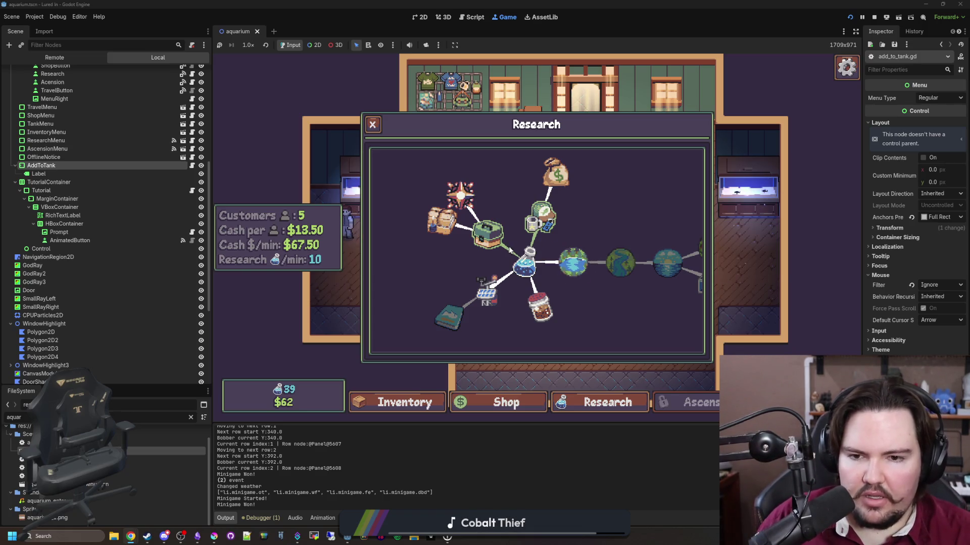
pyautogui.click(544, 223)
pyautogui.click(546, 223)
pyautogui.click(494, 241)
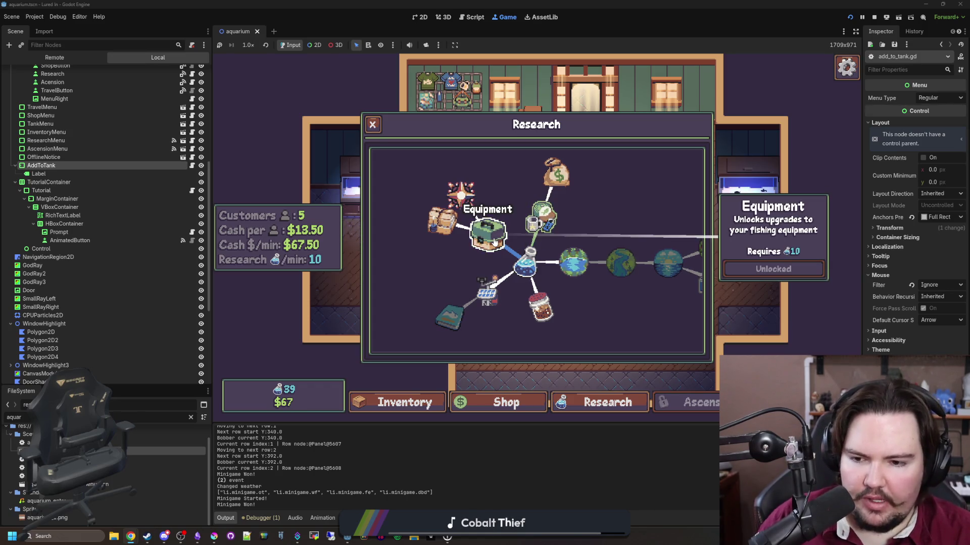
pyautogui.click(545, 223)
pyautogui.click(498, 243)
# Compare the Weather Station details (50 research) with Fish Food and Lake, then view Fishpedia
pyautogui.click(496, 285)
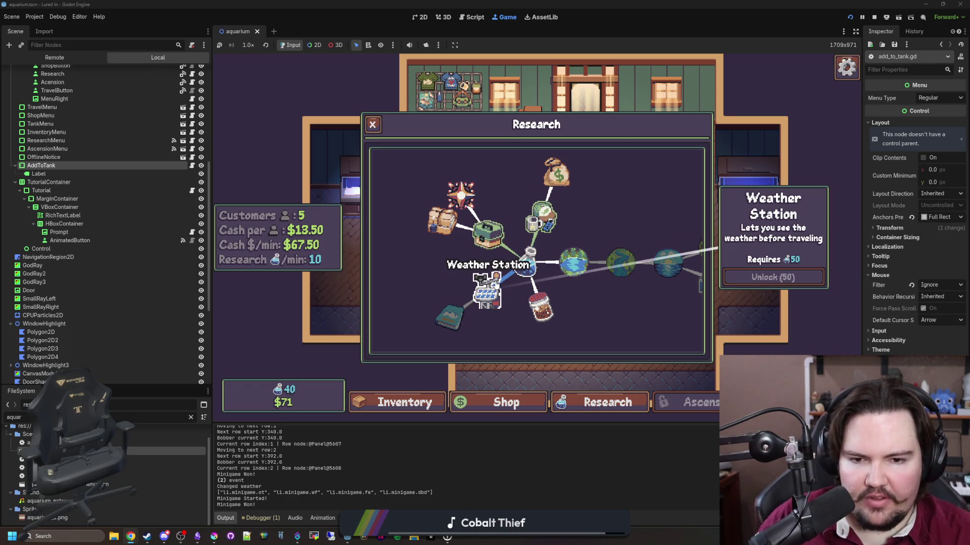
pyautogui.click(553, 317)
pyautogui.click(483, 293)
pyautogui.click(578, 273)
pyautogui.click(487, 291)
pyautogui.click(573, 262)
pyautogui.click(477, 299)
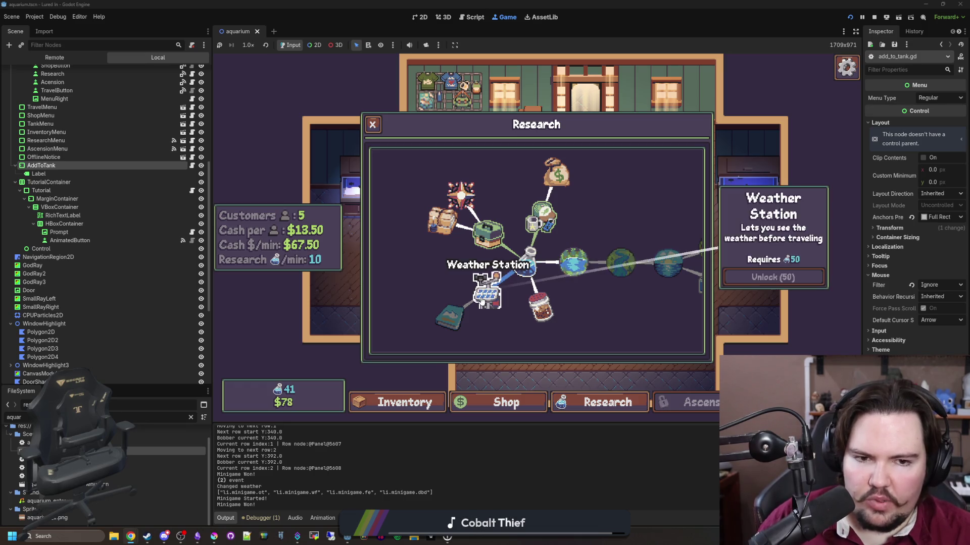
pyautogui.click(482, 301)
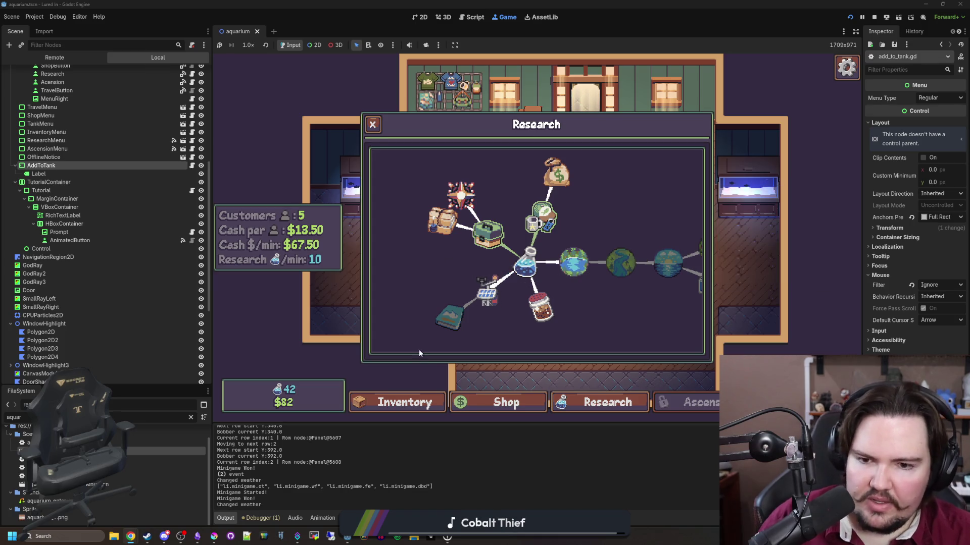
pyautogui.click(437, 329)
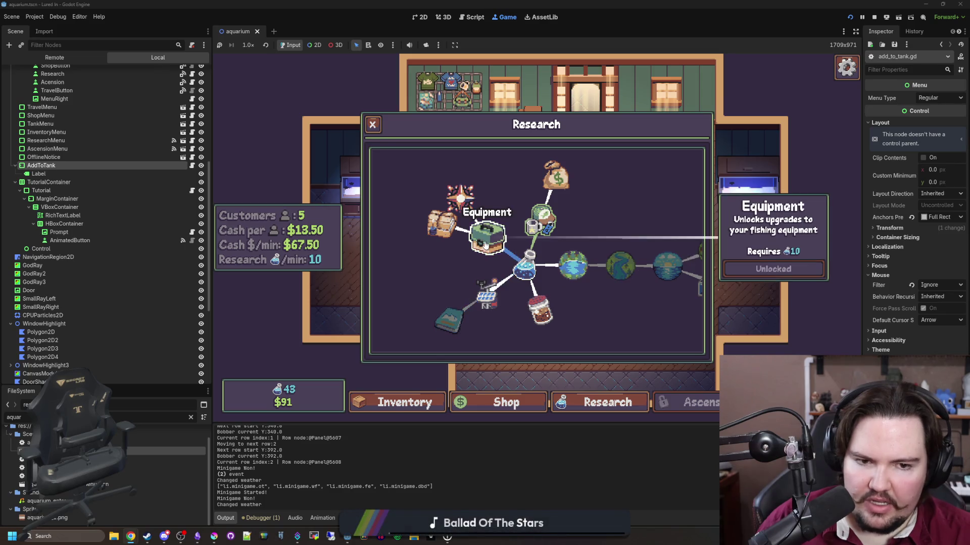
# Browse the Weather Station, Lake, Ocean, Jungle, Saltwater and River research node details
pyautogui.click(486, 293)
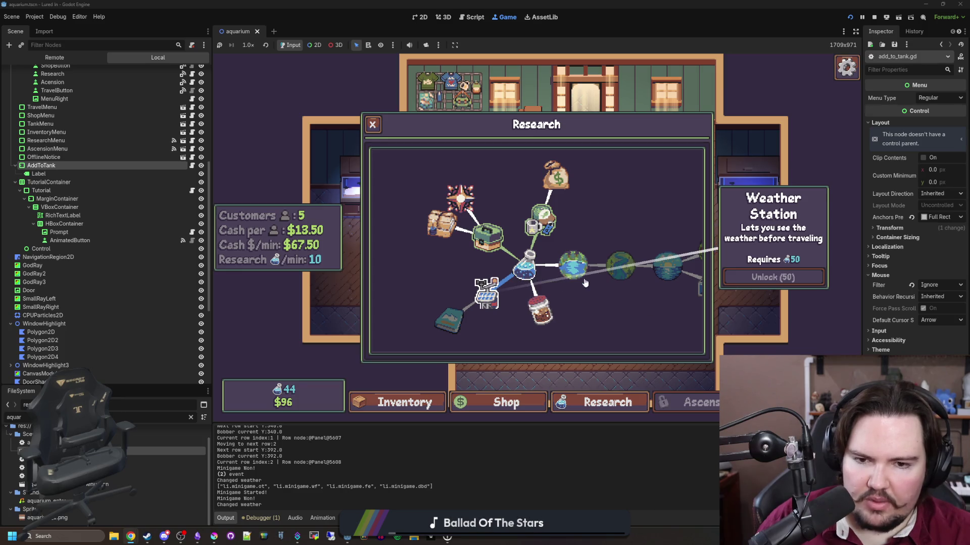
pyautogui.click(572, 267)
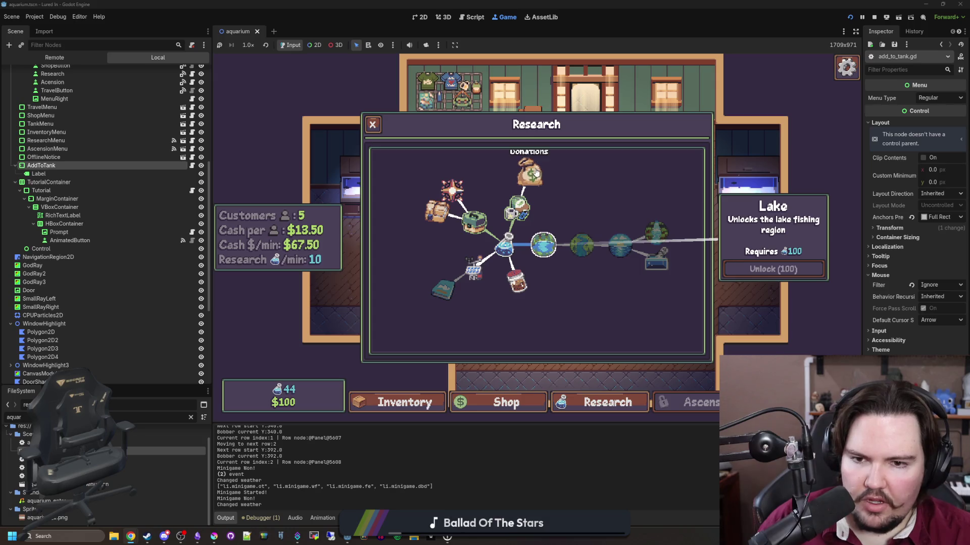
pyautogui.click(525, 174)
pyautogui.click(580, 190)
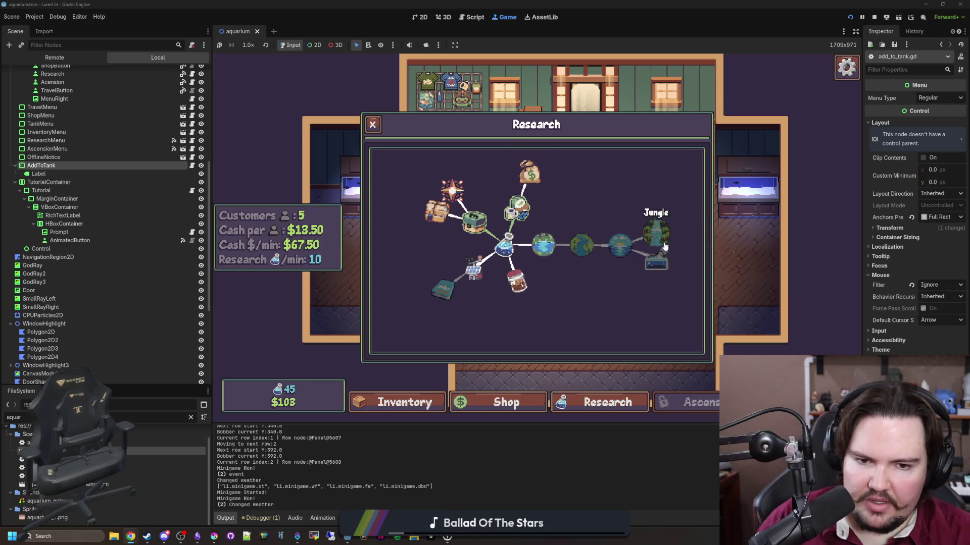
pyautogui.click(621, 244)
pyautogui.click(654, 234)
pyautogui.click(656, 261)
pyautogui.click(655, 233)
pyautogui.click(621, 244)
pyautogui.click(581, 244)
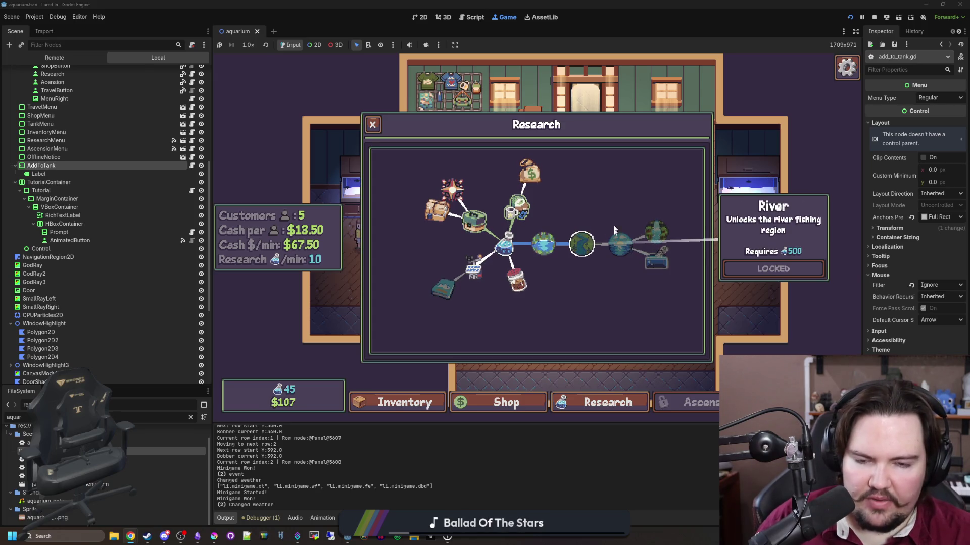
pyautogui.click(602, 247)
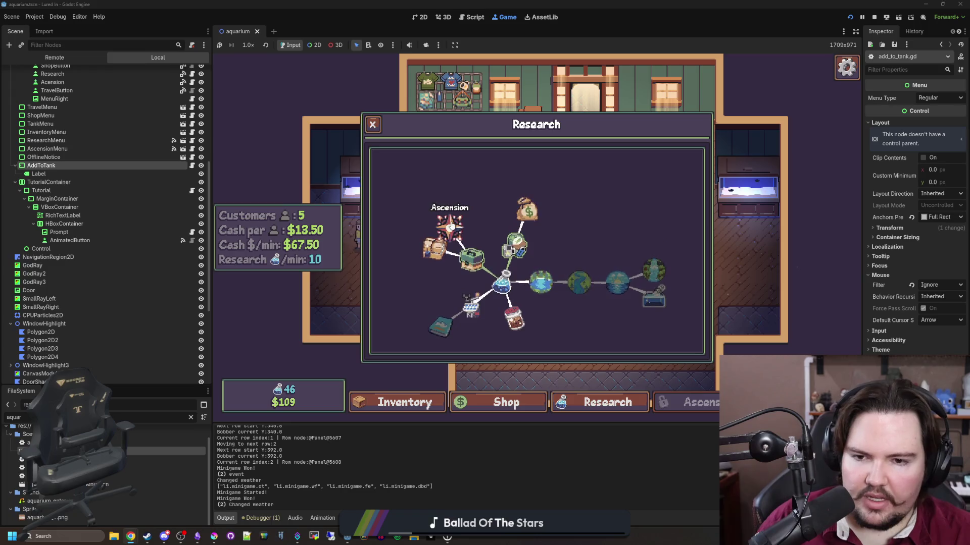
# Review the Marketing, Donations, Ascension and Pets research upgrade details
pyautogui.click(515, 245)
pyautogui.click(527, 209)
pyautogui.click(515, 245)
pyautogui.click(451, 229)
pyautogui.click(450, 228)
pyautogui.click(434, 247)
pyautogui.click(449, 227)
pyautogui.click(515, 245)
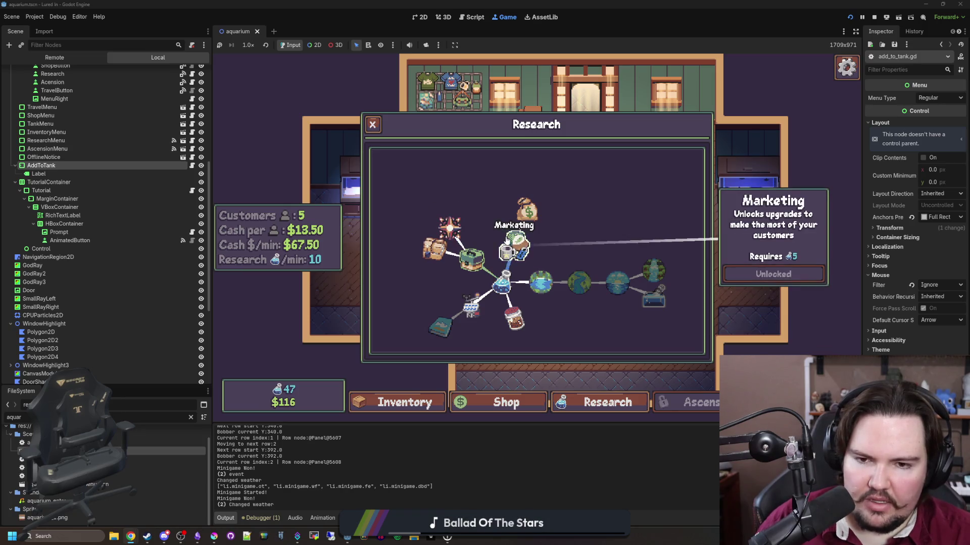
pyautogui.click(525, 208)
pyautogui.click(525, 208)
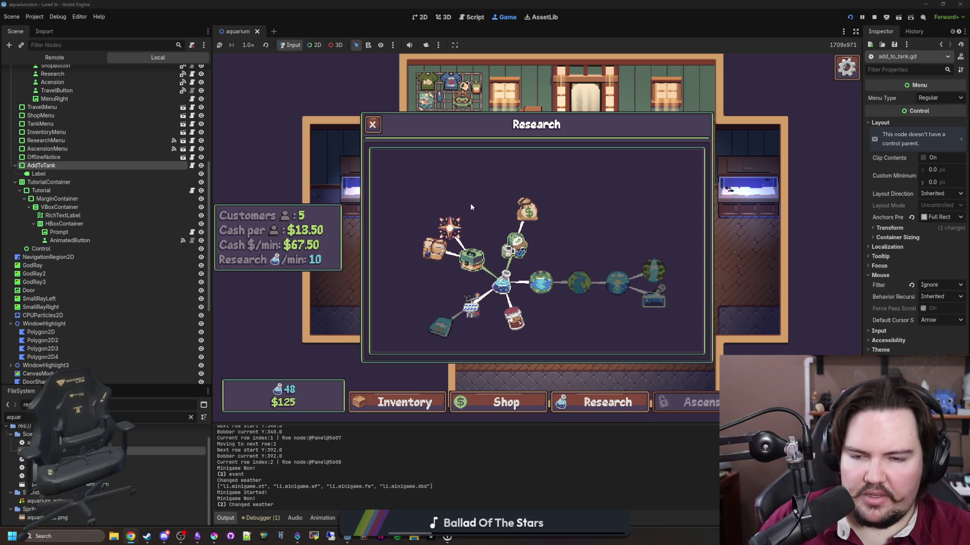
# Compare the Lake, River, Ocean and Weather Station unlock costs, then go to the shop
pyautogui.moveTo(471, 203)
pyautogui.mouseDown()
pyautogui.moveTo(534, 162)
pyautogui.moveTo(476, 235)
pyautogui.mouseUp()
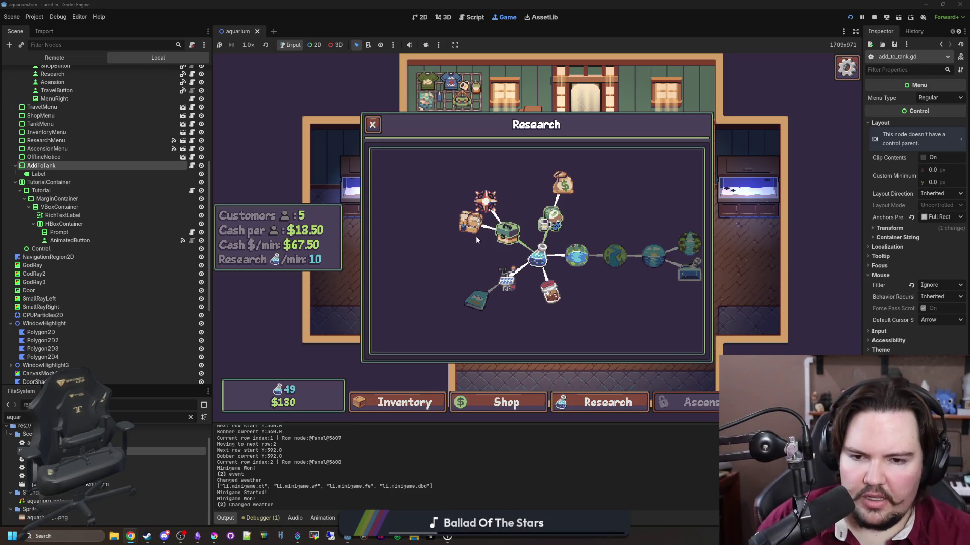
pyautogui.moveTo(598, 223); pyautogui.dragTo(580, 226)
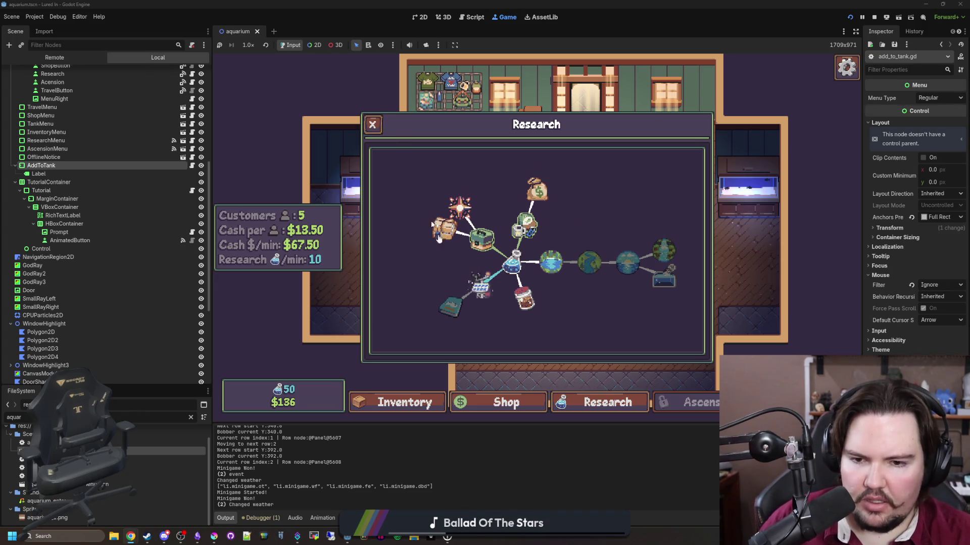
pyautogui.click(553, 258)
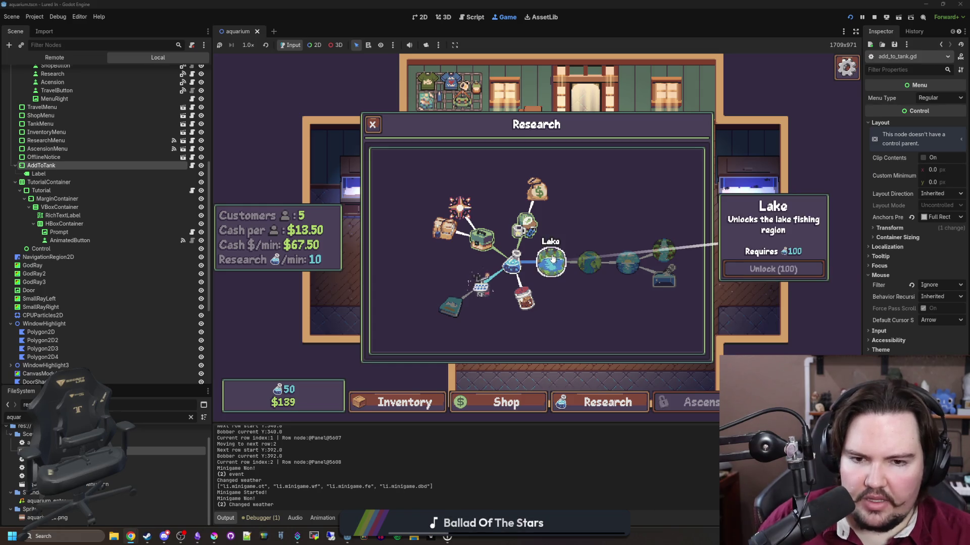
pyautogui.click(579, 261)
pyautogui.click(552, 265)
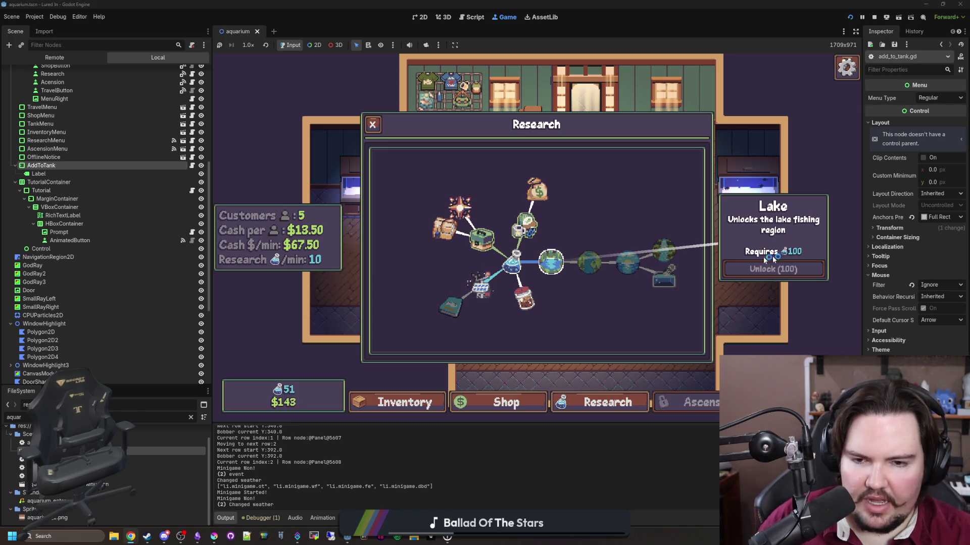
pyautogui.click(592, 263)
pyautogui.click(630, 262)
pyautogui.click(592, 263)
pyautogui.click(553, 262)
pyautogui.click(545, 275)
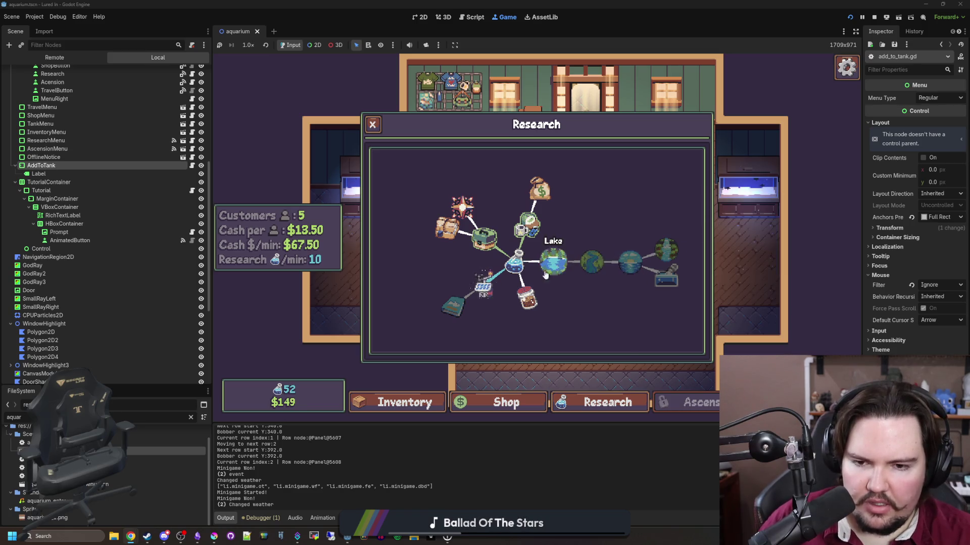
pyautogui.click(483, 289)
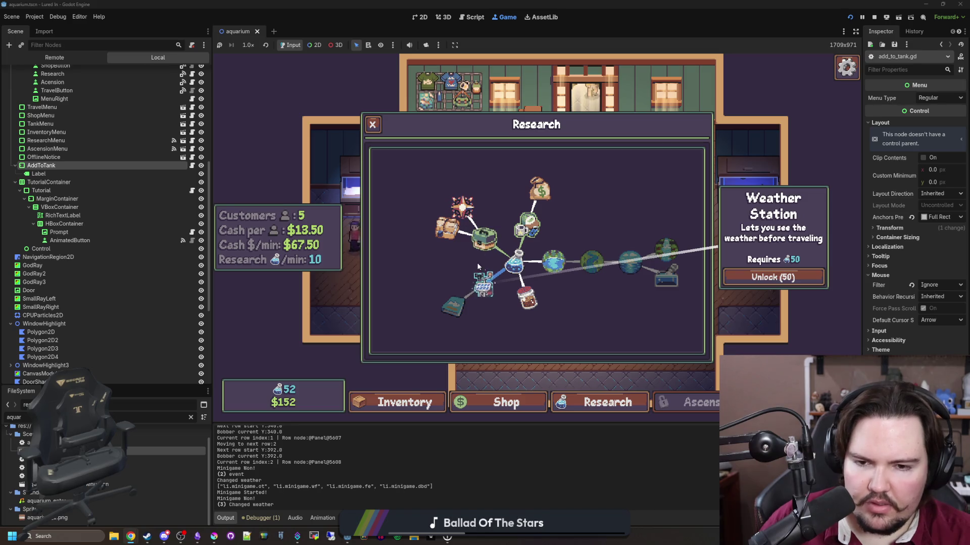
pyautogui.click(372, 125)
pyautogui.click(504, 402)
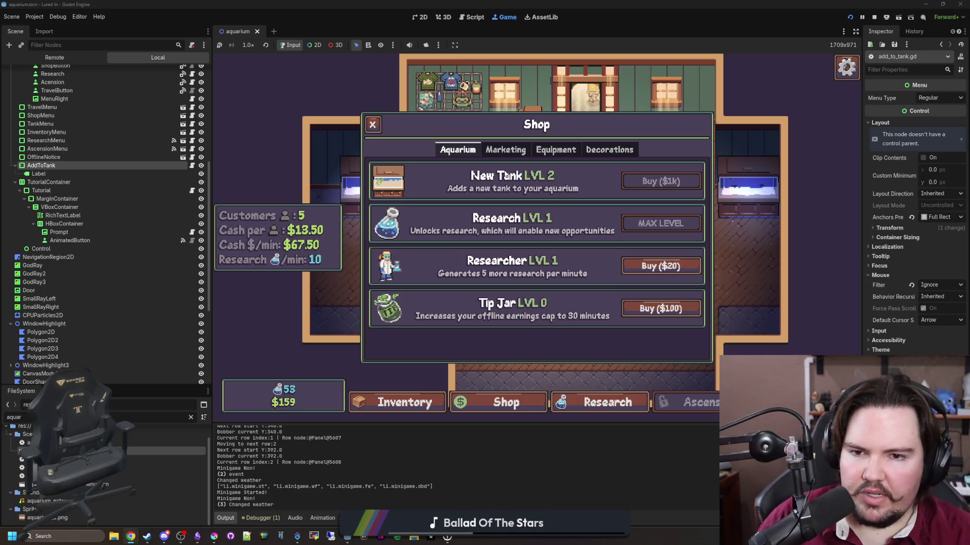
# Show the shop's Marketing upgrades, then switch to the browser's X notifications page
pyautogui.click(513, 153)
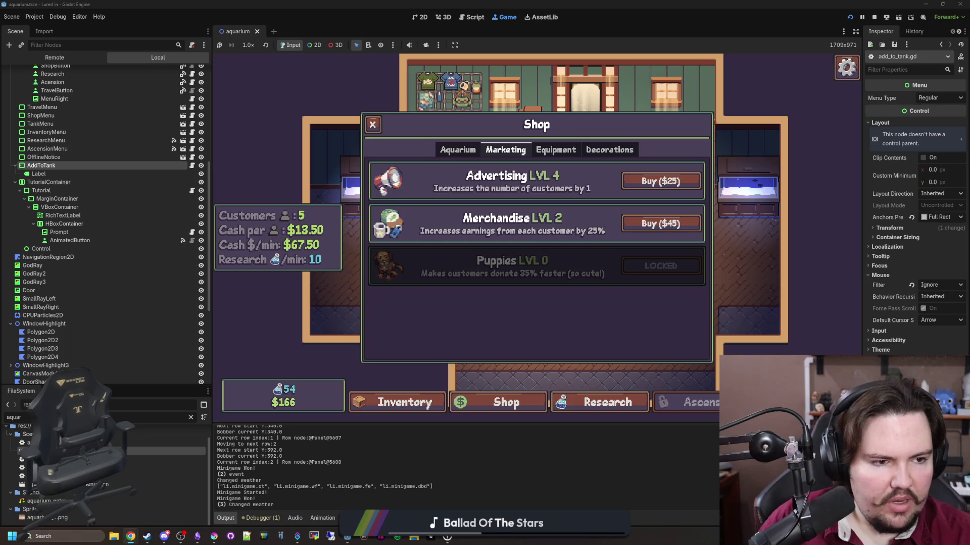
pyautogui.hotkey('alt', 'Tab')
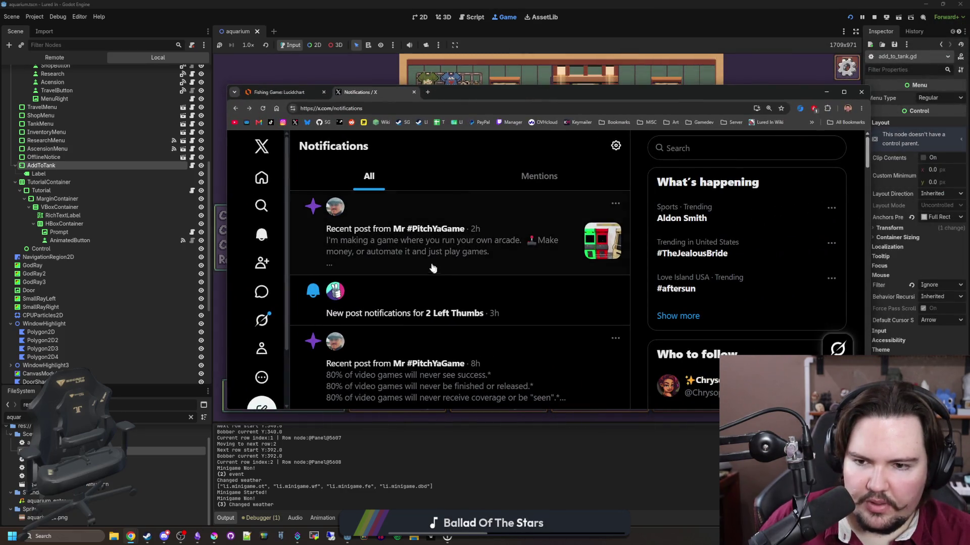
# Read the arcade game announcement, grouped new-post, and video game success rate posts
pyautogui.click(462, 250)
pyautogui.scroll(-5, 462, 250)
pyautogui.hotkey('alt', 'Left')
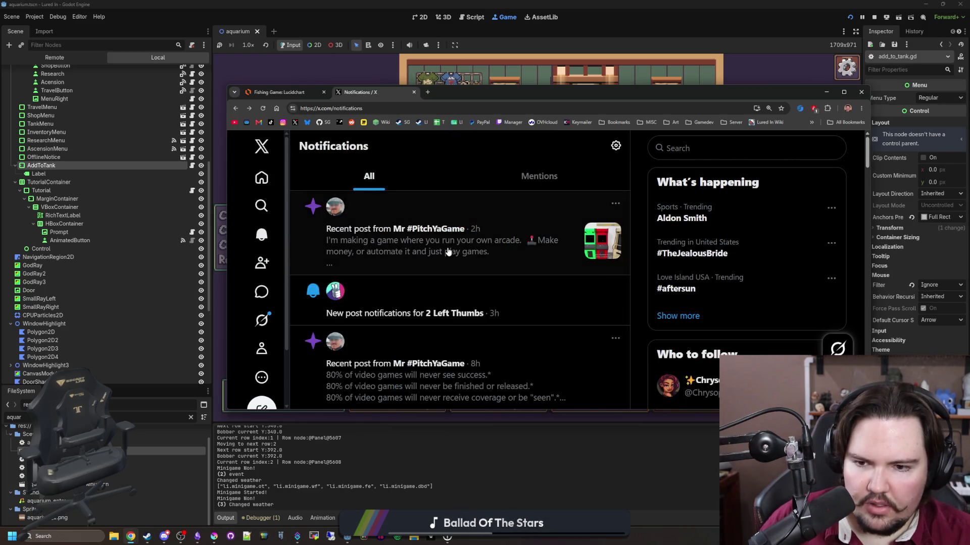
pyautogui.click(527, 239)
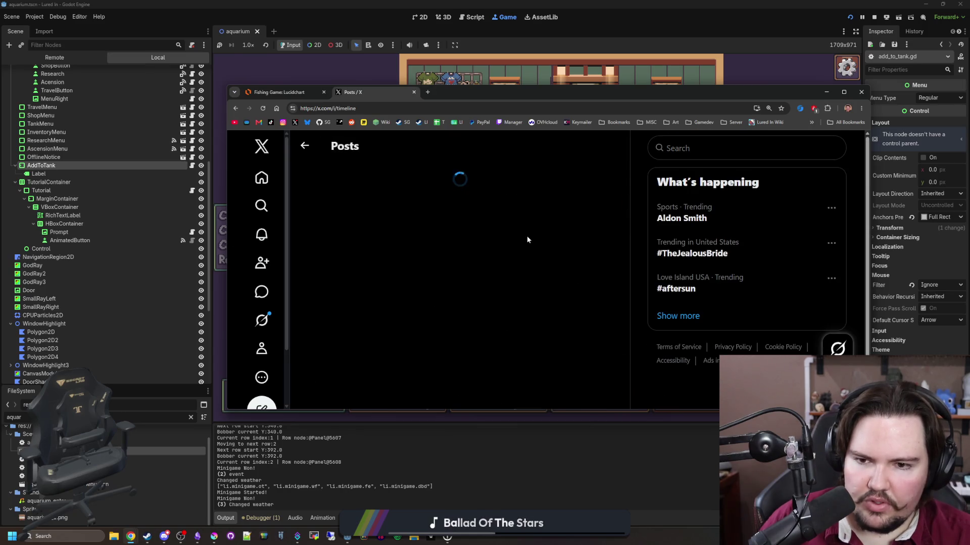
pyautogui.hotkey('alt', 'Left')
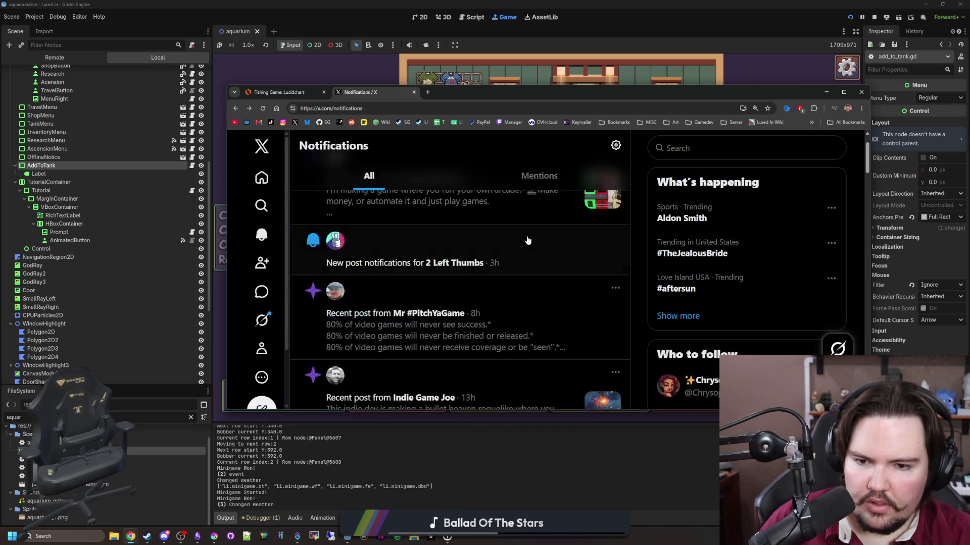
pyautogui.click(486, 278)
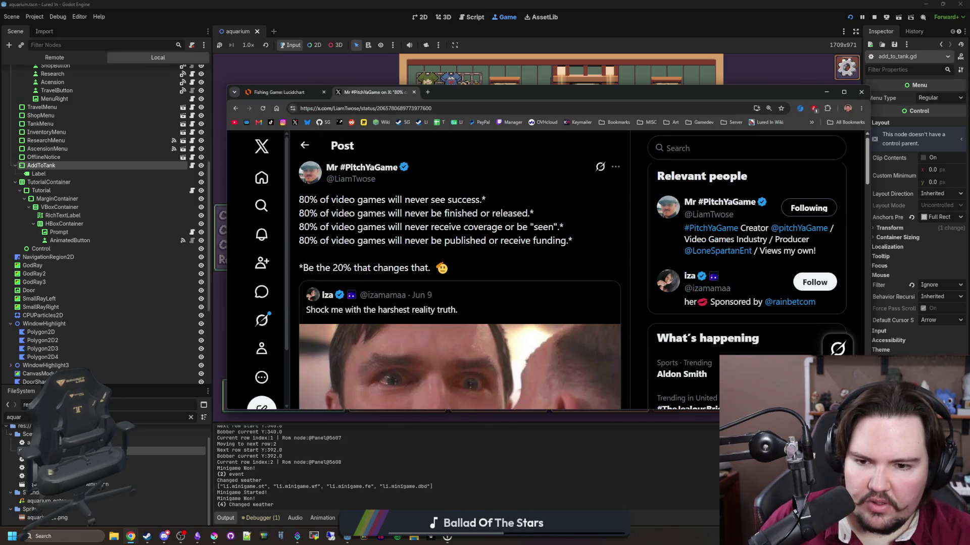
pyautogui.hotkey('alt', 'Left')
# Scroll further down the notifications and watch the fishing rod video post
pyautogui.scroll(-5, 497, 256)
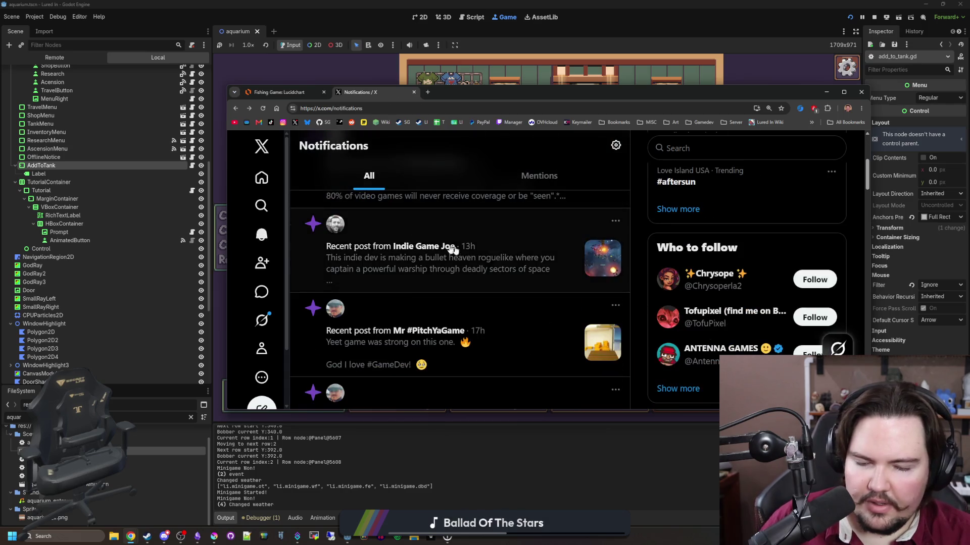
pyautogui.scroll(-1, 505, 255)
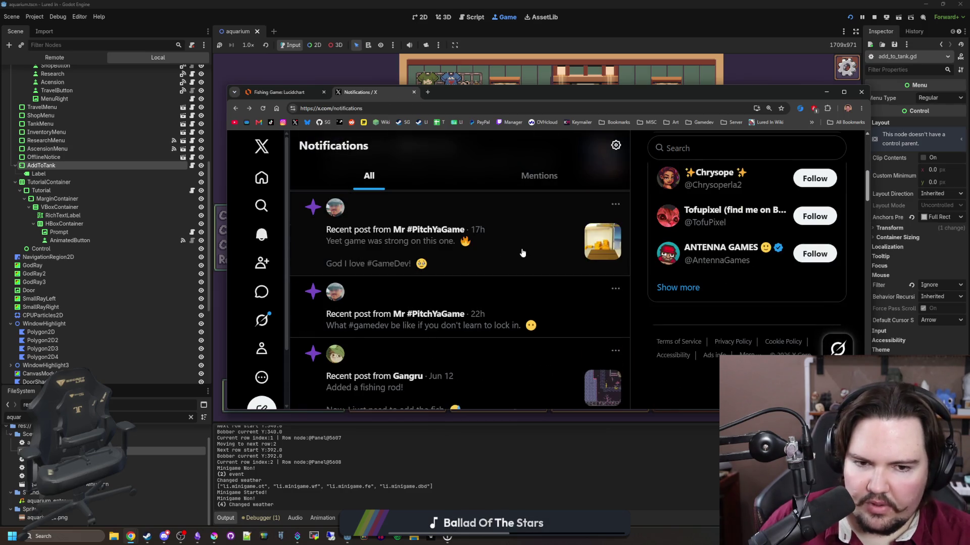
pyautogui.scroll(-1, 511, 254)
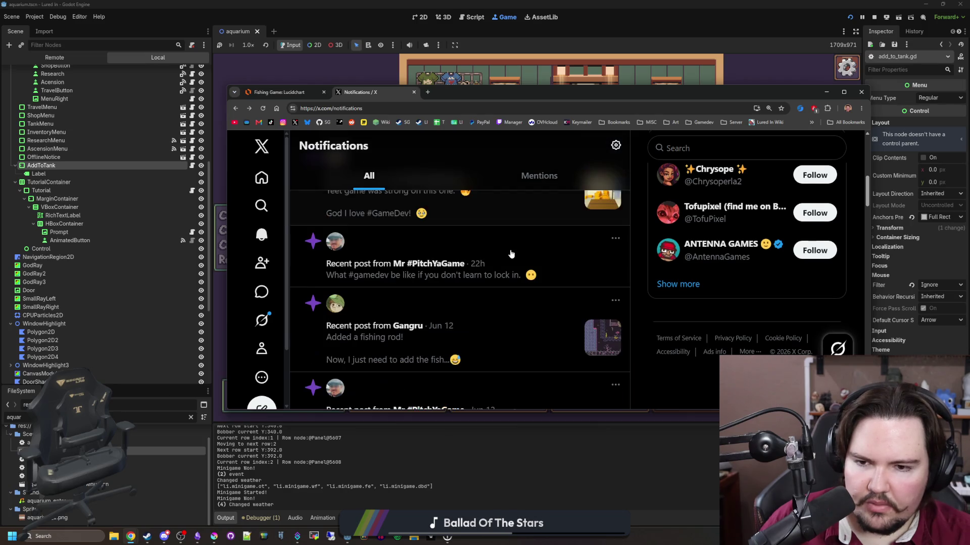
pyautogui.scroll(-1, 528, 259)
pyautogui.scroll(-1, 493, 285)
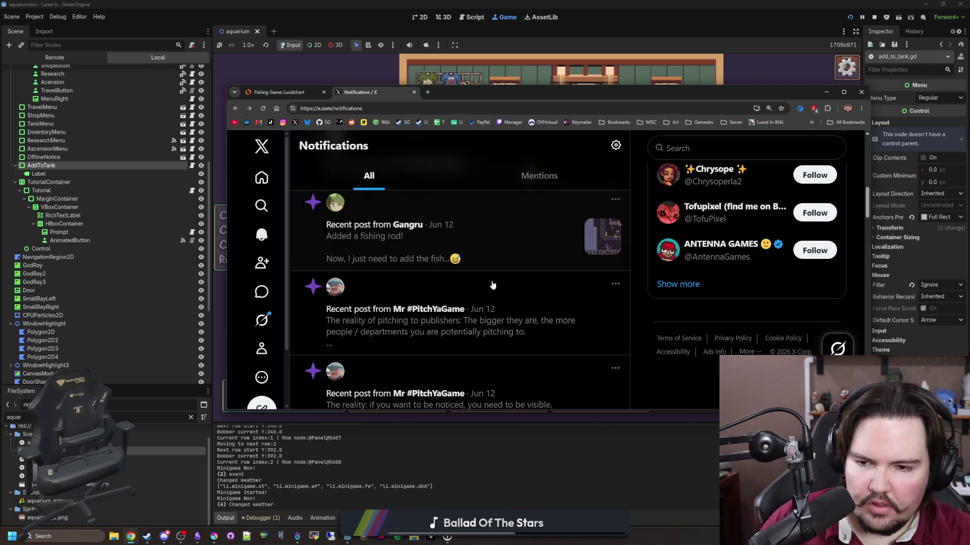
pyautogui.click(532, 246)
pyautogui.scroll(-1, 350, 345)
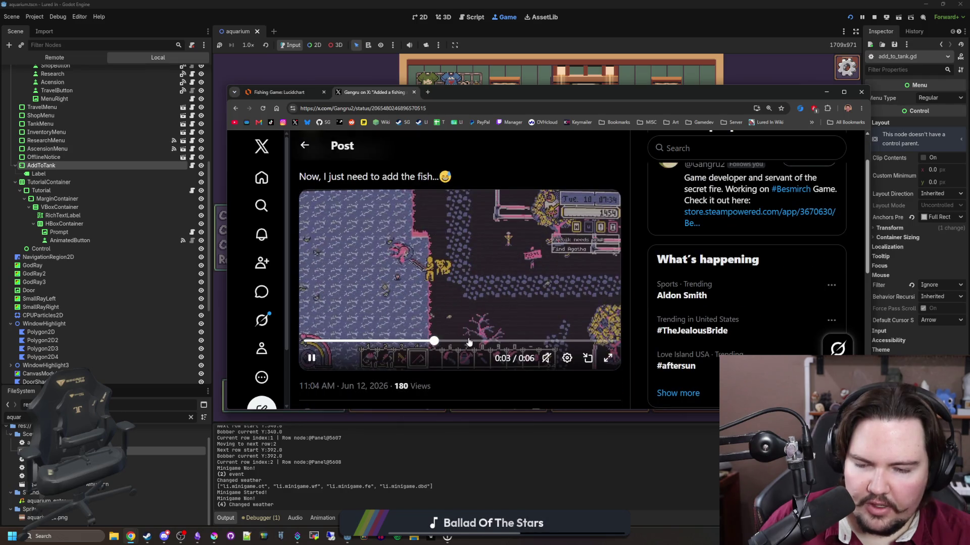
pyautogui.hotkey('alt', 'Left')
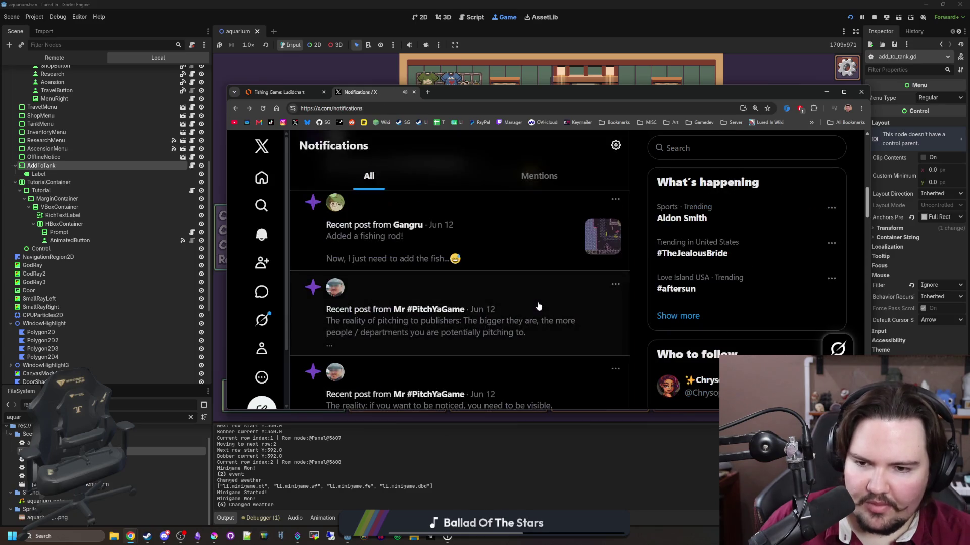
# Read the pitching-to-publishers and being-visible posts, then open the studio's profile
pyautogui.click(525, 280)
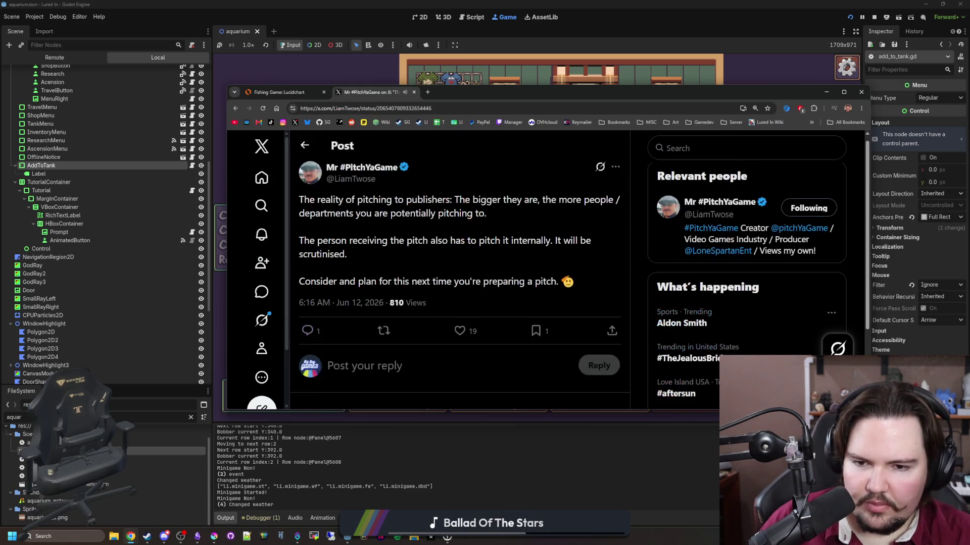
pyautogui.hotkey('alt', 'Left')
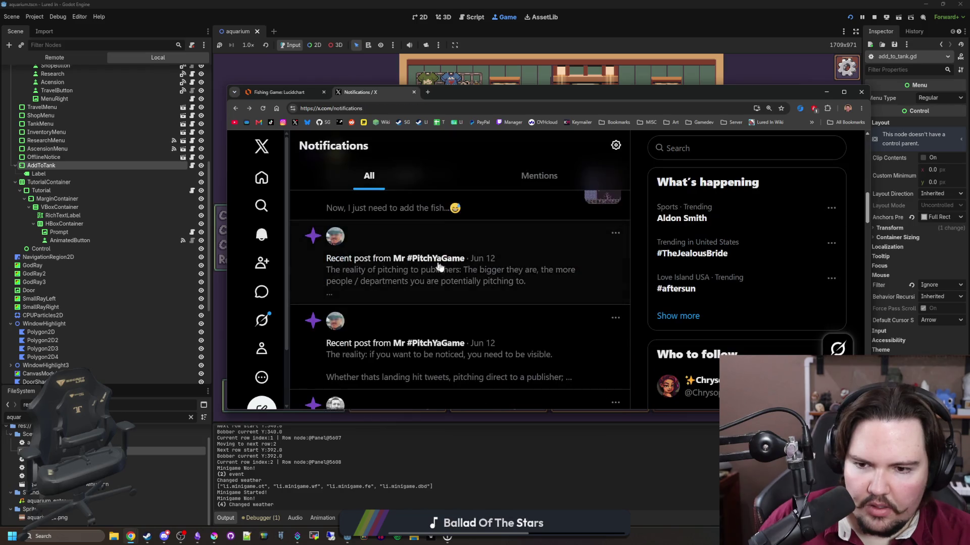
pyautogui.click(552, 251)
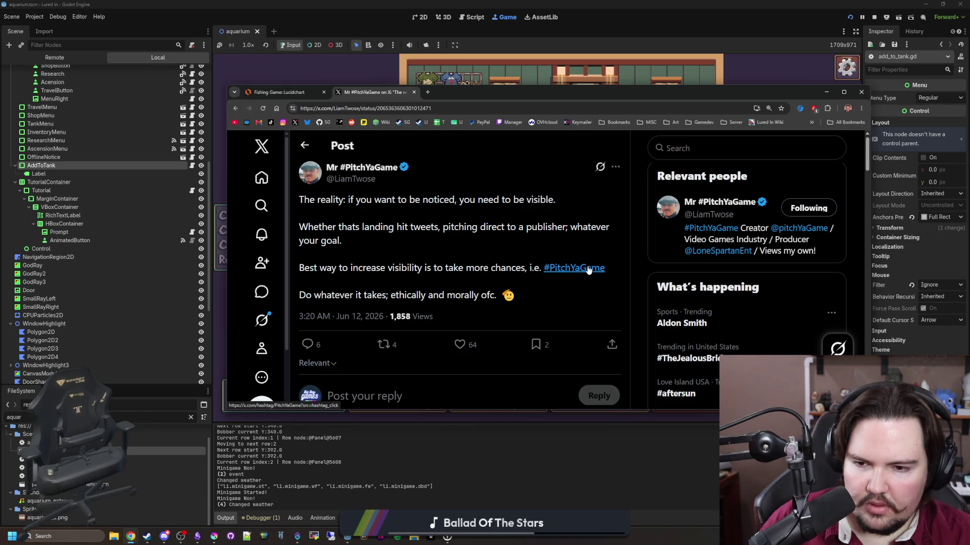
pyautogui.hotkey('alt', 'Left')
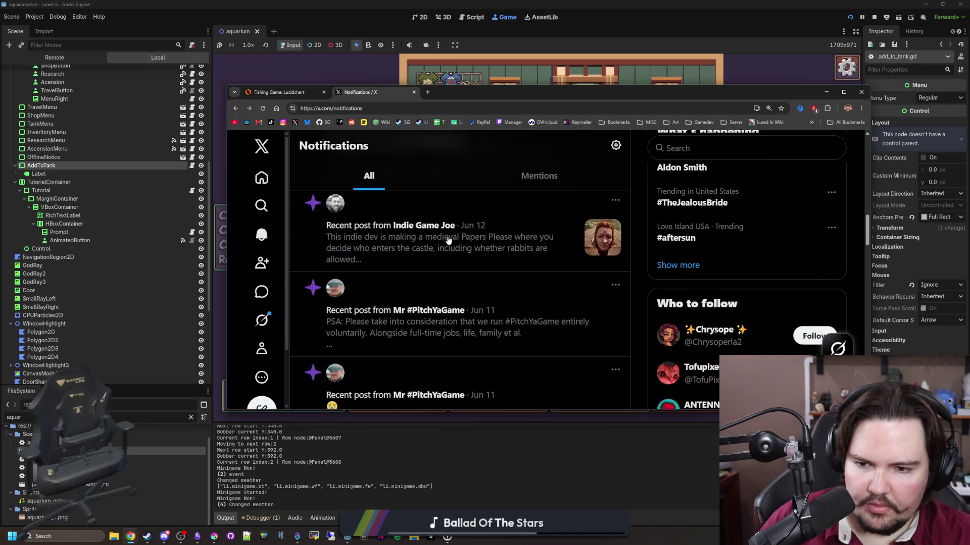
pyautogui.click(260, 343)
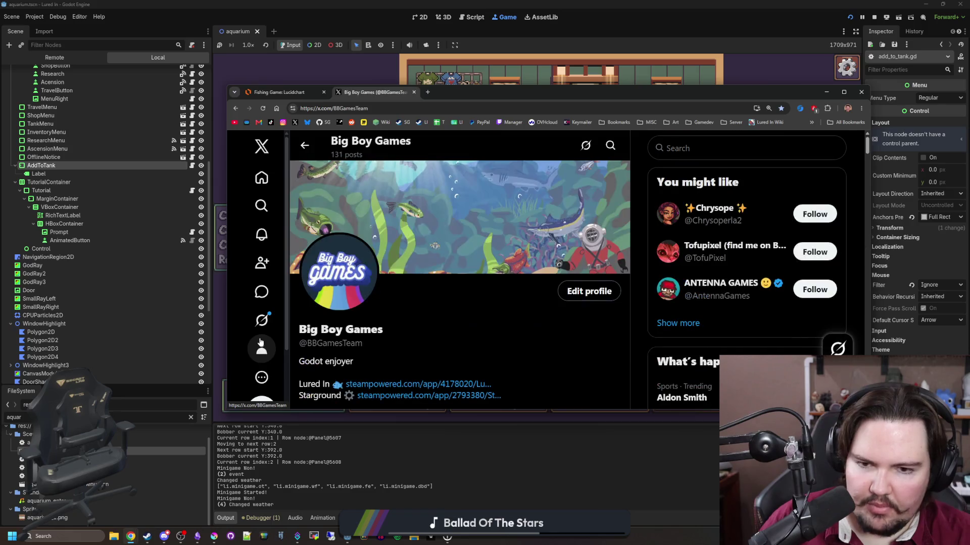
# Scroll through the Big Boy Games profile's Lured In posts, then drag the browser off-screen
pyautogui.scroll(-10, 315, 320)
pyautogui.scroll(-5, 316, 320)
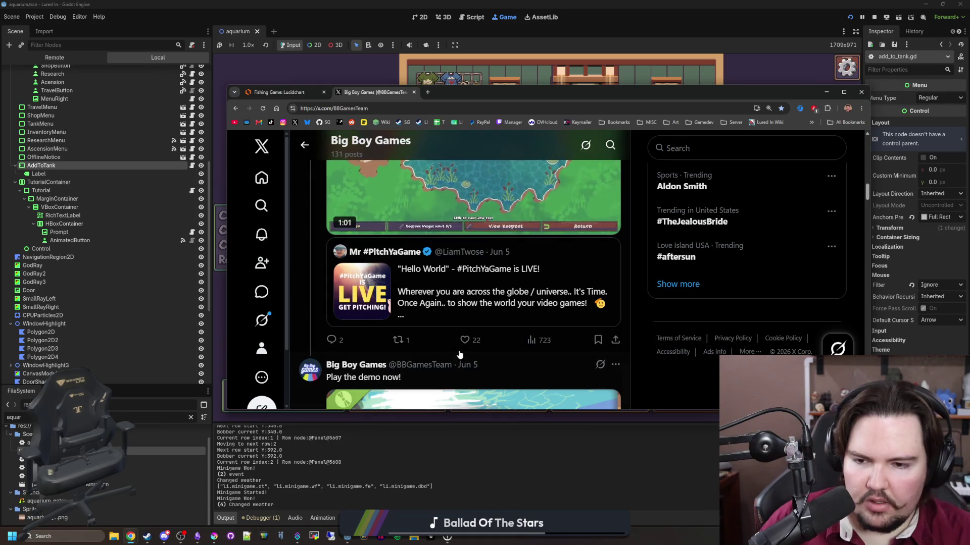
pyautogui.scroll(6, 459, 342)
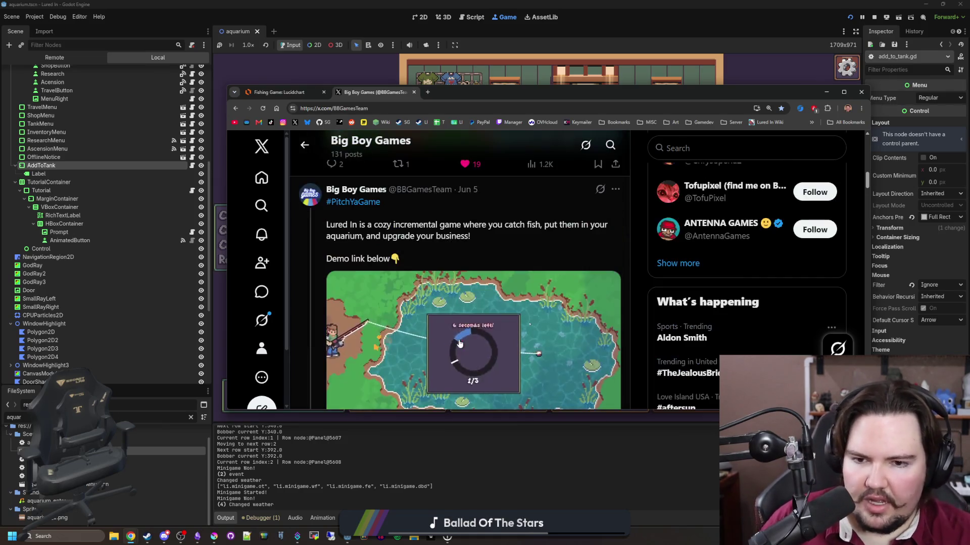
pyautogui.scroll(-6, 470, 341)
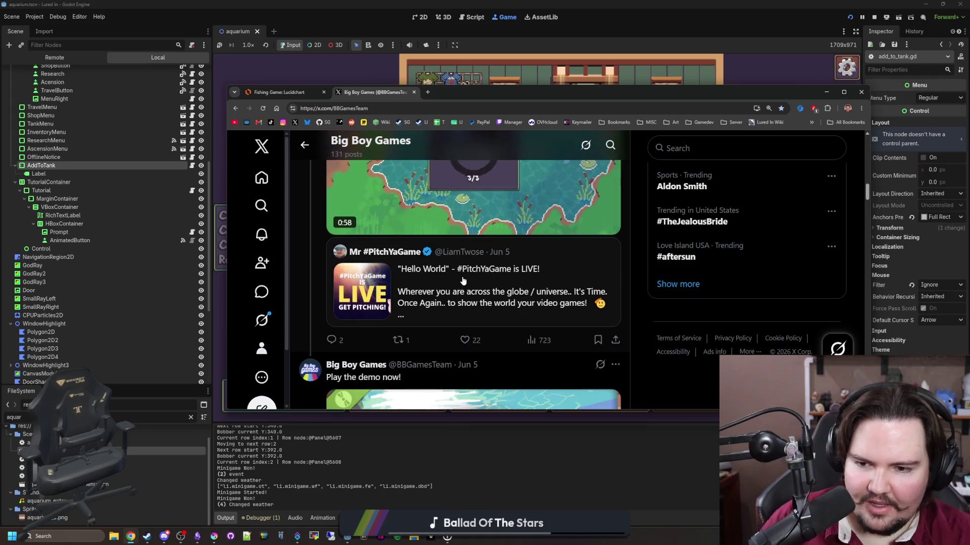
pyautogui.scroll(-10, 470, 276)
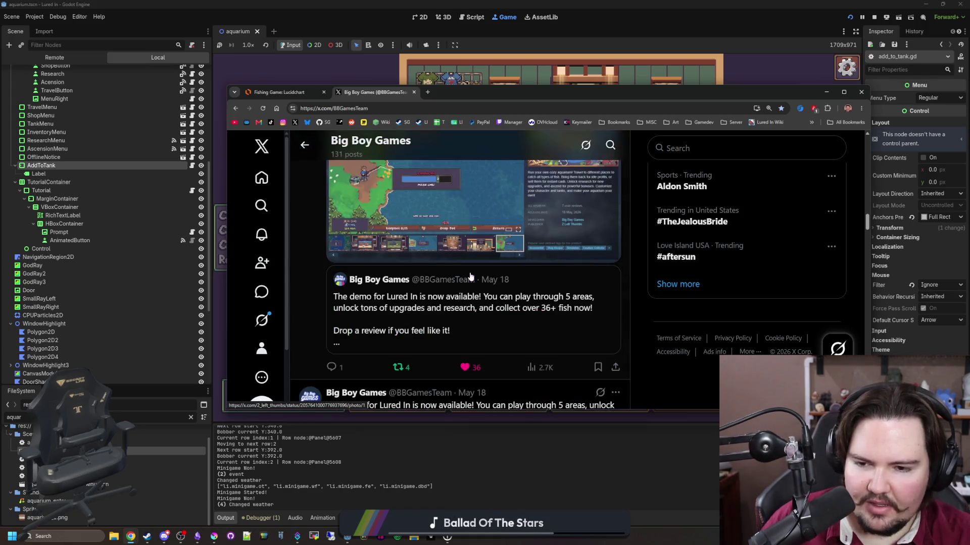
pyautogui.scroll(-5, 443, 253)
pyautogui.moveTo(489, 98); pyautogui.dragTo(969, 97)
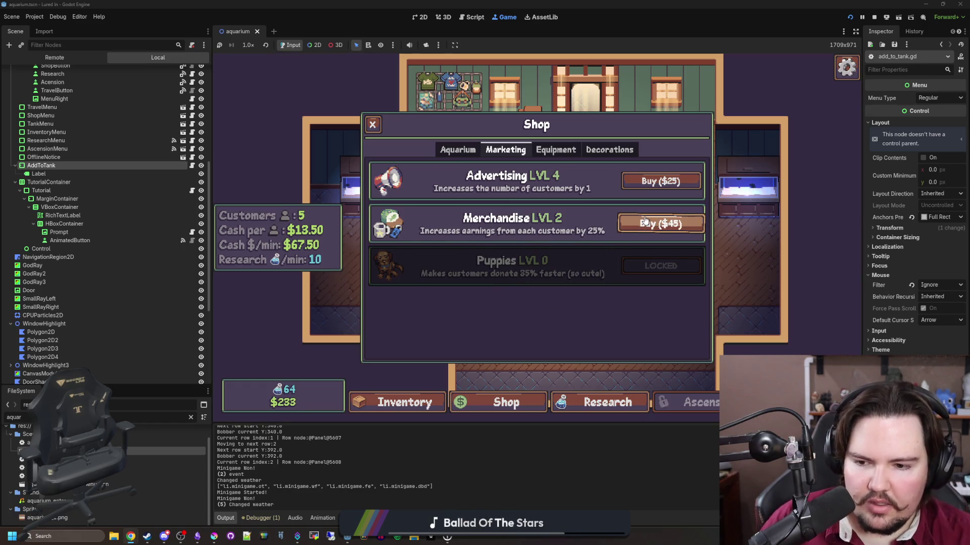
# Upgrade Researcher to level 3, Advertising to level 7 and Merchandise to level 3
pyautogui.click(469, 152)
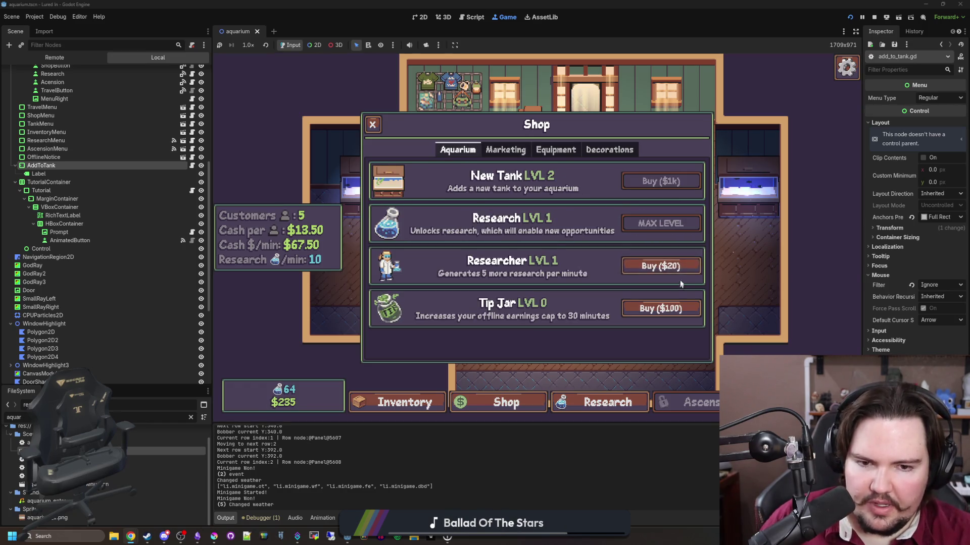
pyautogui.click(691, 264)
pyautogui.click(686, 269)
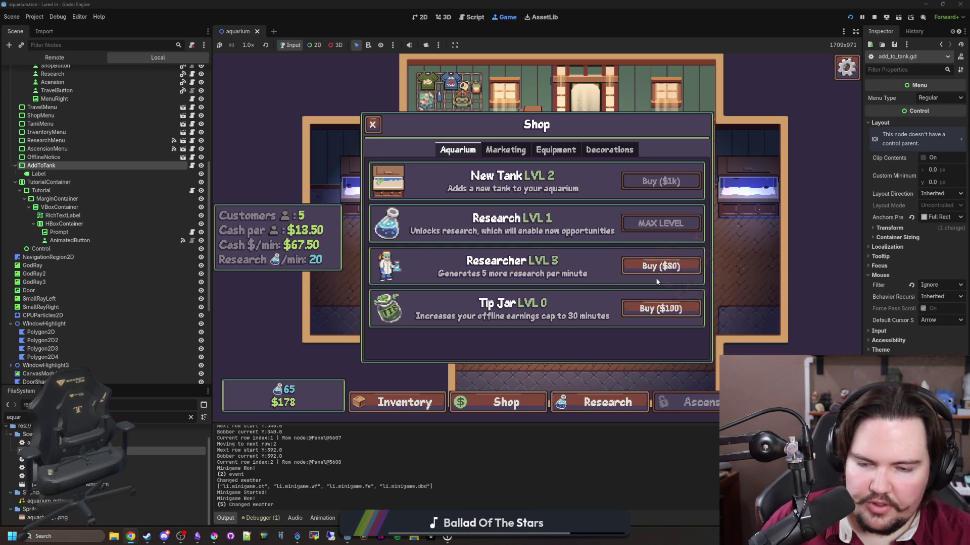
pyautogui.click(505, 150)
pyautogui.click(659, 181)
pyautogui.click(666, 181)
pyautogui.click(662, 223)
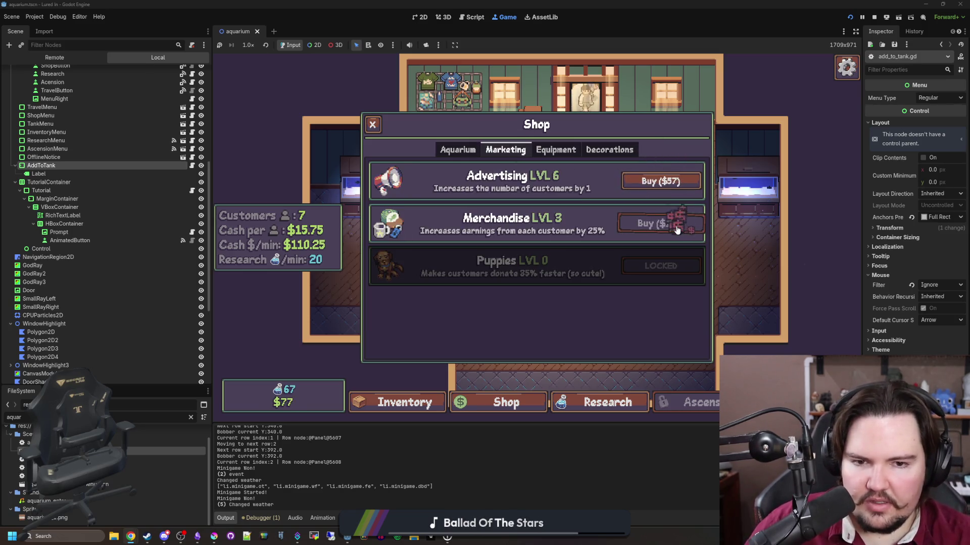
pyautogui.click(671, 183)
# Upgrade Improved Bait and Larger Keepnet to level 2 in the Equipment upgrades
pyautogui.click(555, 150)
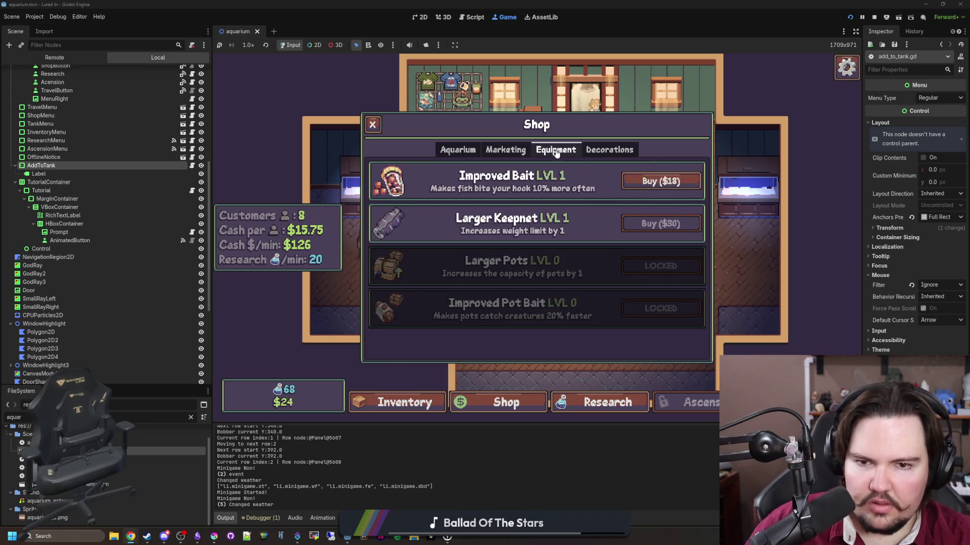
pyautogui.click(448, 154)
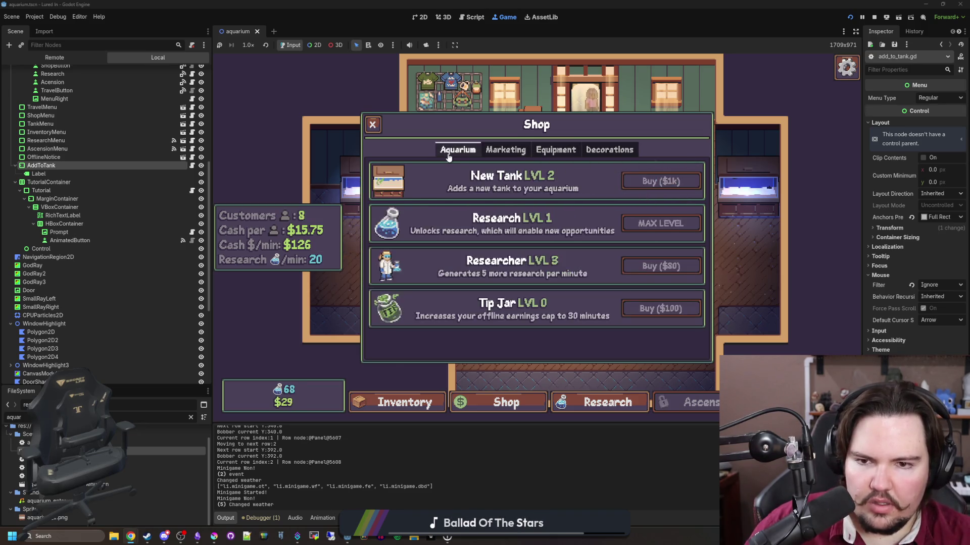
pyautogui.click(508, 154)
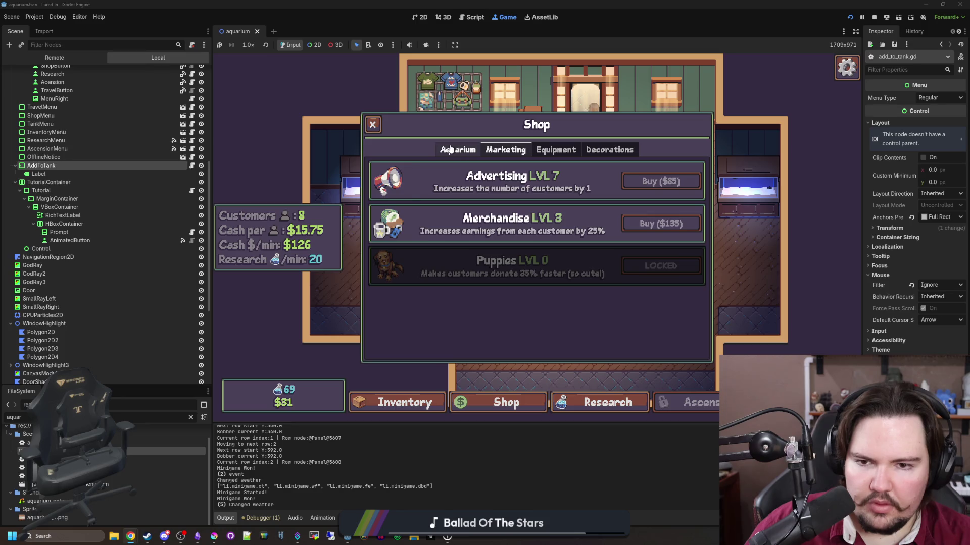
pyautogui.click(534, 150)
pyautogui.click(642, 182)
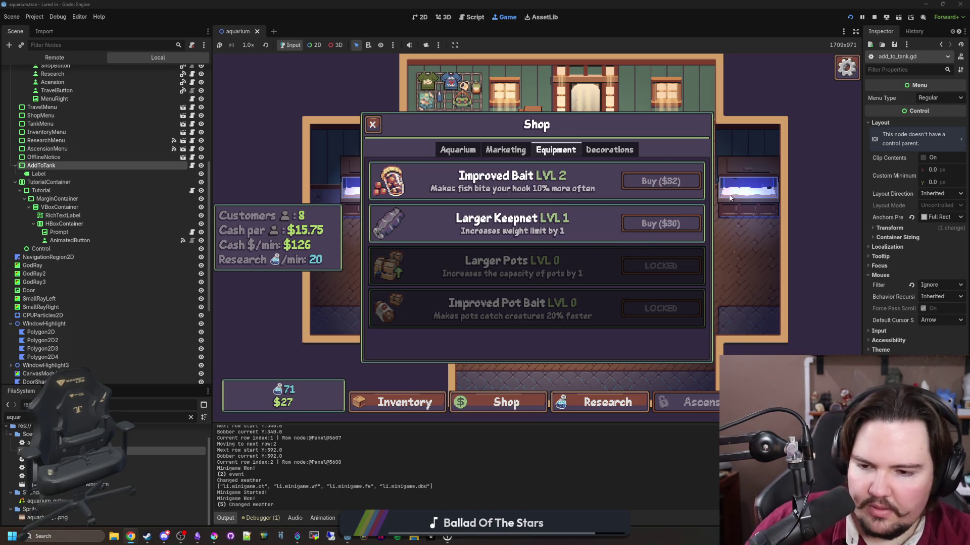
pyautogui.click(662, 223)
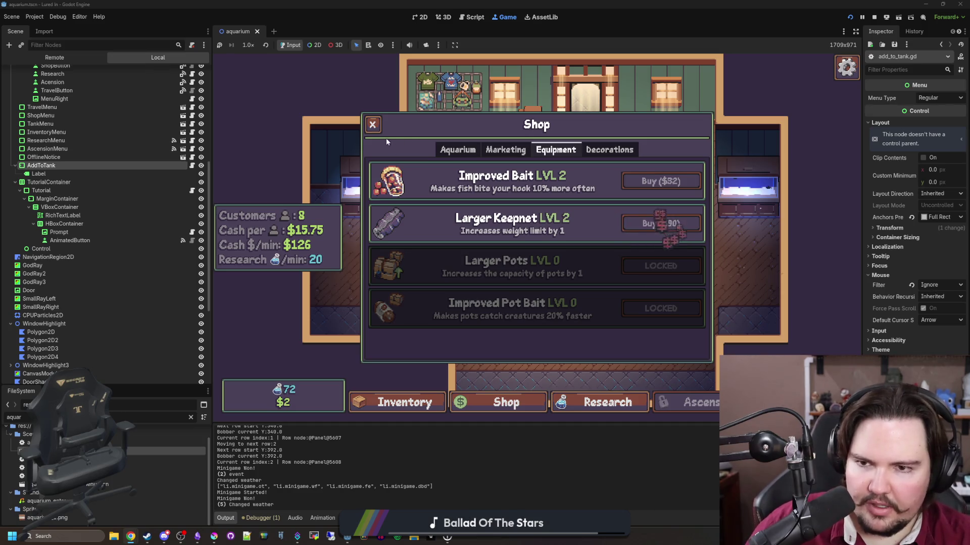
pyautogui.click(525, 151)
pyautogui.click(560, 151)
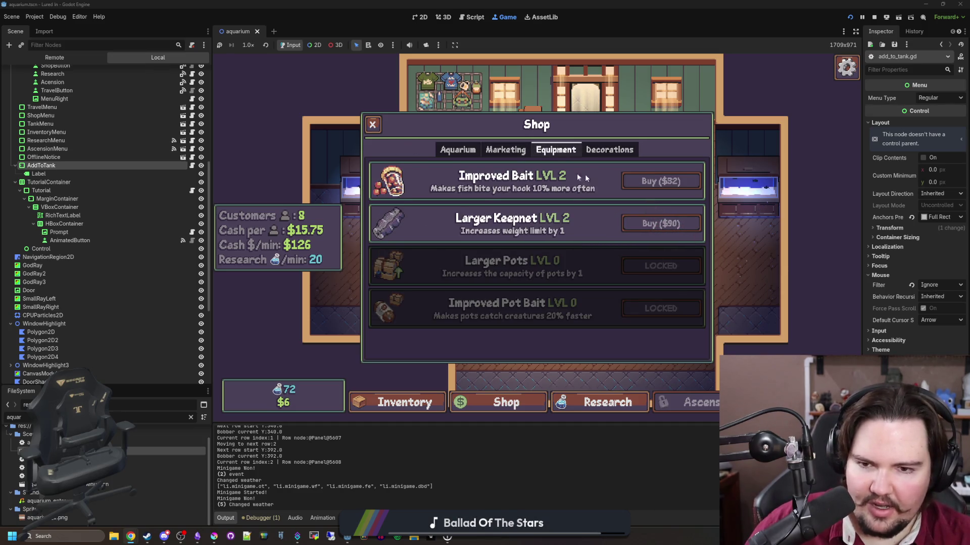
pyautogui.click(506, 150)
# Check Fish Tank 1 and Fish Tank 2, then travel to the fishing pond
pyautogui.click(372, 124)
pyautogui.click(730, 178)
pyautogui.click(373, 122)
pyautogui.click(384, 202)
pyautogui.click(509, 155)
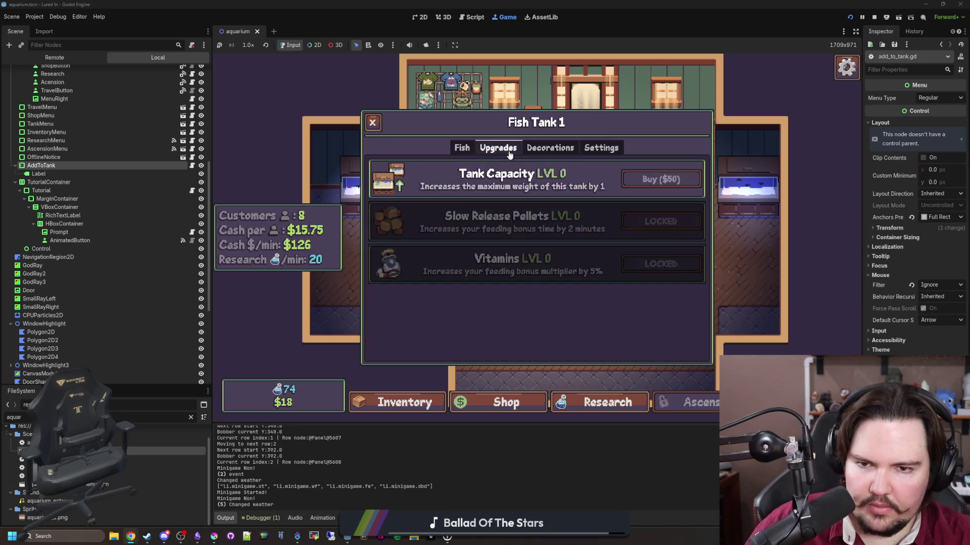
pyautogui.click(372, 123)
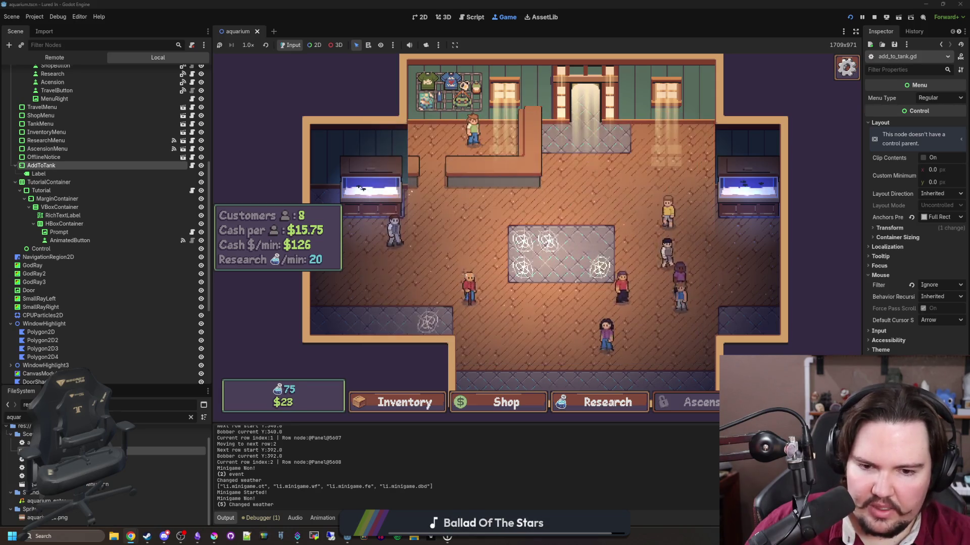
pyautogui.click(586, 91)
pyautogui.click(657, 174)
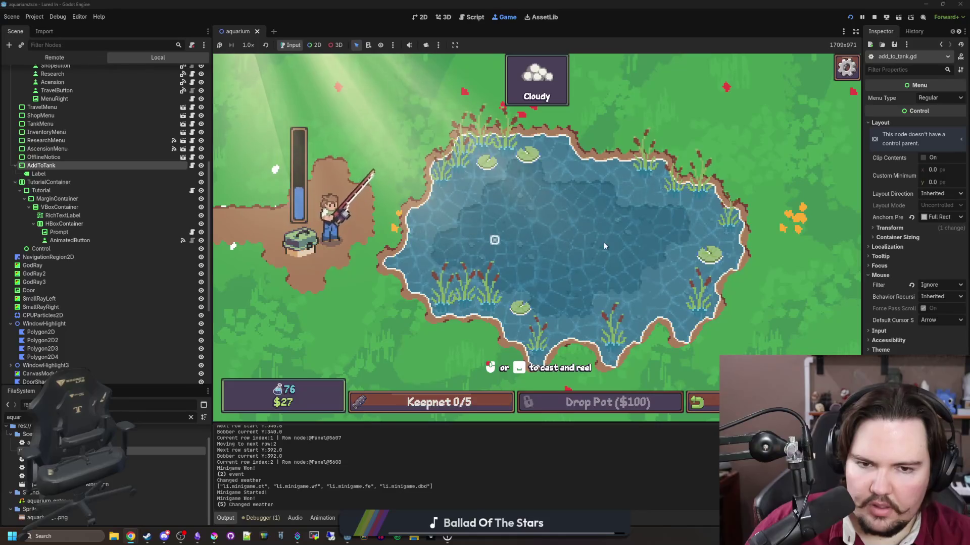
# Cast and reel at the pond, landing a fish with three timed taps
pyautogui.click(604, 241)
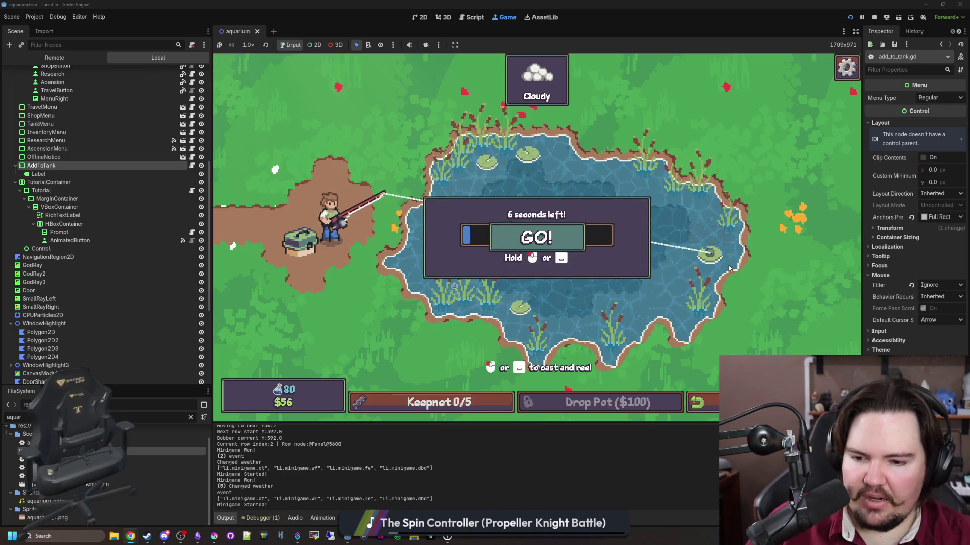
pyautogui.press('space')
pyautogui.press('space')
pyautogui.press('space')
pyautogui.press('space')
pyautogui.press('space')
pyautogui.press('space')
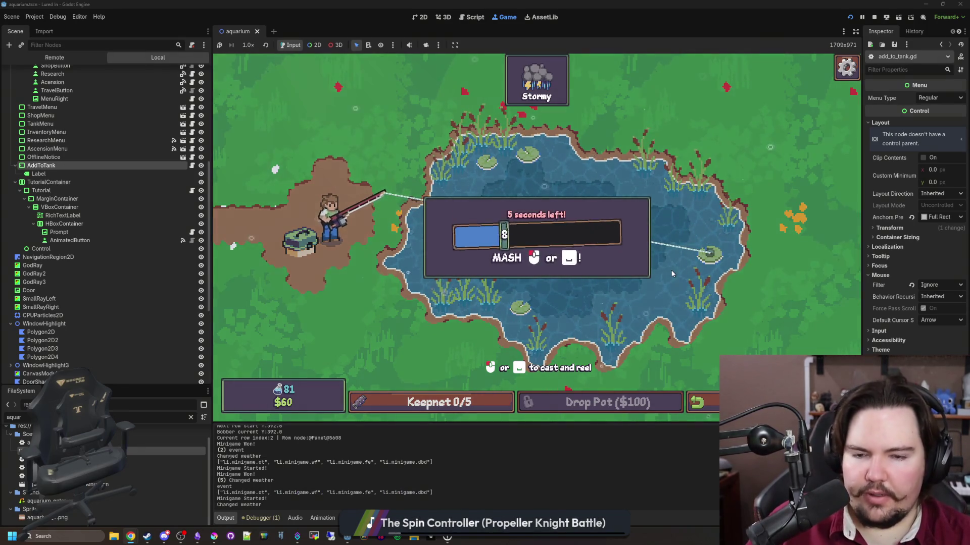
pyautogui.press('space')
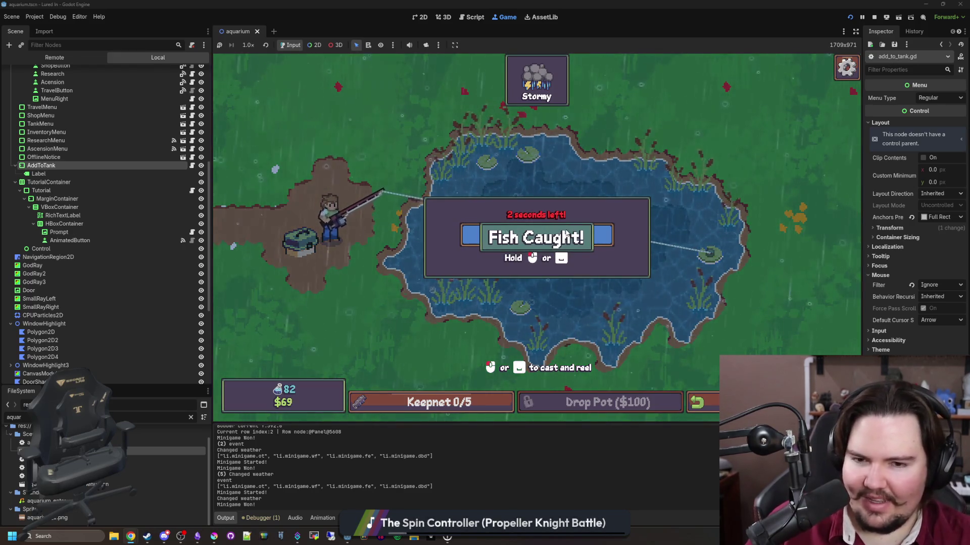
pyautogui.press('space')
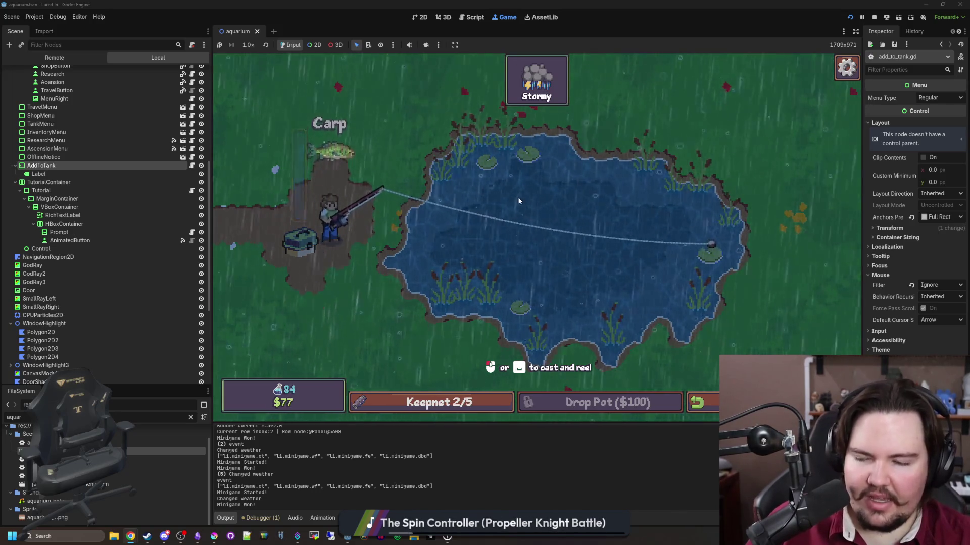
pyautogui.click(507, 275)
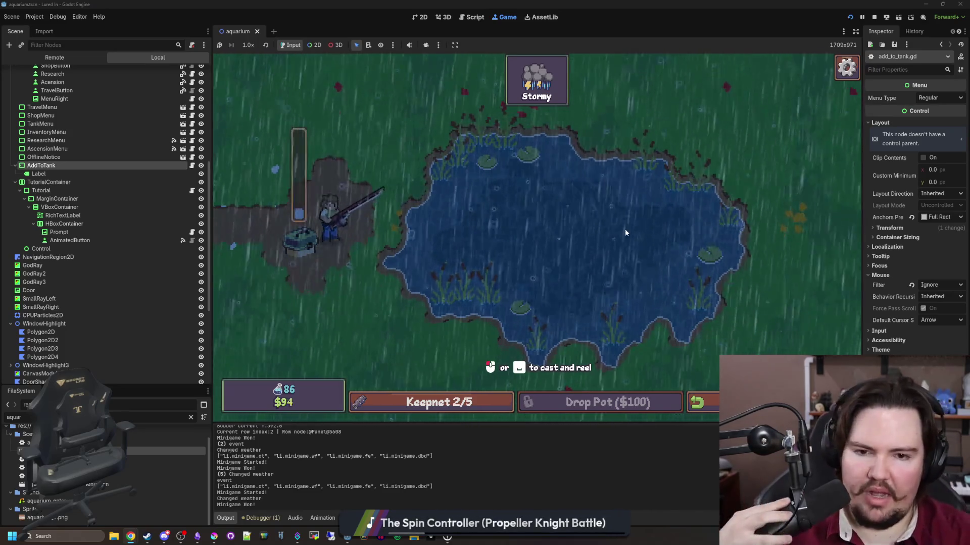
pyautogui.click(525, 236)
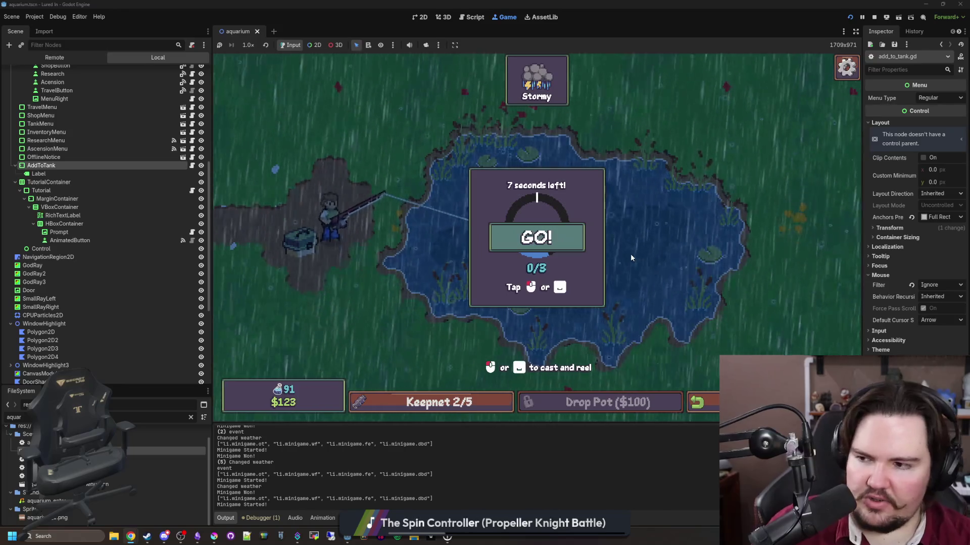
pyautogui.click(578, 250)
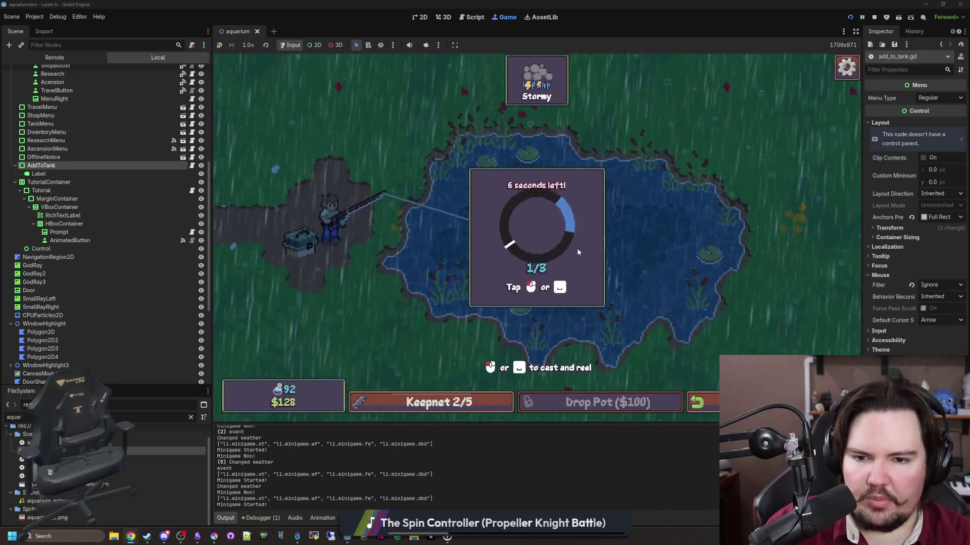
pyautogui.click(578, 250)
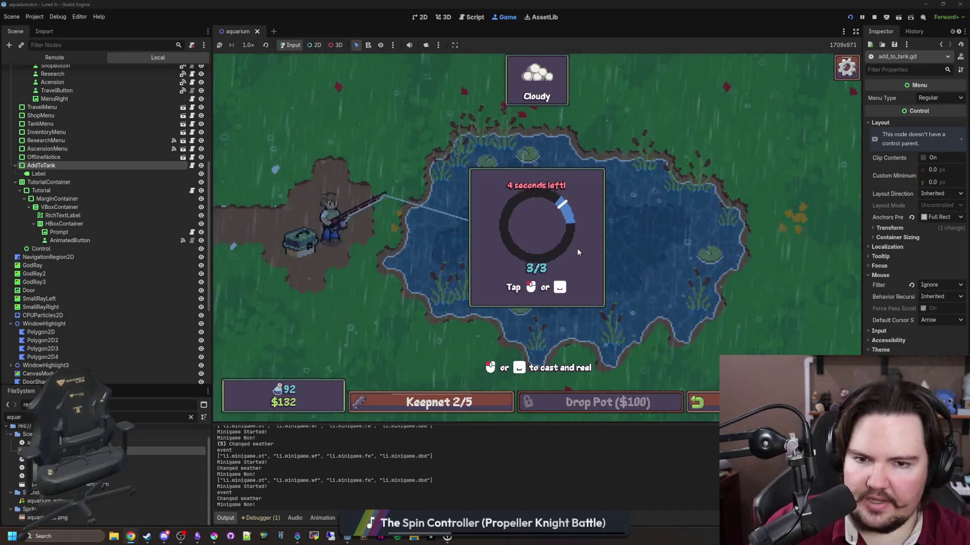
pyautogui.click(578, 251)
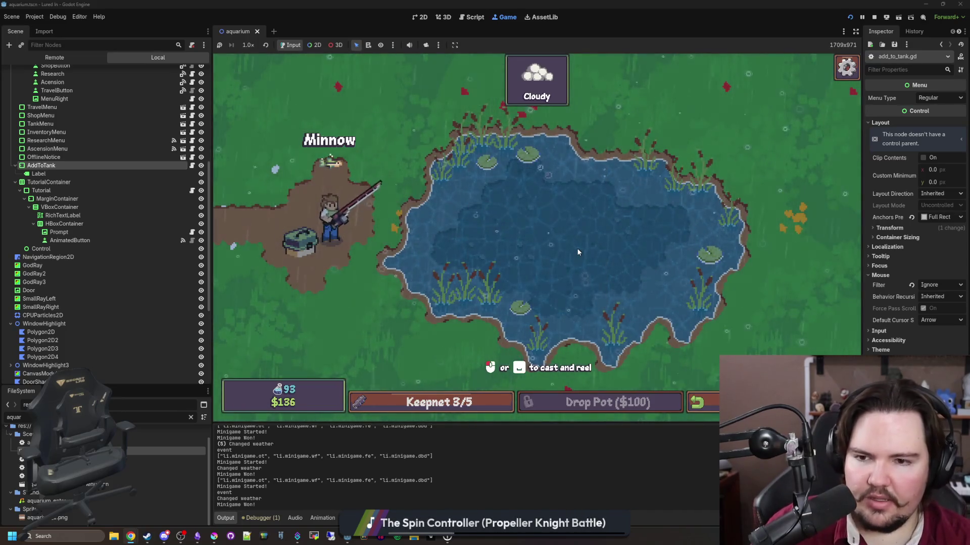
# Keep casting across the pond, reeling in bites and striking a new hooked fish
pyautogui.click(677, 249)
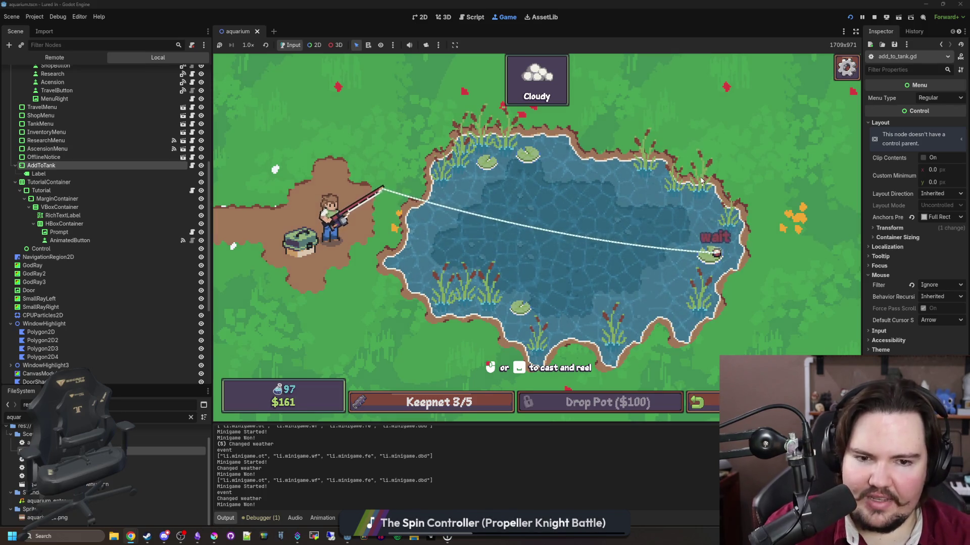
pyautogui.click(664, 215)
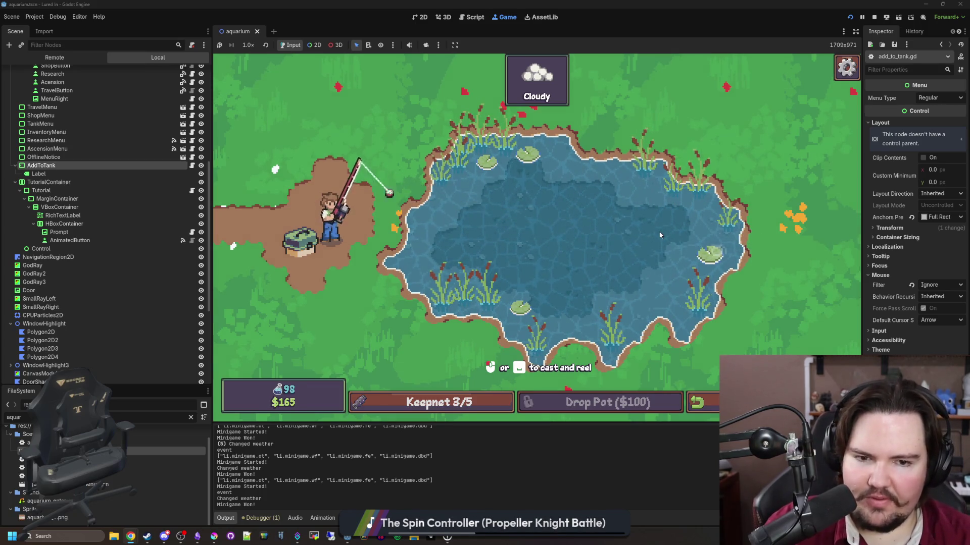
pyautogui.click(717, 249)
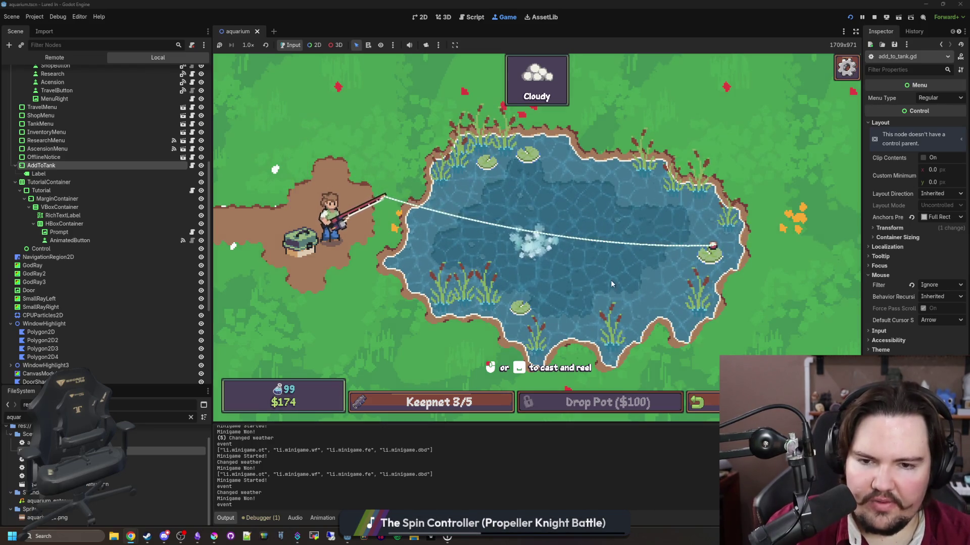
pyautogui.click(537, 261)
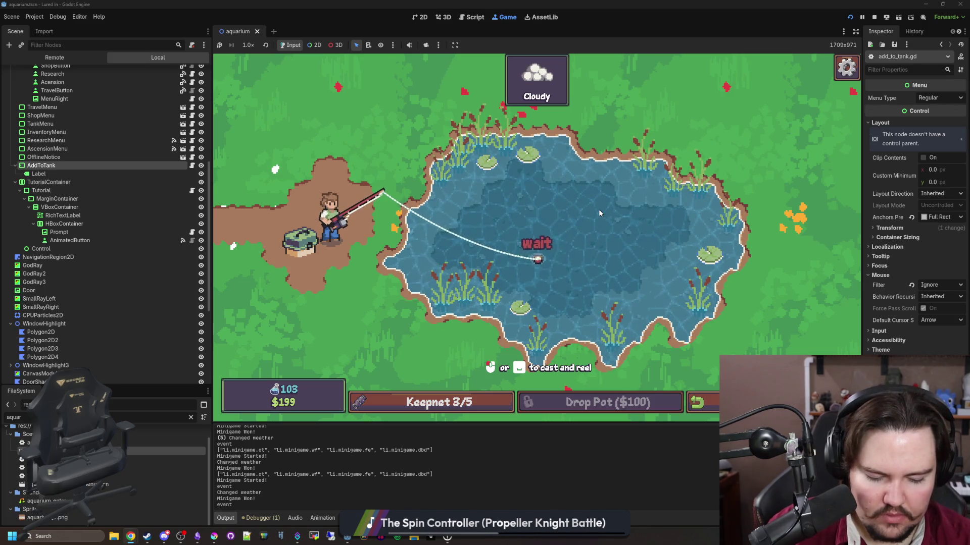
pyautogui.click(532, 183)
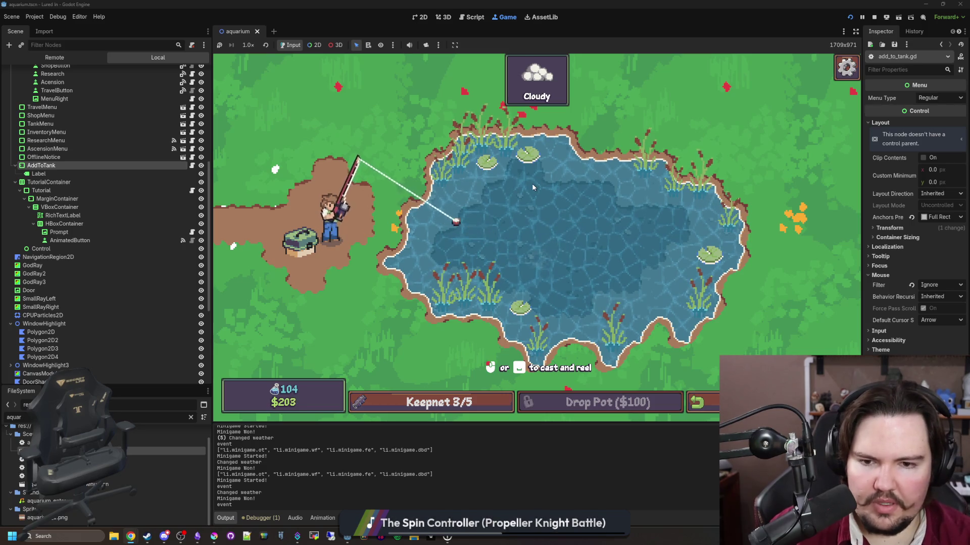
pyautogui.click(532, 259)
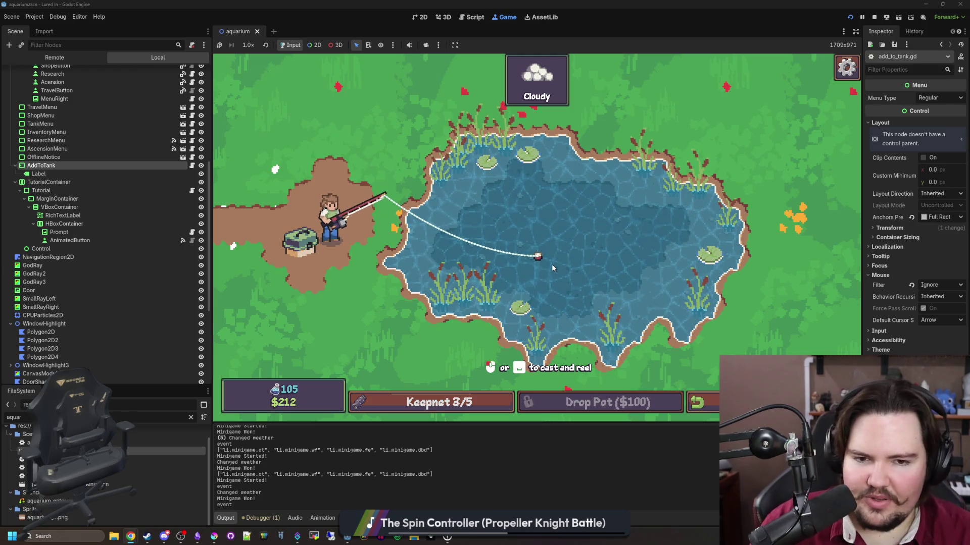
pyautogui.click(579, 262)
pyautogui.moveTo(631, 220); pyautogui.dragTo(644, 210)
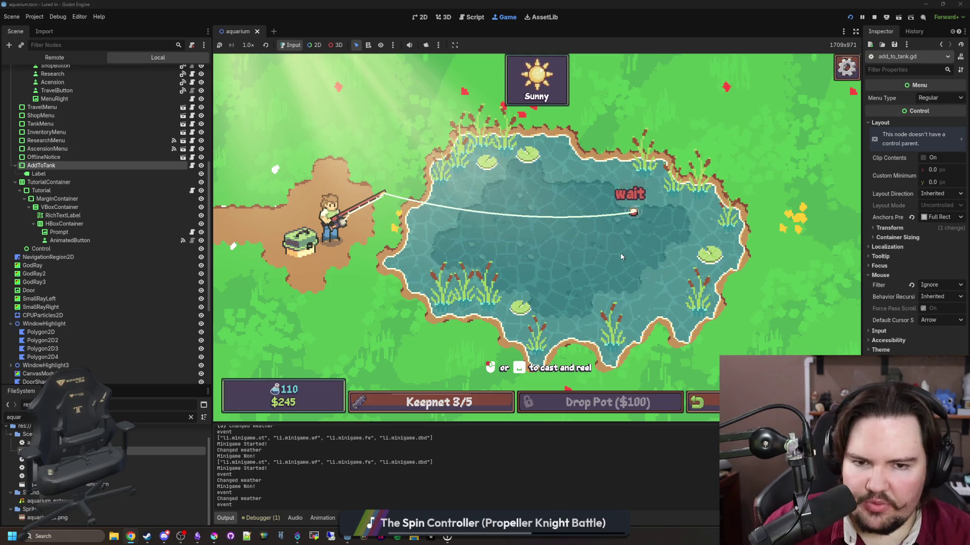
pyautogui.click(662, 227)
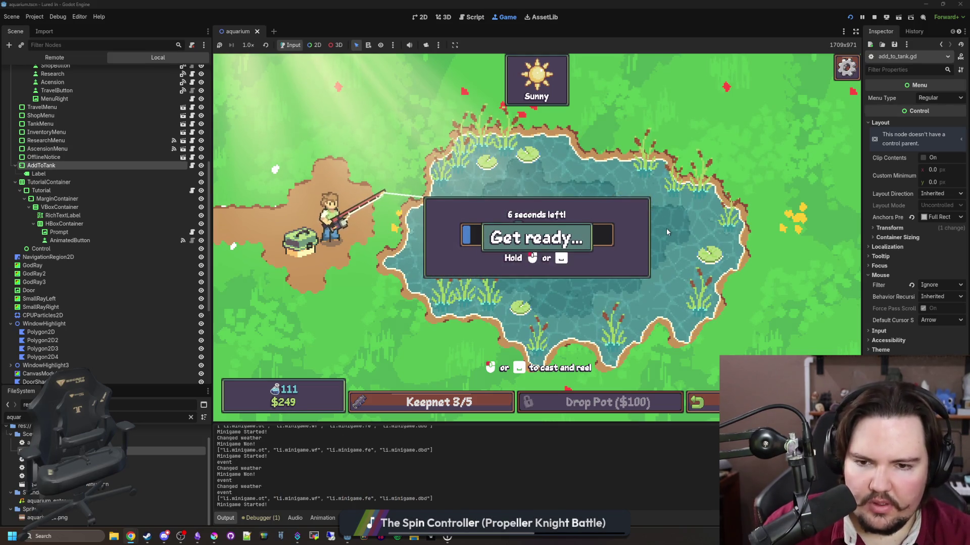
# Mash and hold to reel in the last fish, filling the keepnet to 5/5, and Return
pyautogui.click(665, 230)
pyautogui.click(664, 232)
pyautogui.click(666, 237)
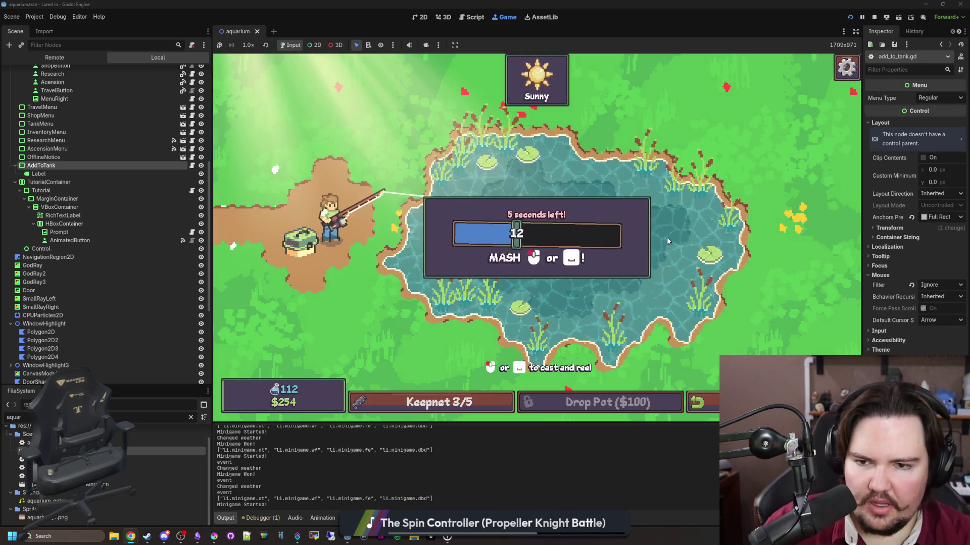
pyautogui.click(672, 233)
pyautogui.click(682, 214)
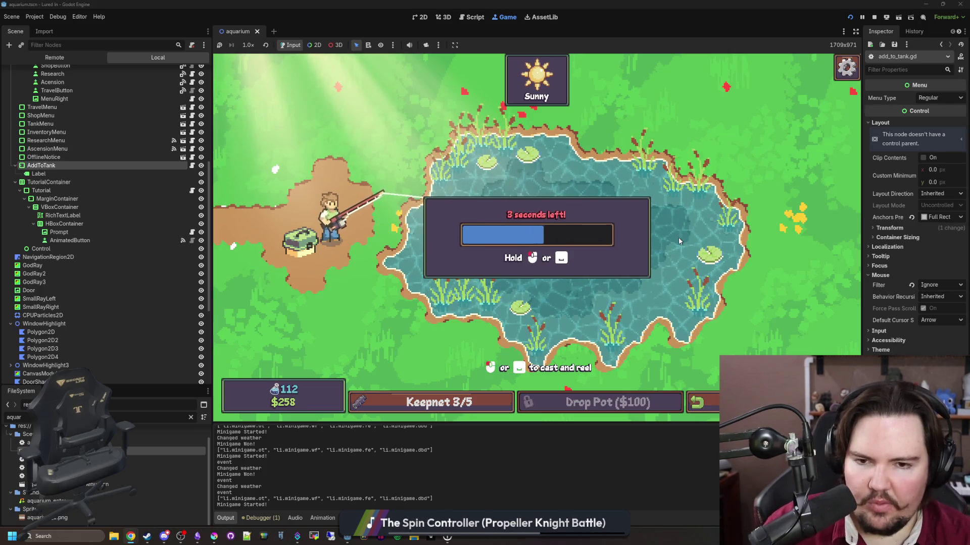
pyautogui.click(677, 238)
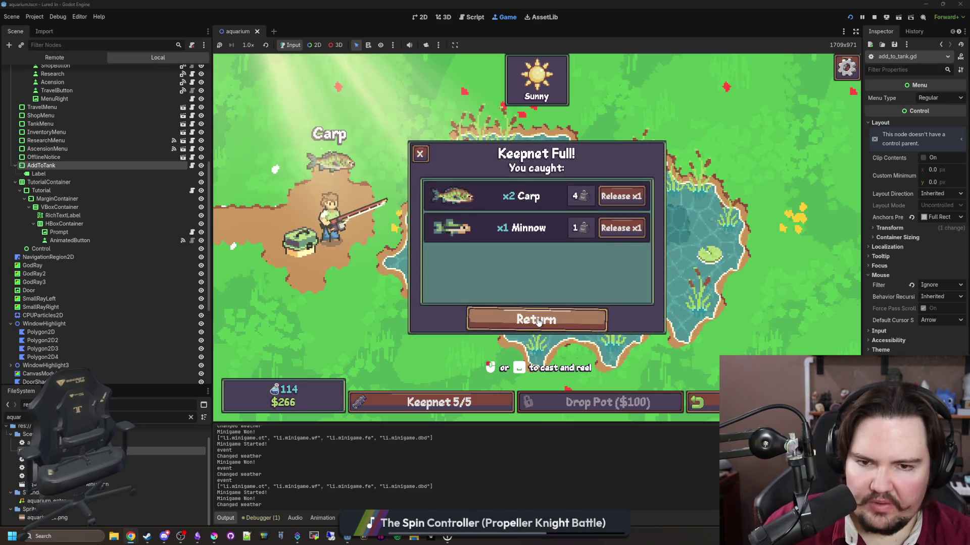
pyautogui.click(515, 314)
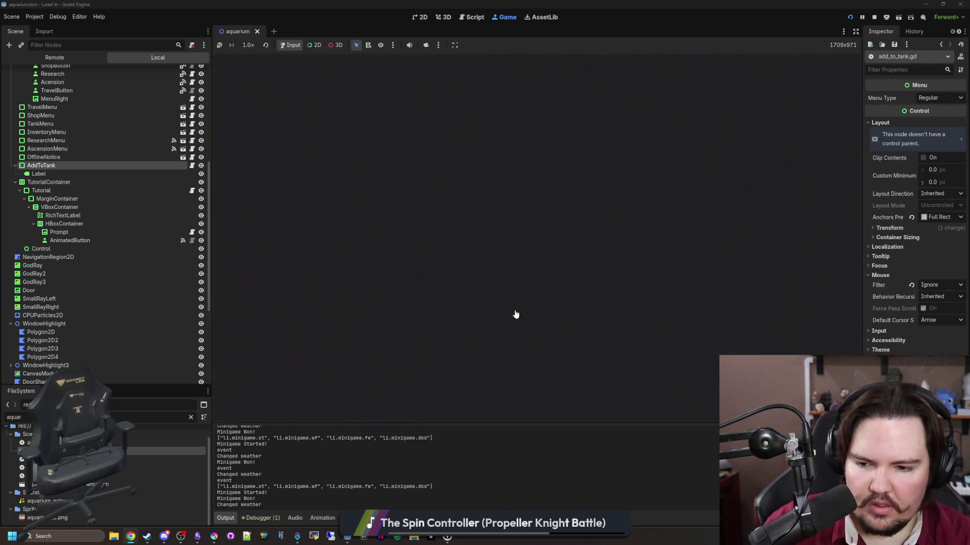
# Buy the Tank Capacity upgrade for Fish Tank 1 and Fish Tank 2
pyautogui.click(399, 402)
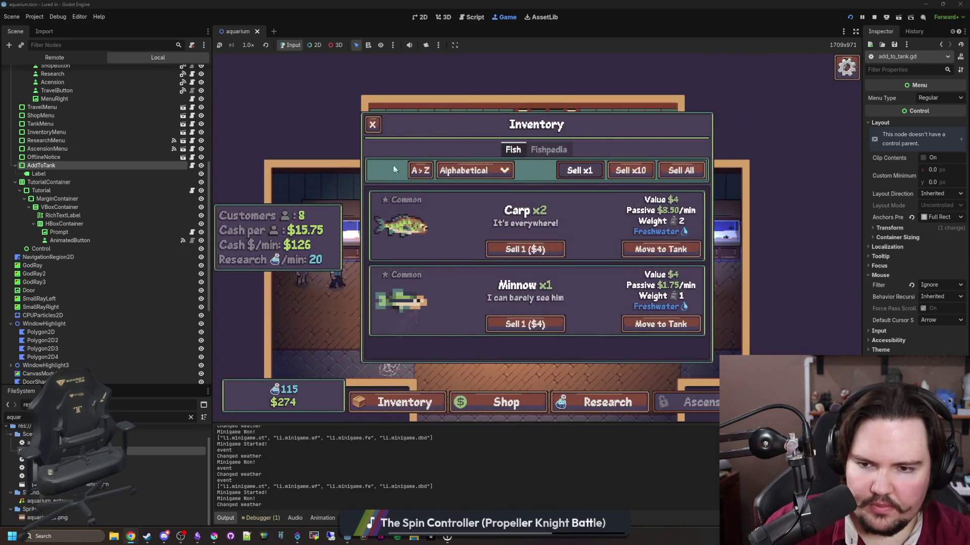
pyautogui.click(374, 123)
pyautogui.click(425, 204)
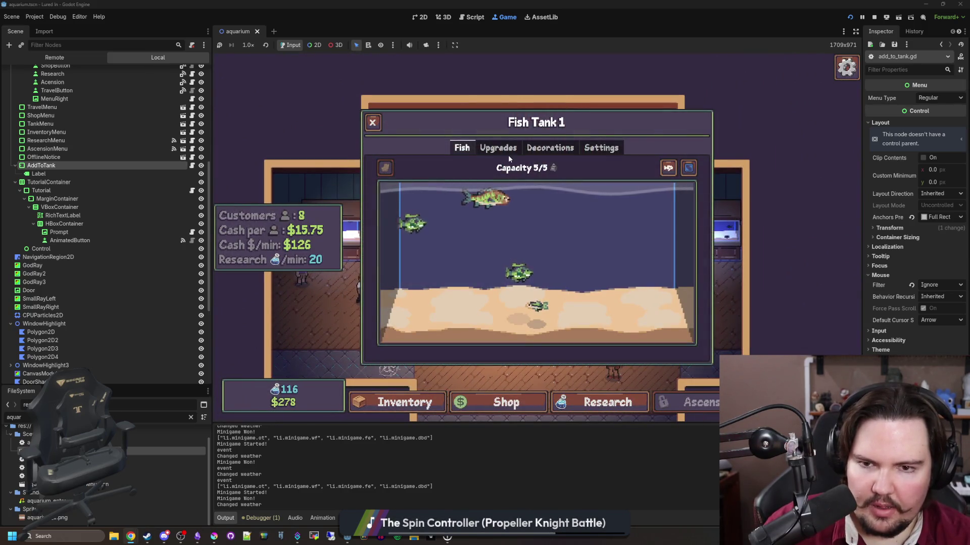
pyautogui.click(505, 150)
pyautogui.click(653, 180)
pyautogui.click(374, 125)
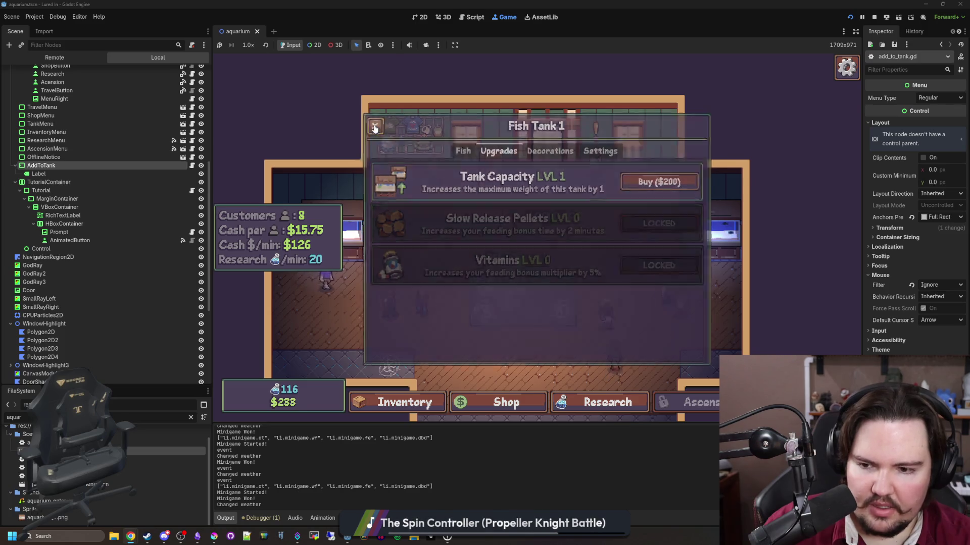
pyautogui.click(505, 212)
pyautogui.click(498, 148)
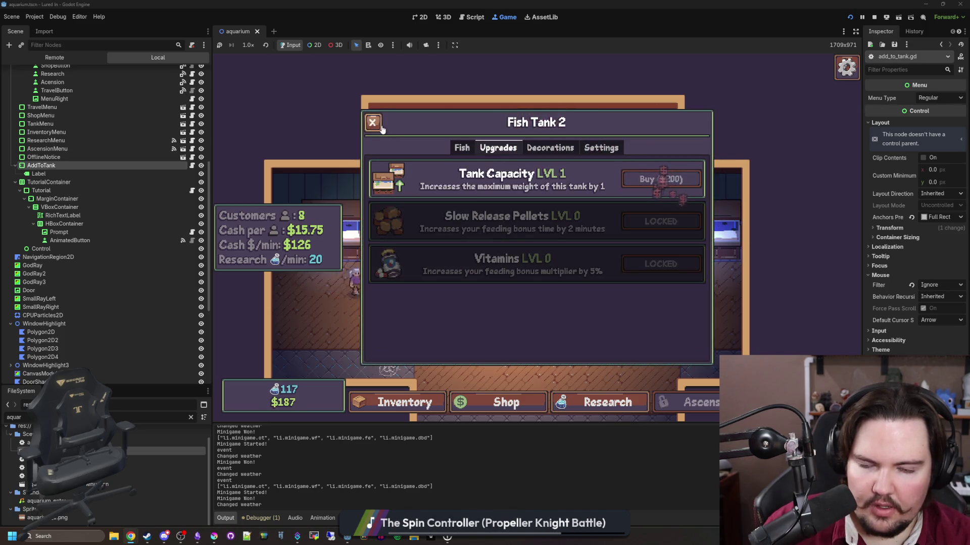
pyautogui.click(380, 126)
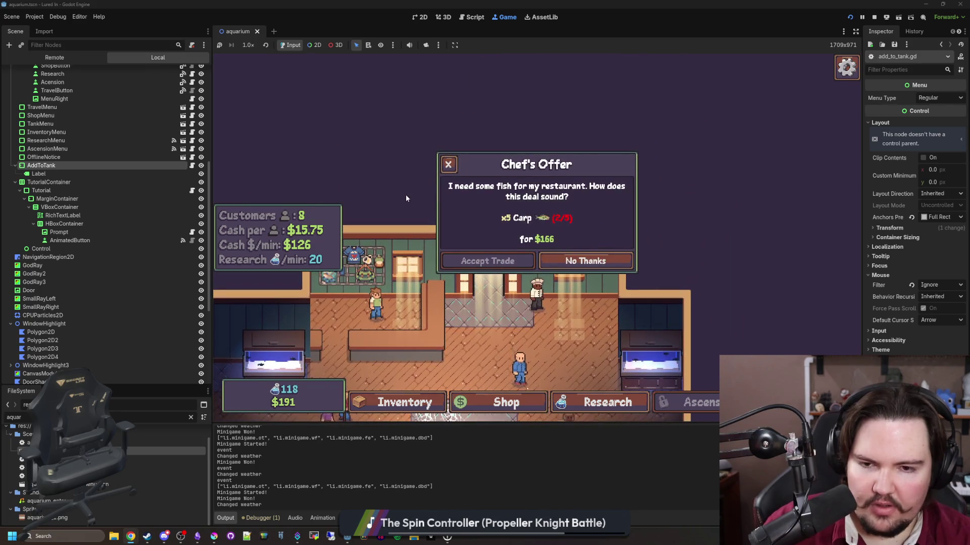
# Decline the Chef's Offer for the carp and confirm both tanks' new capacity
pyautogui.click(447, 162)
pyautogui.click(387, 139)
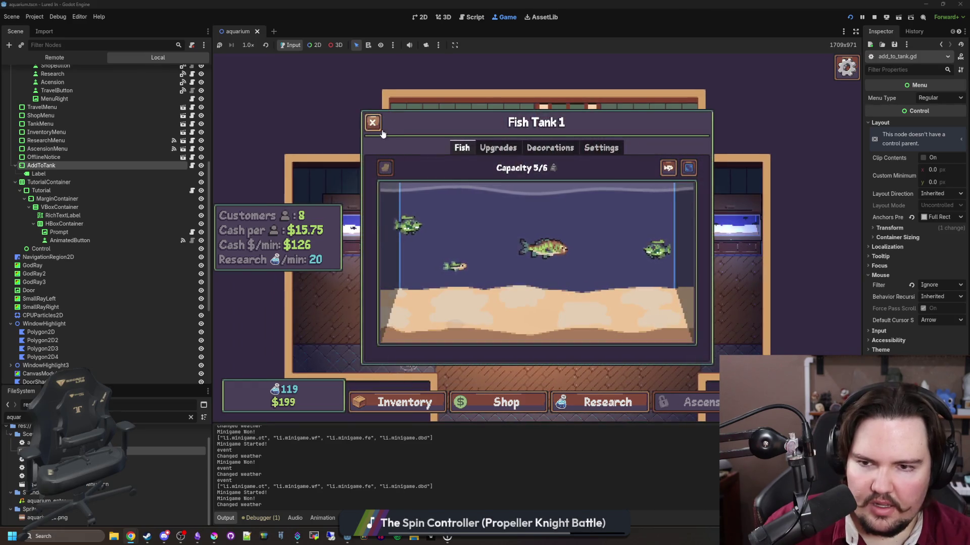
pyautogui.click(376, 125)
pyautogui.click(727, 238)
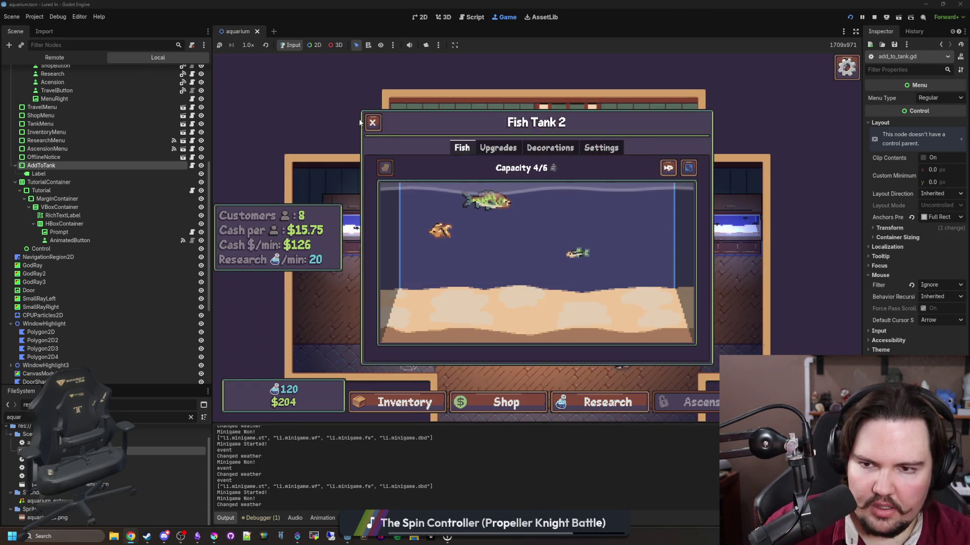
pyautogui.click(372, 122)
pyautogui.click(588, 255)
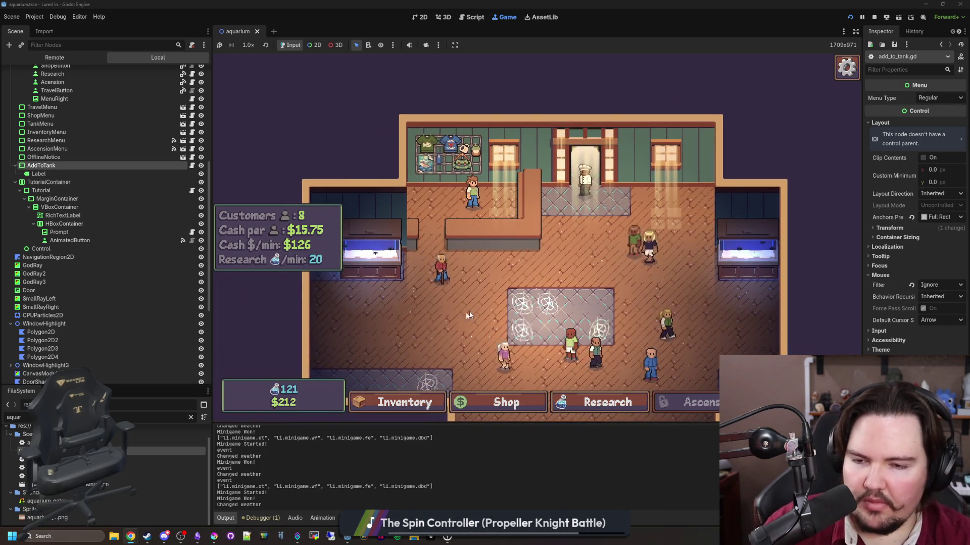
pyautogui.click(365, 266)
# Move a caught fish into the left tank and a Carp into the right tank
pyautogui.click(373, 122)
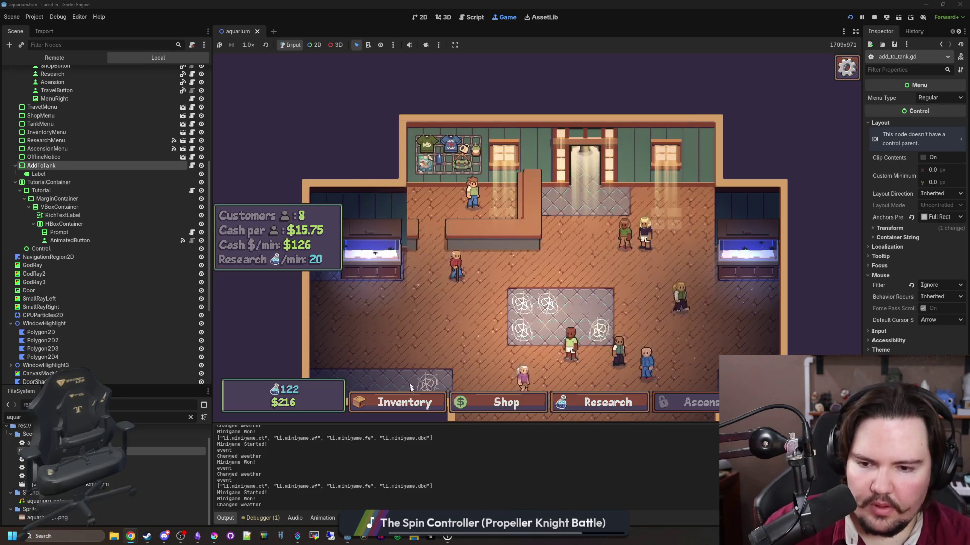
pyautogui.click(404, 403)
pyautogui.click(656, 249)
pyautogui.click(383, 263)
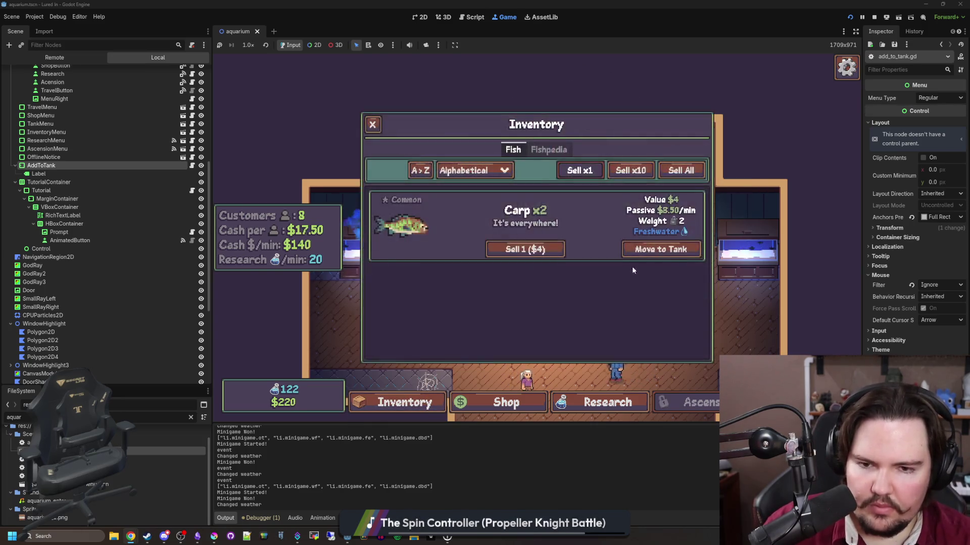
pyautogui.click(656, 249)
pyautogui.click(743, 242)
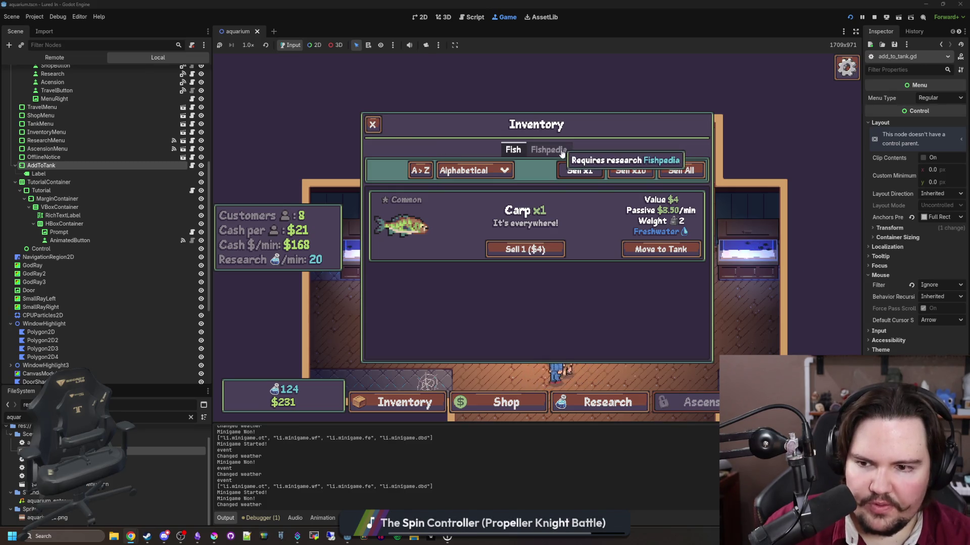
# Buy two Advertising levels from the shop's Marketing upgrades, raising customers to 10
pyautogui.click(505, 402)
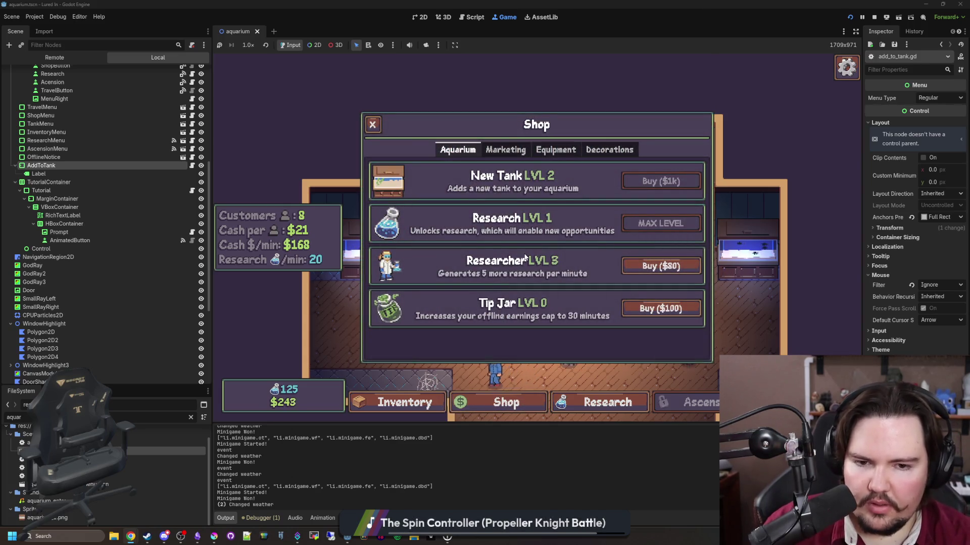
pyautogui.click(501, 151)
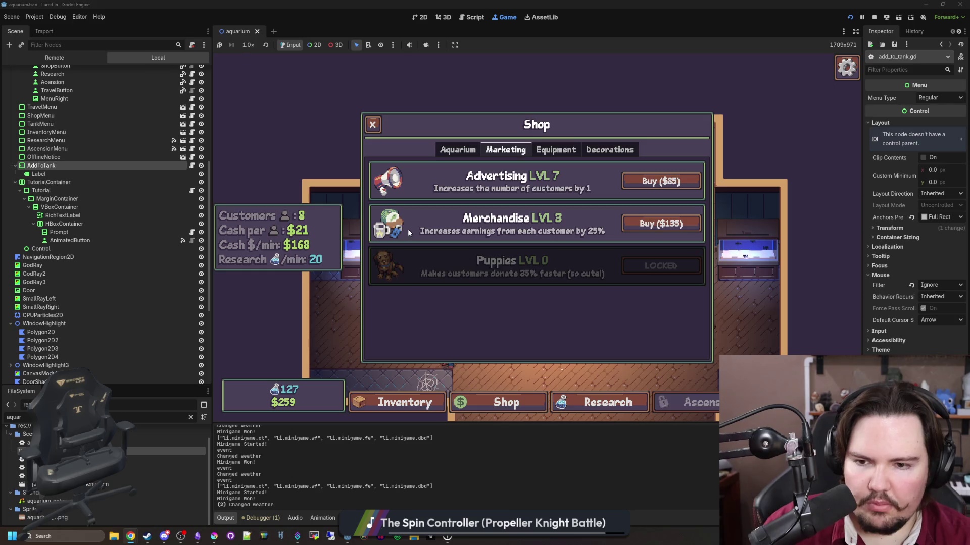
pyautogui.click(672, 185)
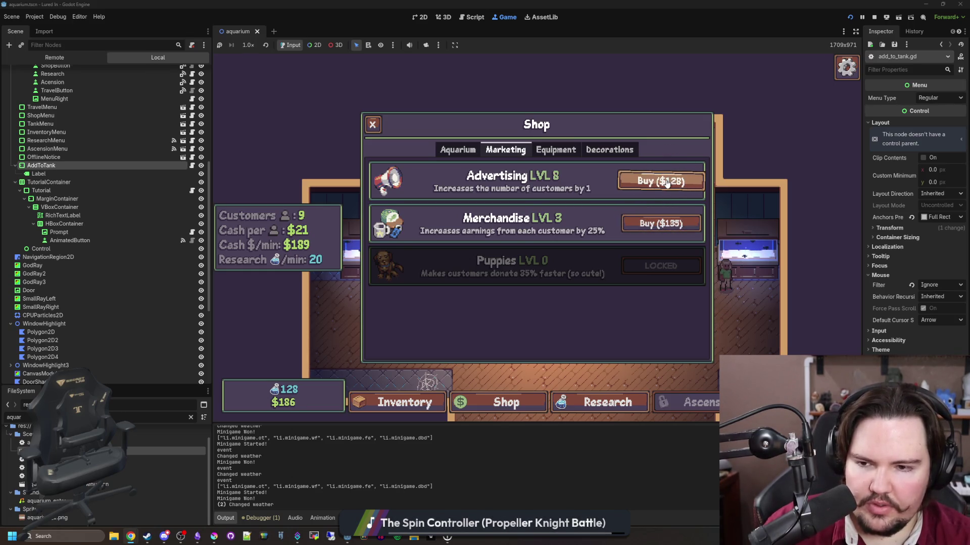
pyautogui.click(666, 183)
pyautogui.click(555, 150)
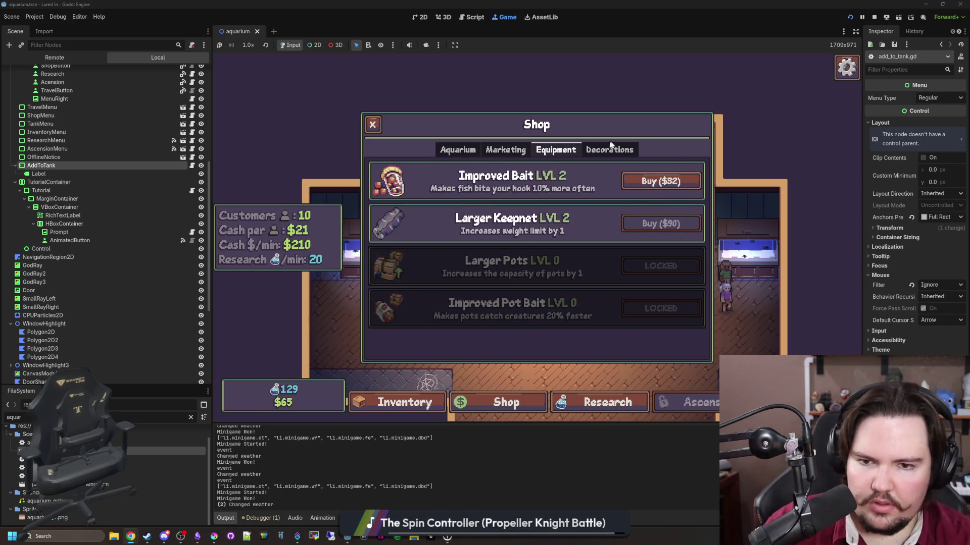
pyautogui.click(609, 150)
pyautogui.click(454, 150)
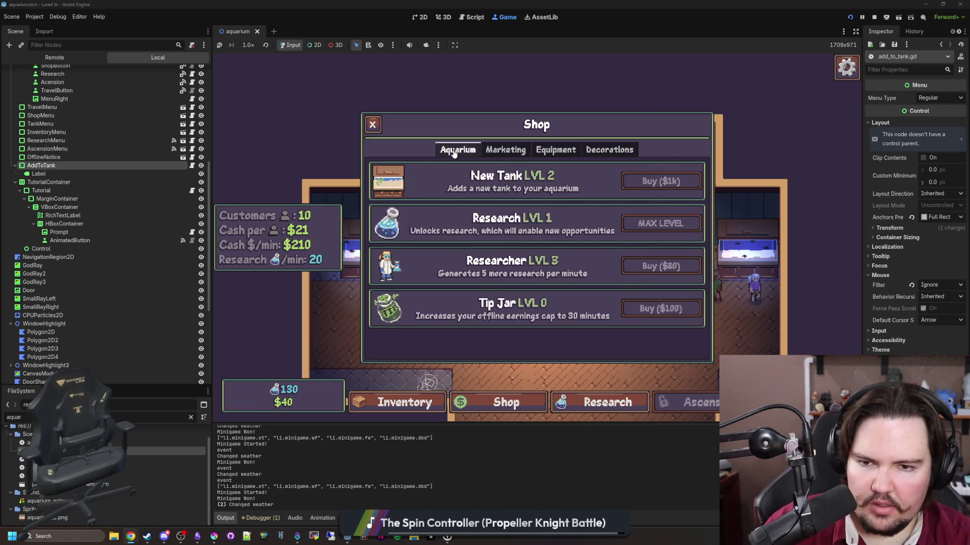
pyautogui.press('Escape')
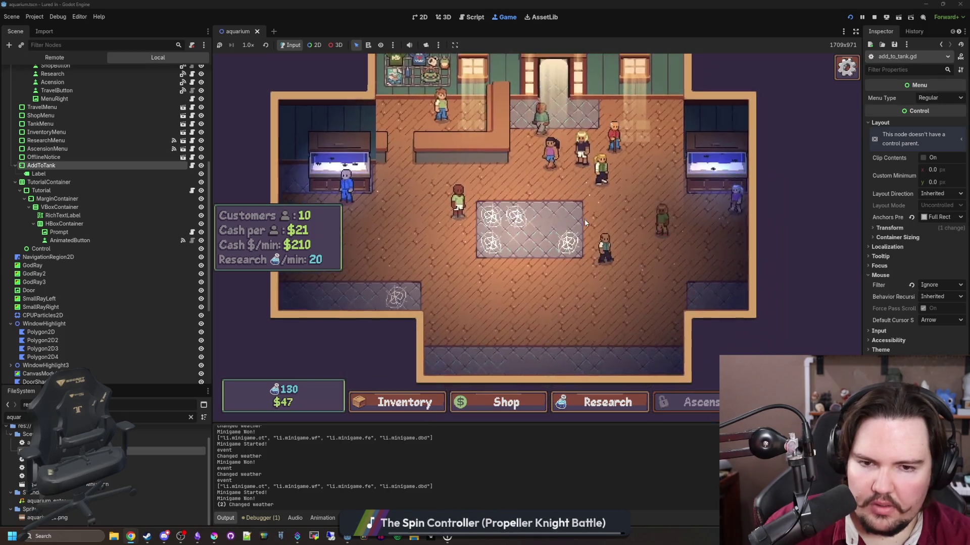
# Travel to the fishing pond, cast, and hook and reel in the first fish
pyautogui.click(823, 207)
pyautogui.click(626, 189)
pyautogui.click(571, 249)
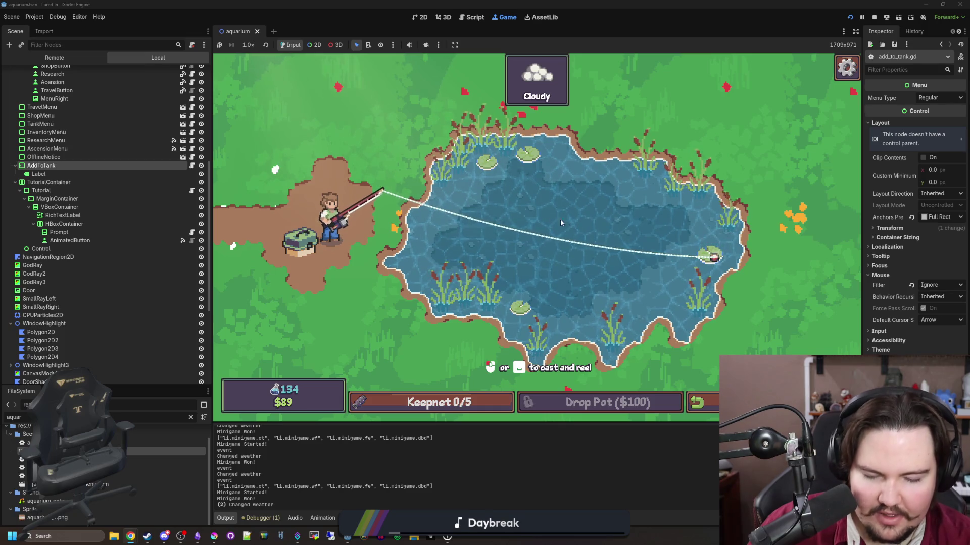
pyautogui.click(639, 217)
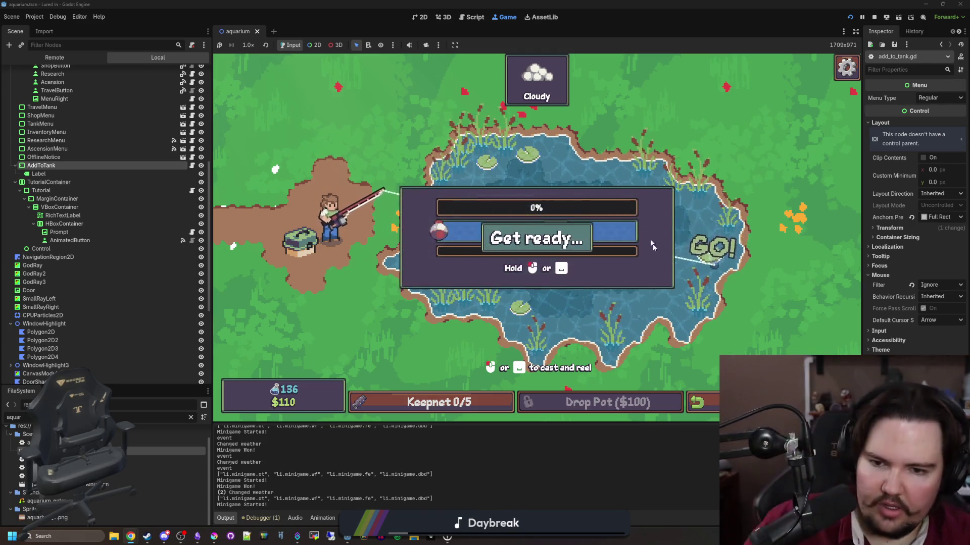
pyautogui.moveTo(577, 210); pyautogui.dragTo(631, 214)
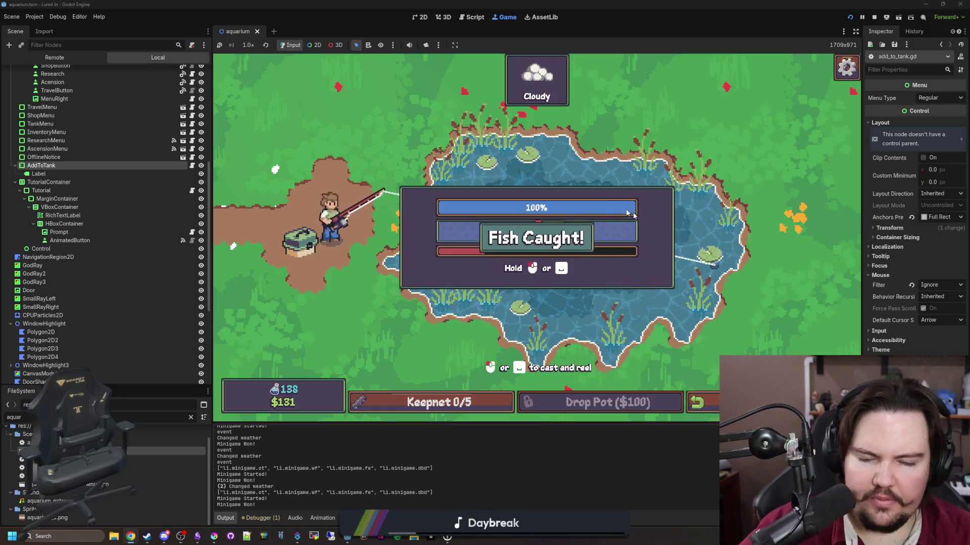
# Recast in the rainy pond, hook another bite and start reeling it in
pyautogui.moveTo(492, 238); pyautogui.dragTo(514, 229)
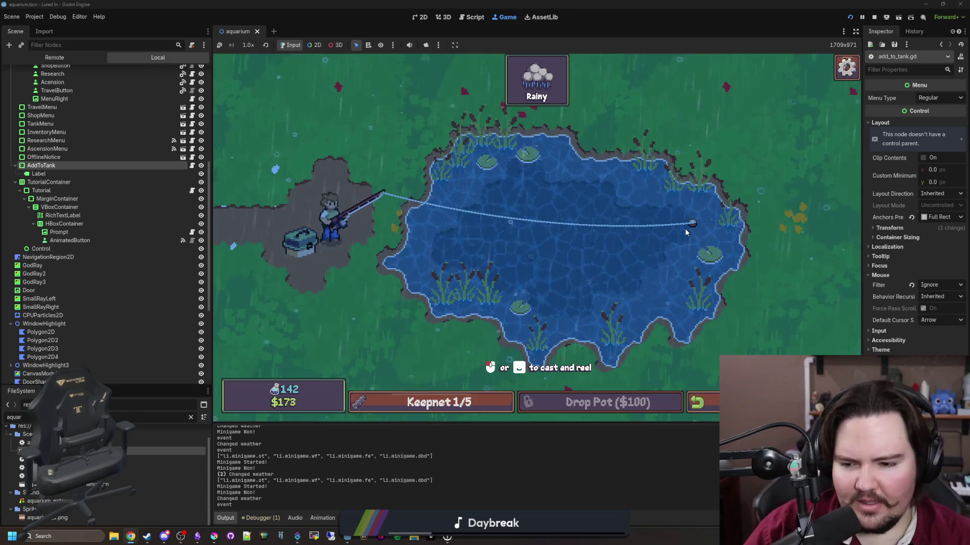
pyautogui.click(675, 284)
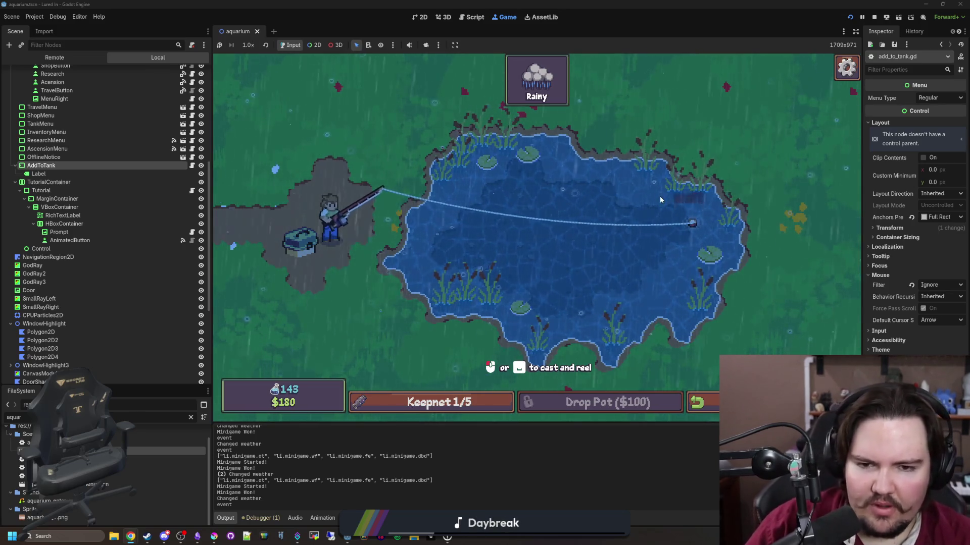
pyautogui.click(581, 231)
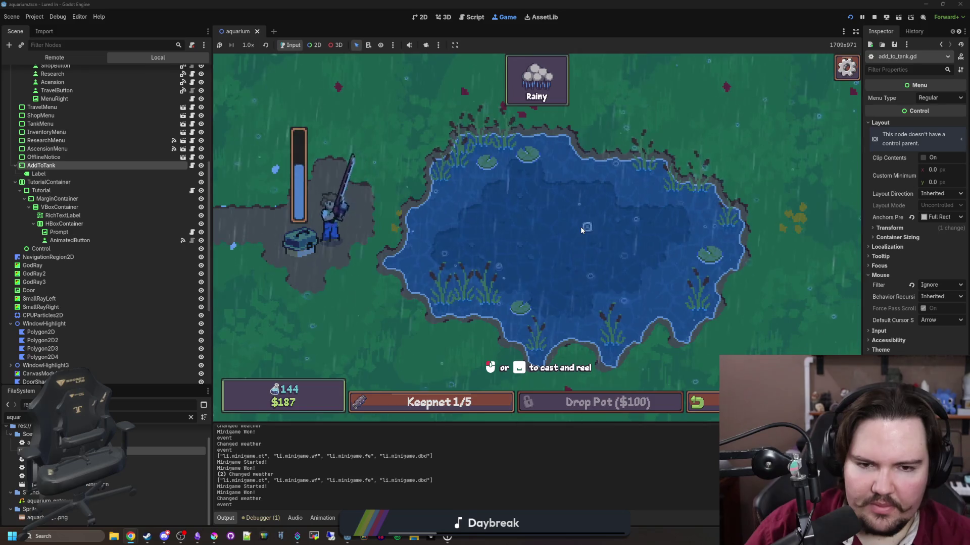
pyautogui.click(621, 213)
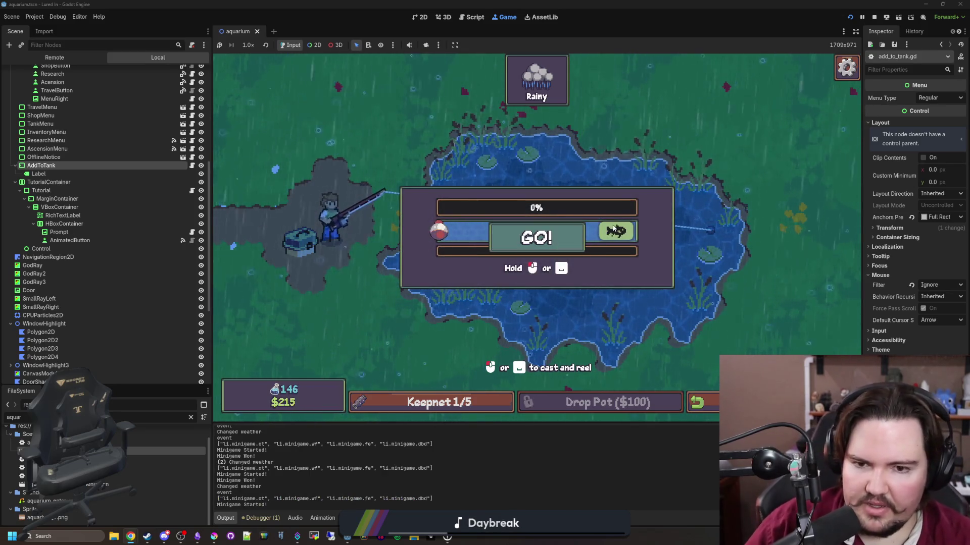
pyautogui.moveTo(613, 229); pyautogui.dragTo(664, 207)
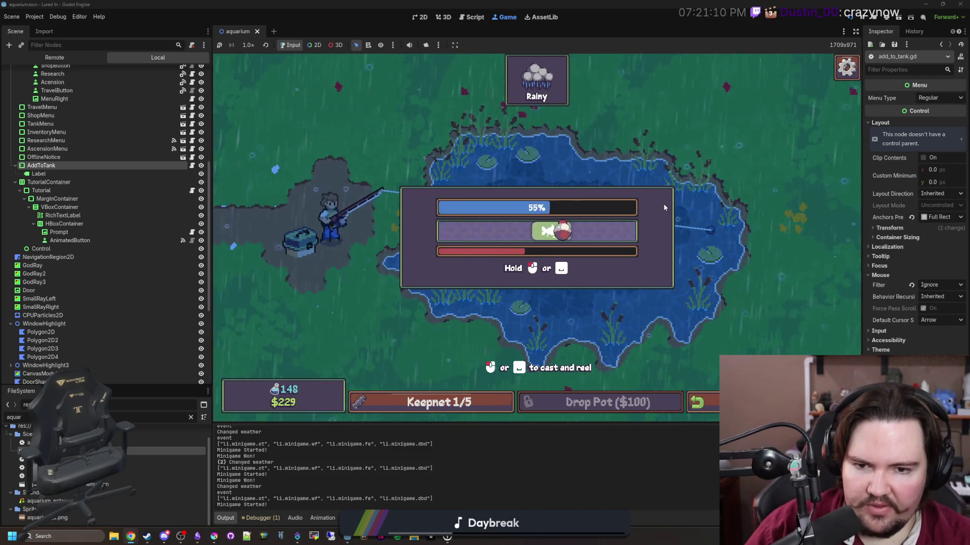
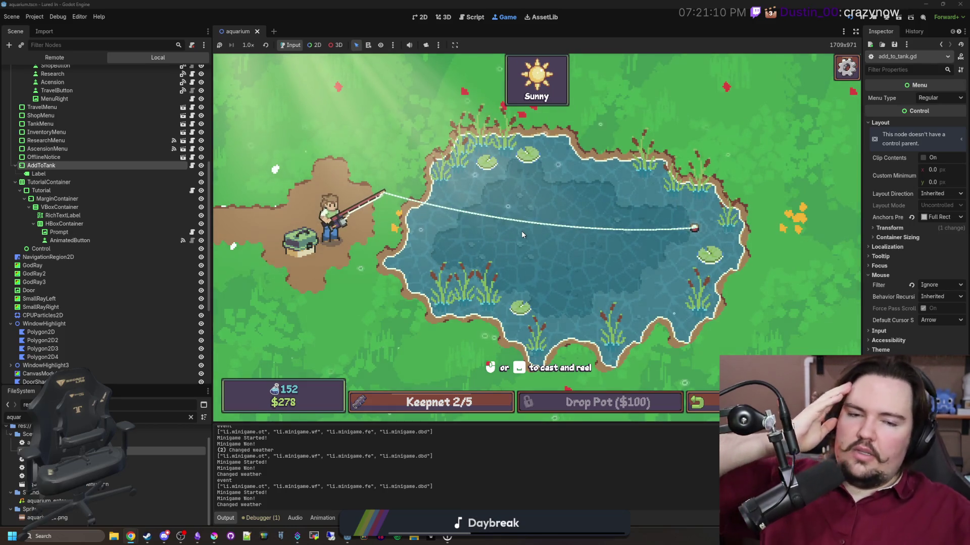
# Reel in the hooked fish, then cast into the pond and reel in another catch
pyautogui.click(669, 215)
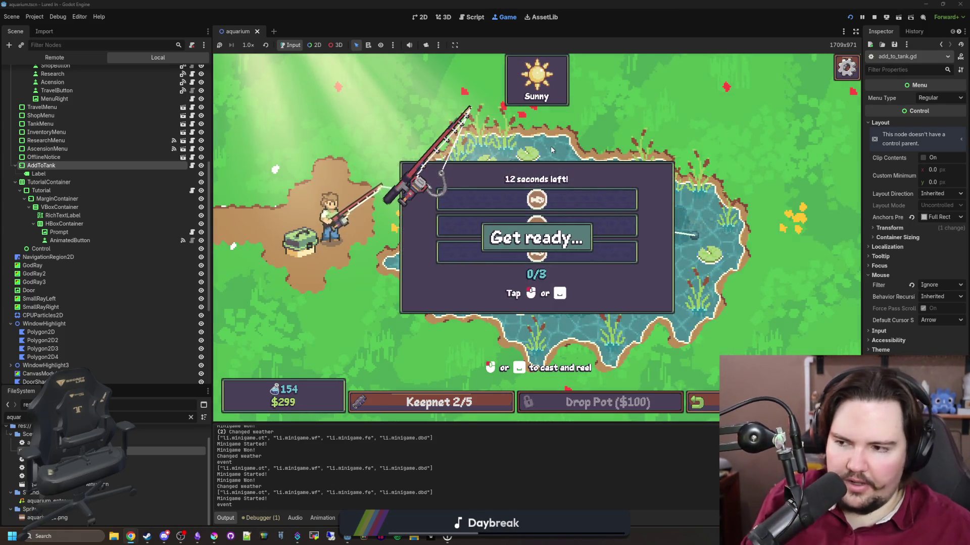
pyautogui.click(573, 186)
pyautogui.click(574, 187)
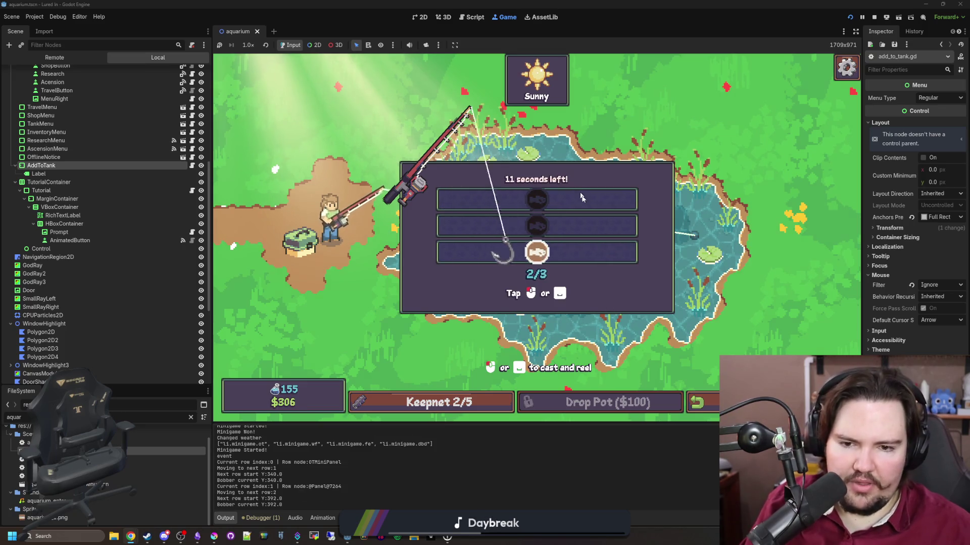
pyautogui.click(581, 196)
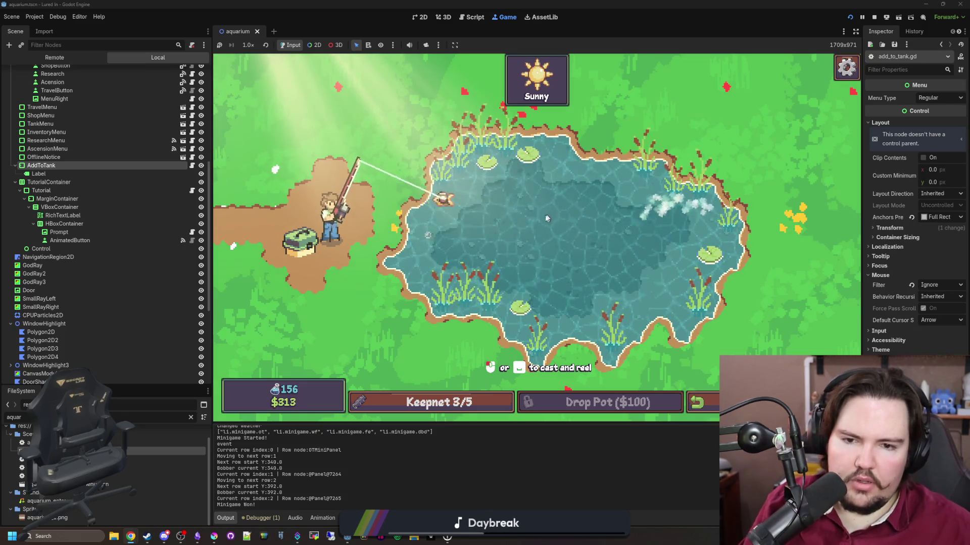
pyautogui.click(438, 235)
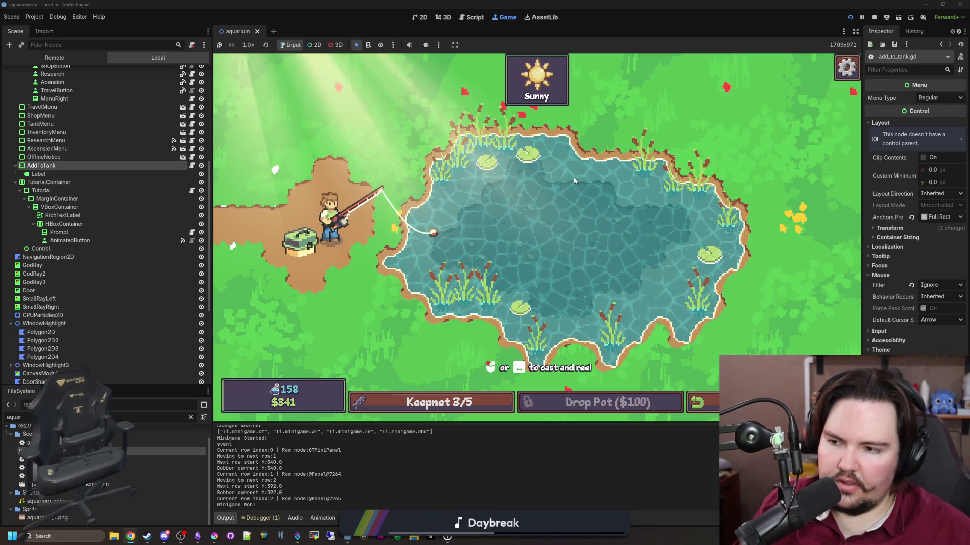
pyautogui.click(520, 196)
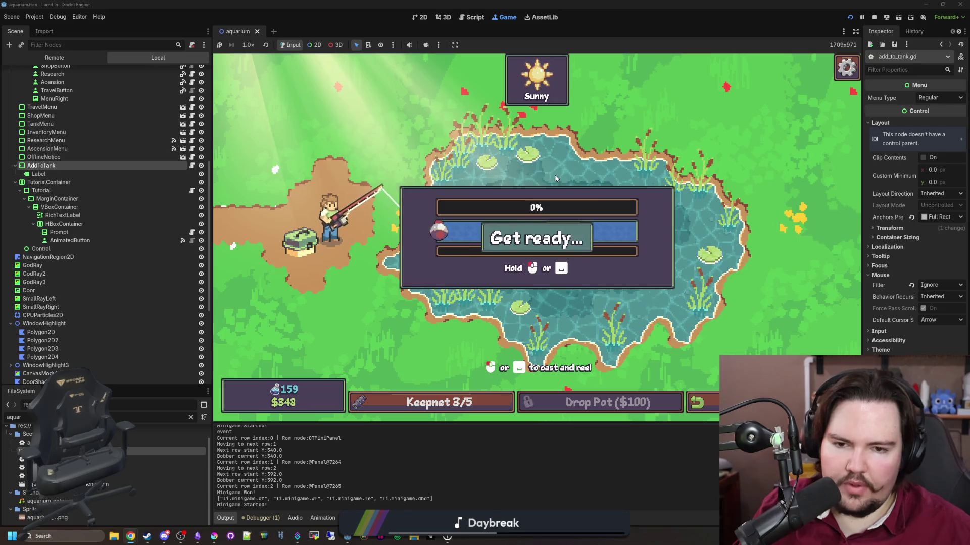
pyautogui.moveTo(559, 230); pyautogui.dragTo(589, 227)
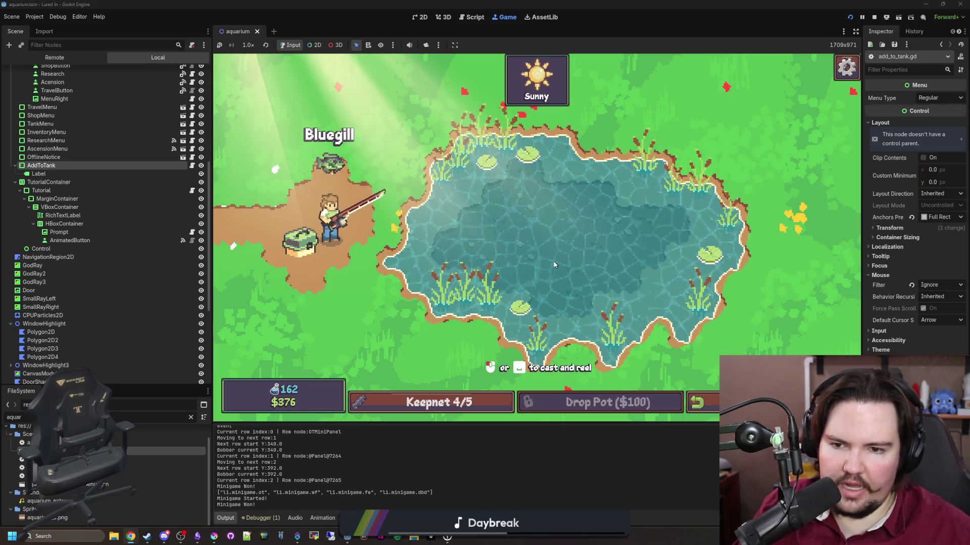
# Catch a Goldfish to fill the keepnet to 5/5, then return to the aquarium
pyautogui.click(591, 224)
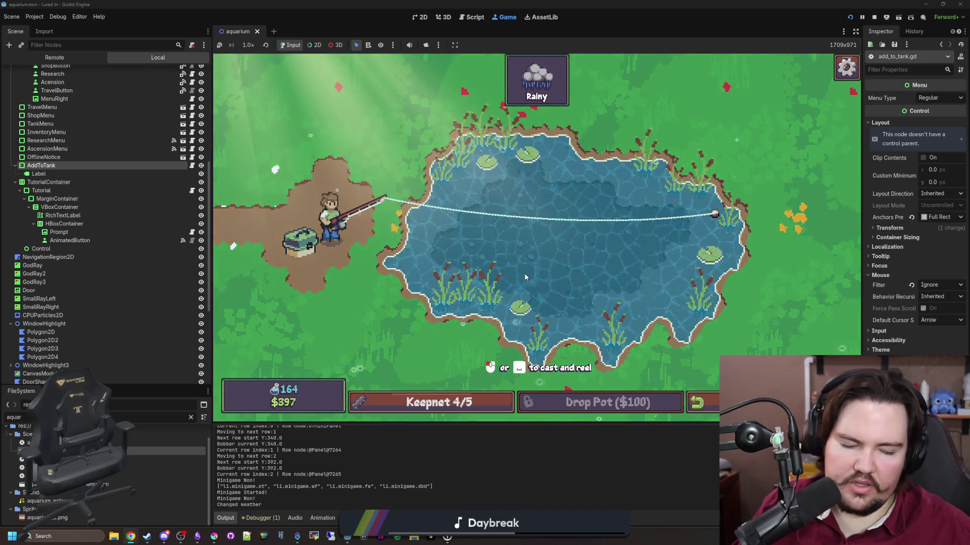
pyautogui.click(511, 277)
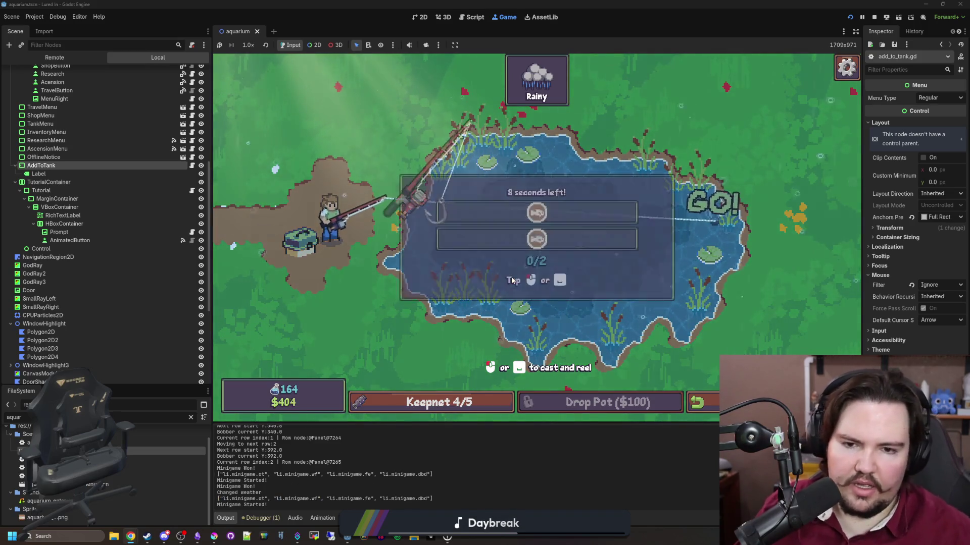
pyautogui.click(568, 260)
pyautogui.click(568, 259)
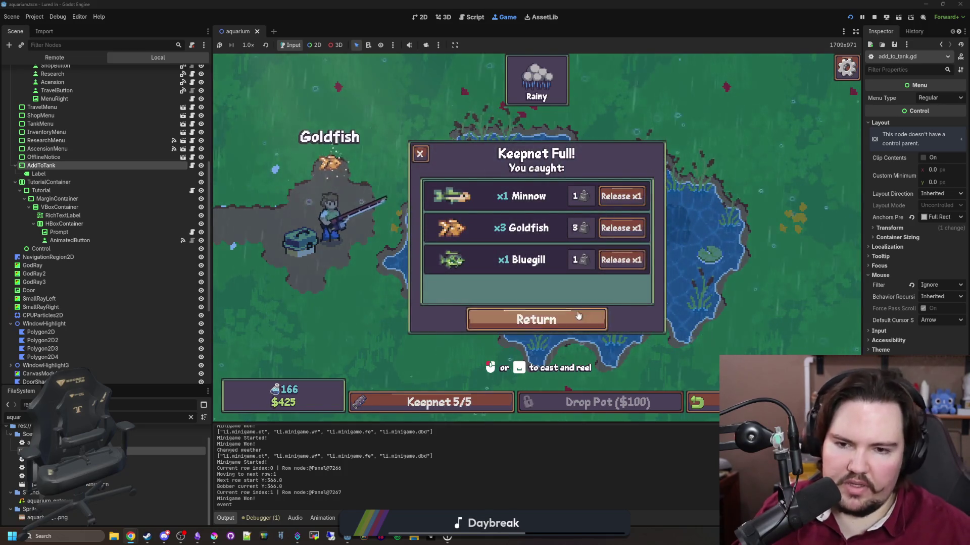
pyautogui.click(535, 319)
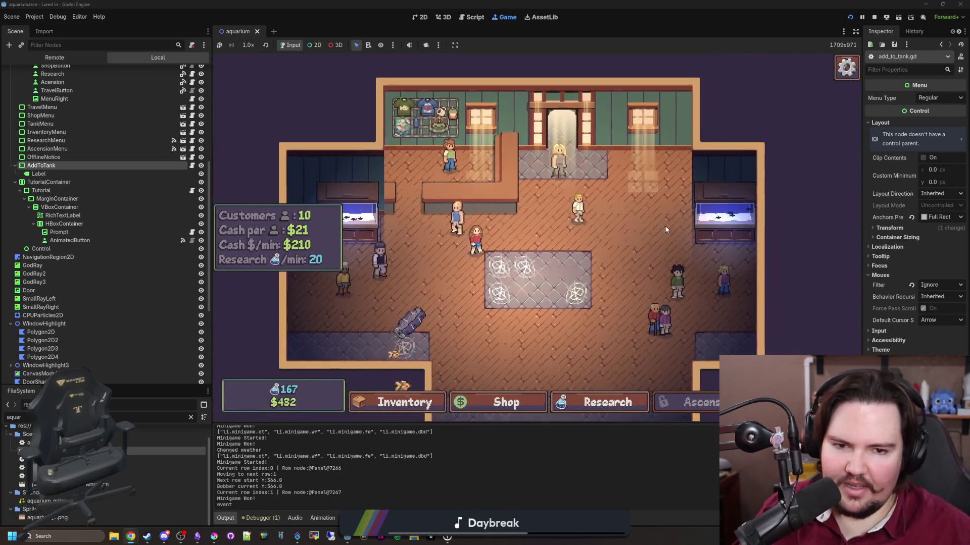
# Unlock the Lake and Weather Station research nodes
pyautogui.moveTo(369, 218)
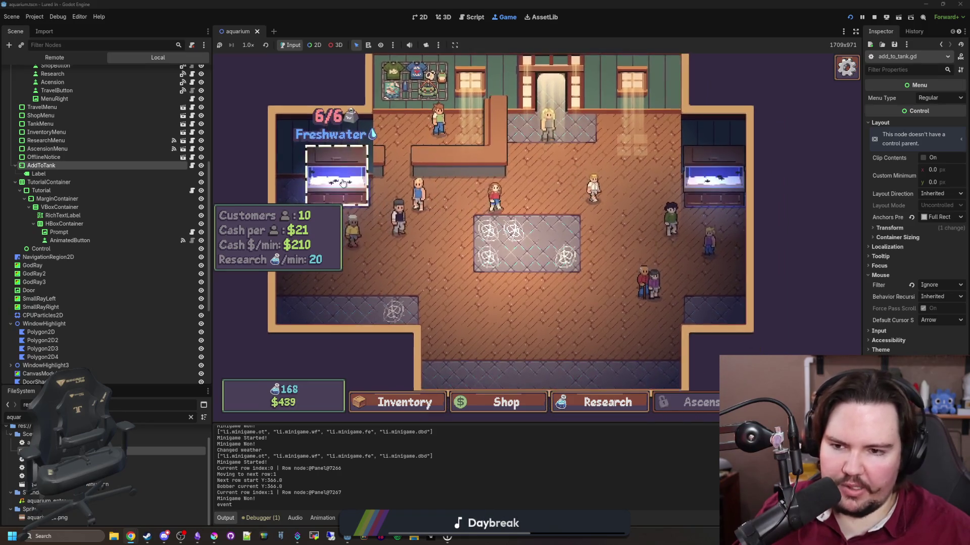
pyautogui.click(621, 396)
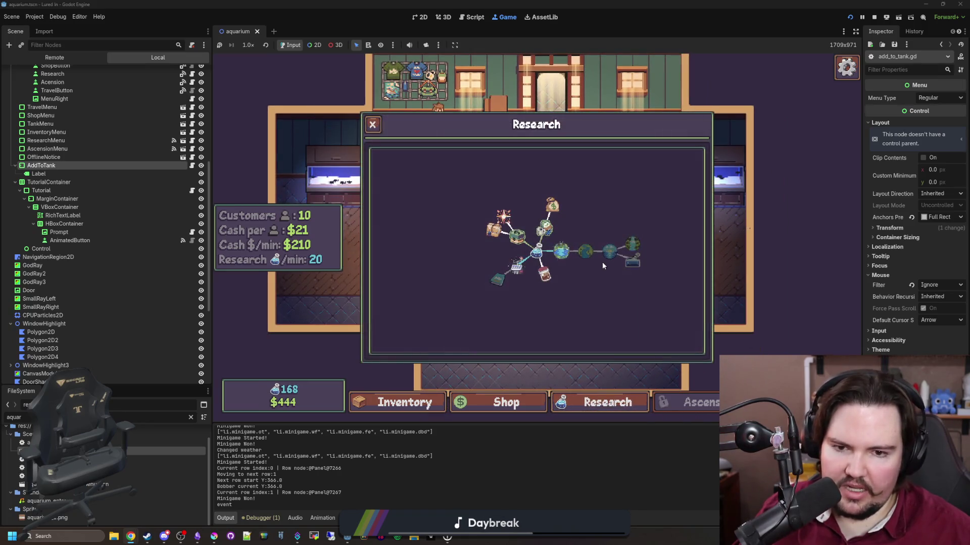
pyautogui.click(569, 252)
pyautogui.click(773, 269)
pyautogui.click(502, 281)
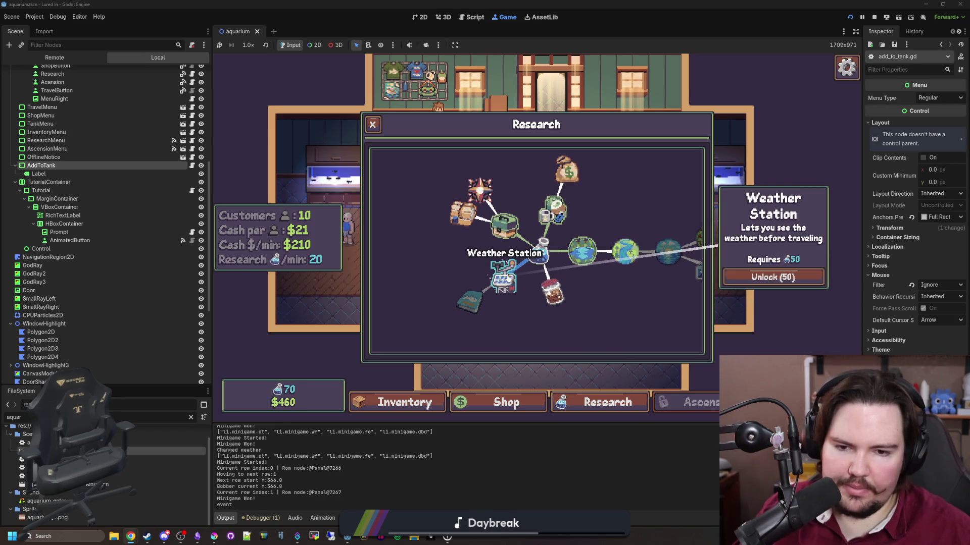
pyautogui.click(757, 276)
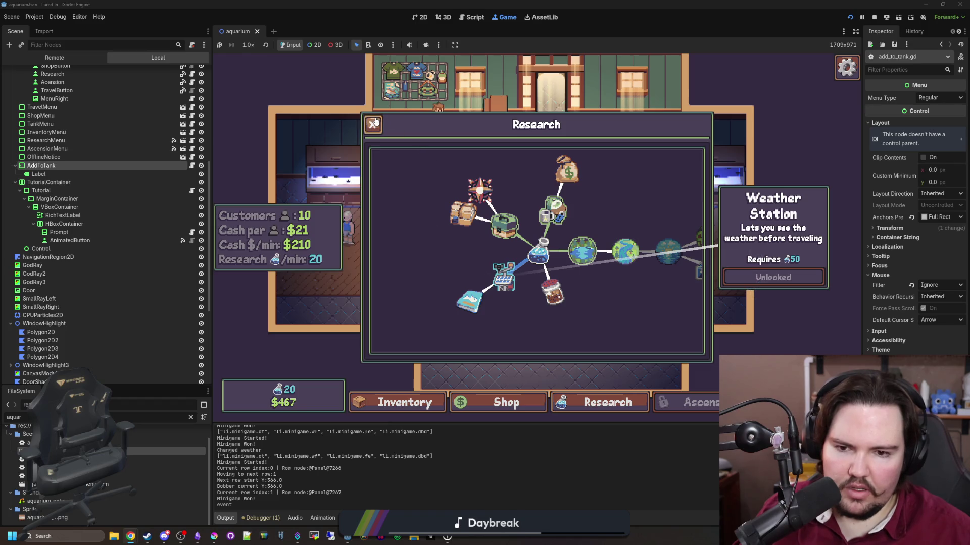
pyautogui.click(374, 124)
# Move a caught fish from the inventory into the left tank
pyautogui.click(497, 403)
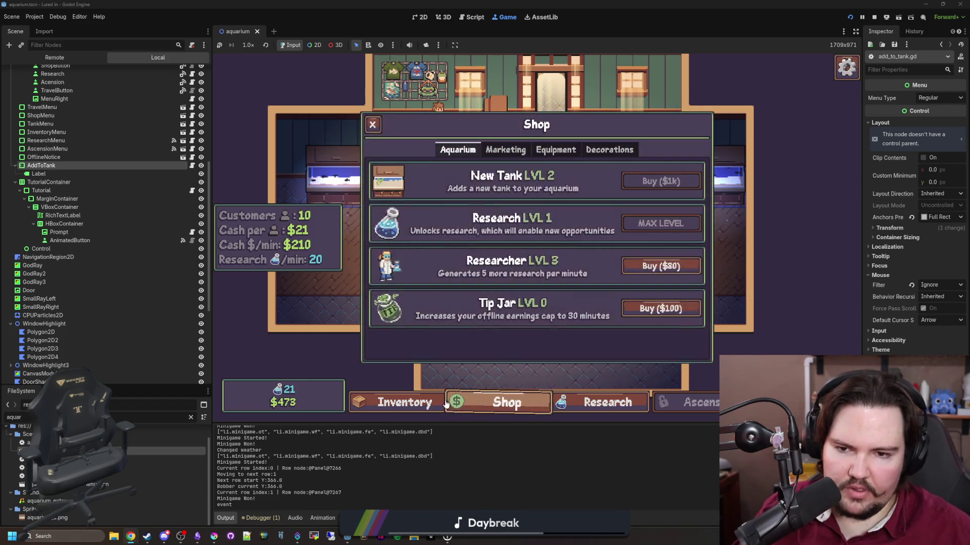
pyautogui.click(429, 404)
pyautogui.scroll(-5, 546, 287)
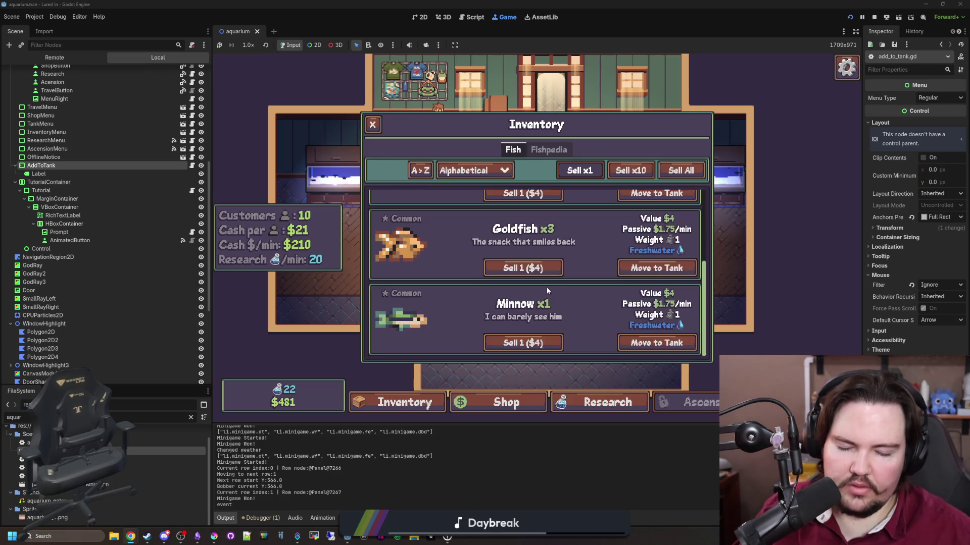
pyautogui.click(632, 276)
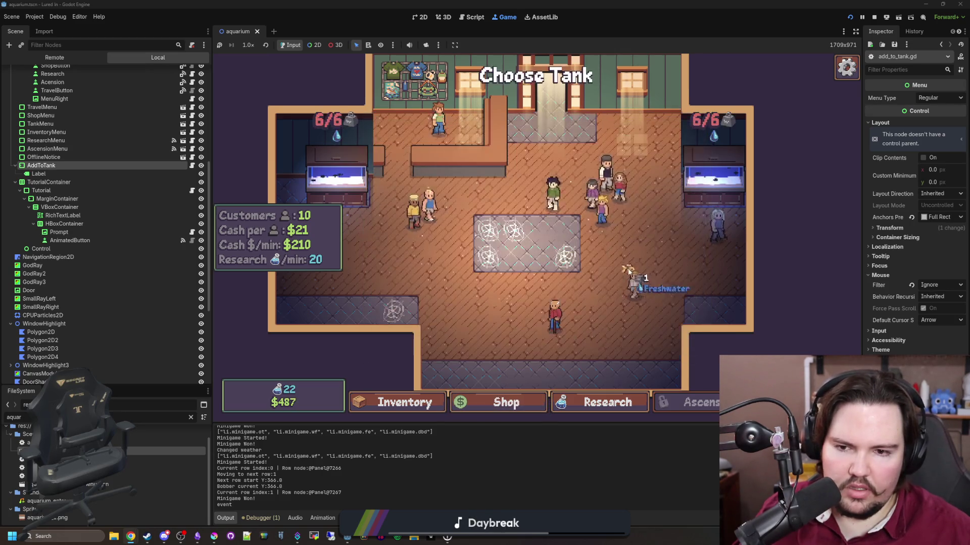
pyautogui.click(332, 166)
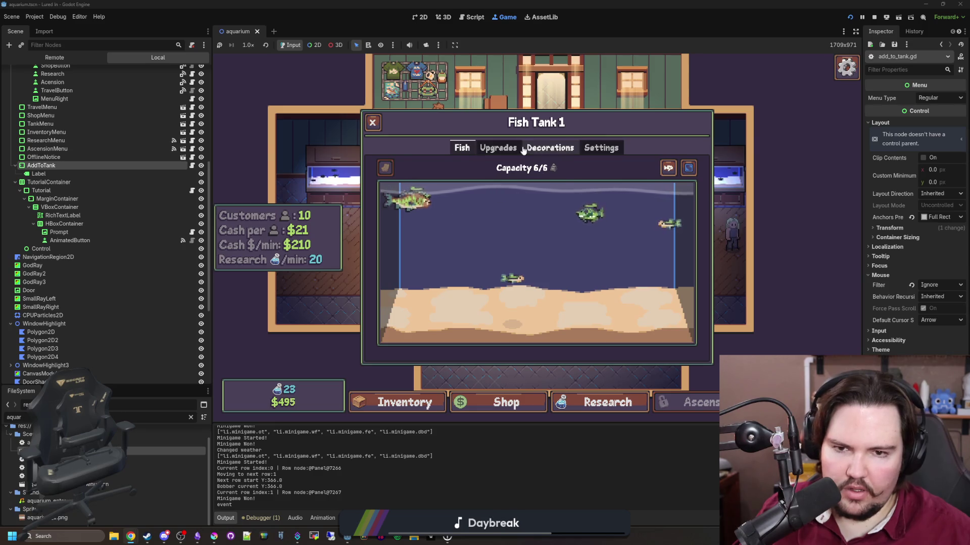
# Buy a Tank Capacity upgrade for Fish Tank 1 and Fish Tank 2
pyautogui.click(520, 149)
pyautogui.click(655, 178)
pyautogui.click(372, 123)
pyautogui.click(729, 173)
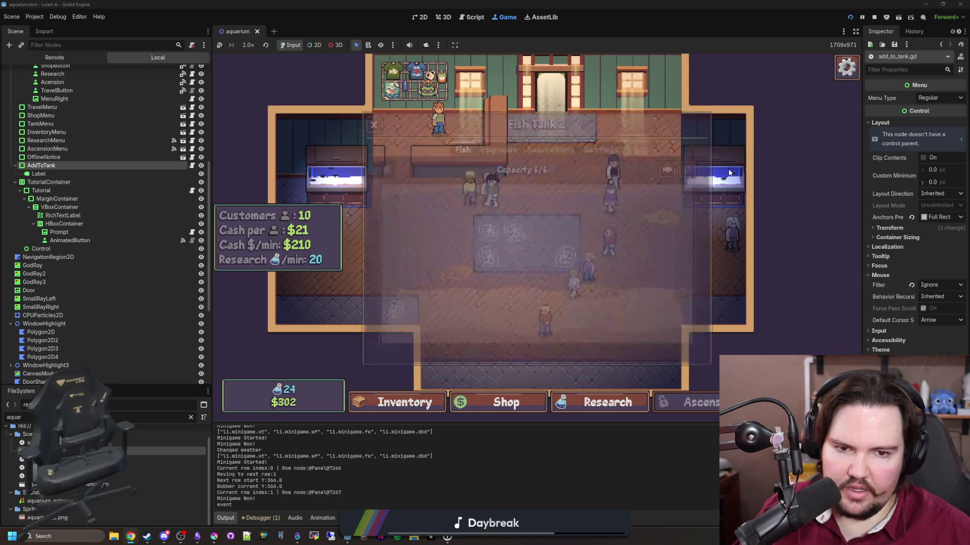
pyautogui.click(498, 147)
pyautogui.click(657, 179)
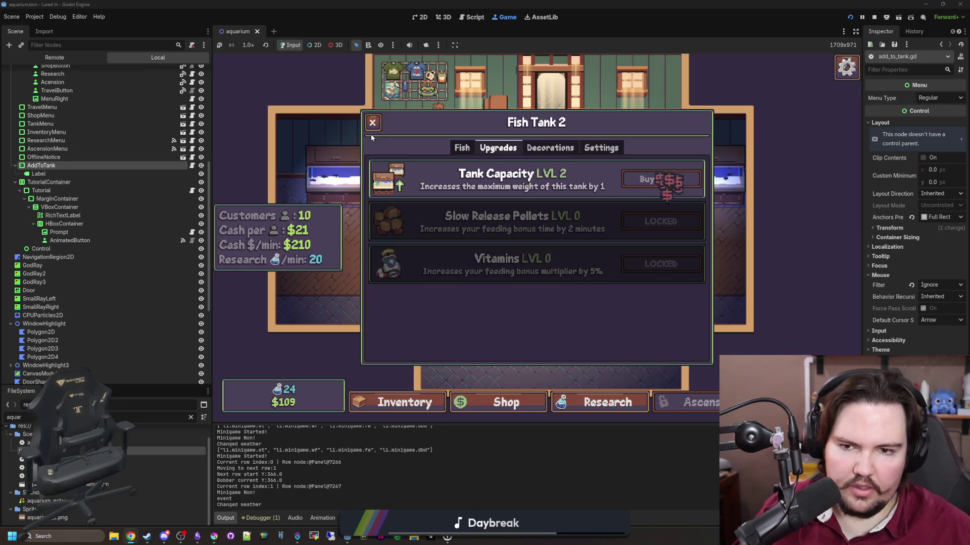
pyautogui.click(372, 123)
# Move more fish from the inventory into the left tank
pyautogui.click(397, 402)
pyautogui.click(657, 269)
pyautogui.click(330, 183)
pyautogui.click(656, 269)
pyautogui.click(374, 124)
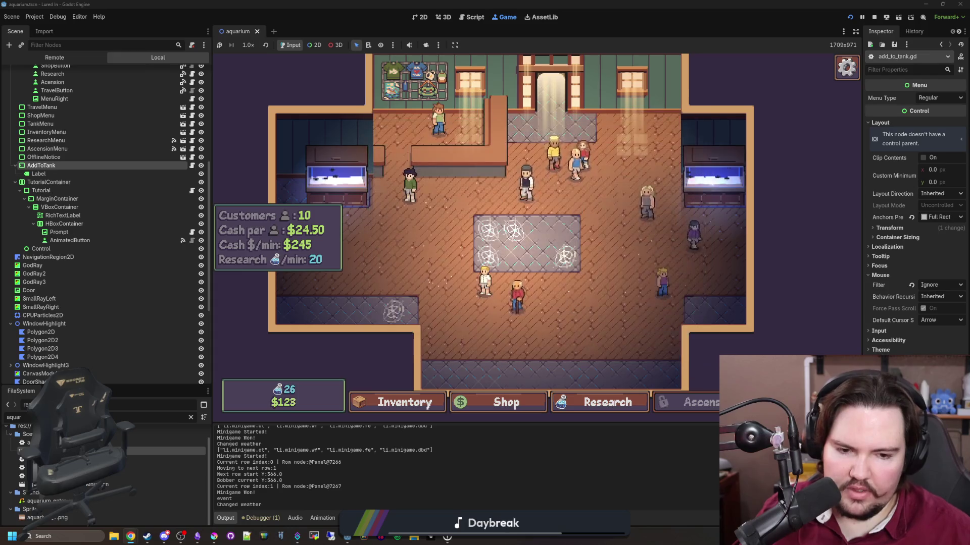
# Travel to the lake fishing spot and cast the line
pyautogui.click(548, 91)
pyautogui.click(636, 246)
pyautogui.click(585, 243)
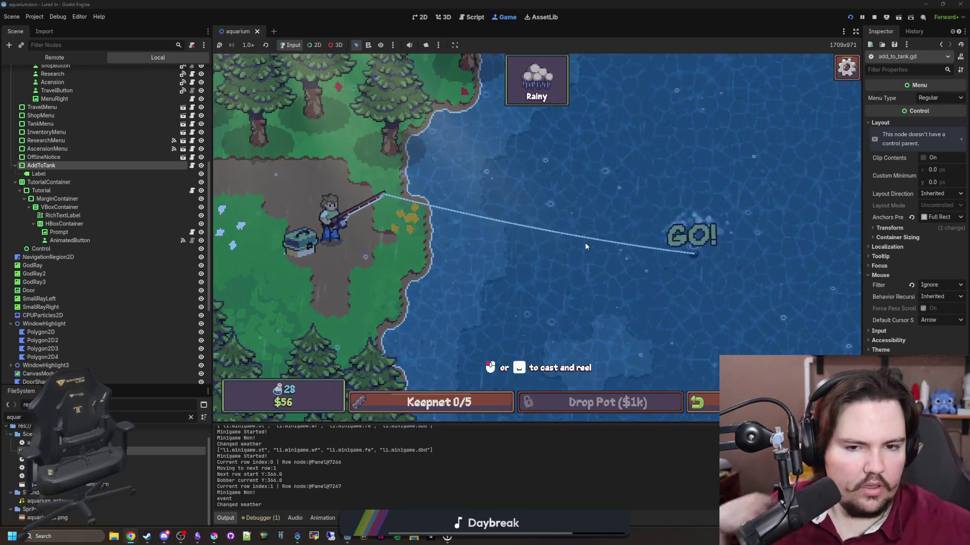
# Hold and mash through the reel minigame to land the lake fish
pyautogui.click(585, 243)
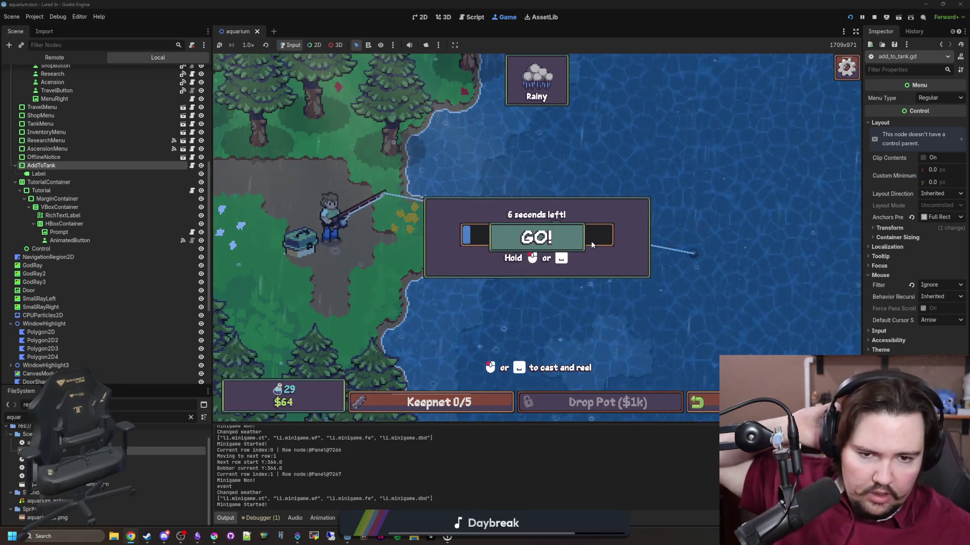
pyautogui.moveTo(592, 245); pyautogui.dragTo(591, 241)
pyautogui.click(591, 241)
pyautogui.click(590, 241)
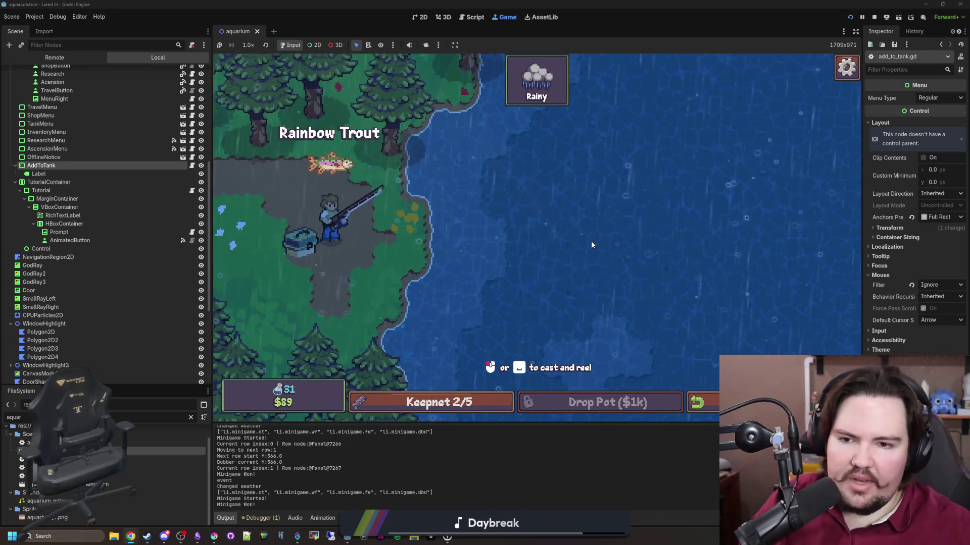
# Cast a new line and tap through the catch counter to land another fish
pyautogui.click(600, 242)
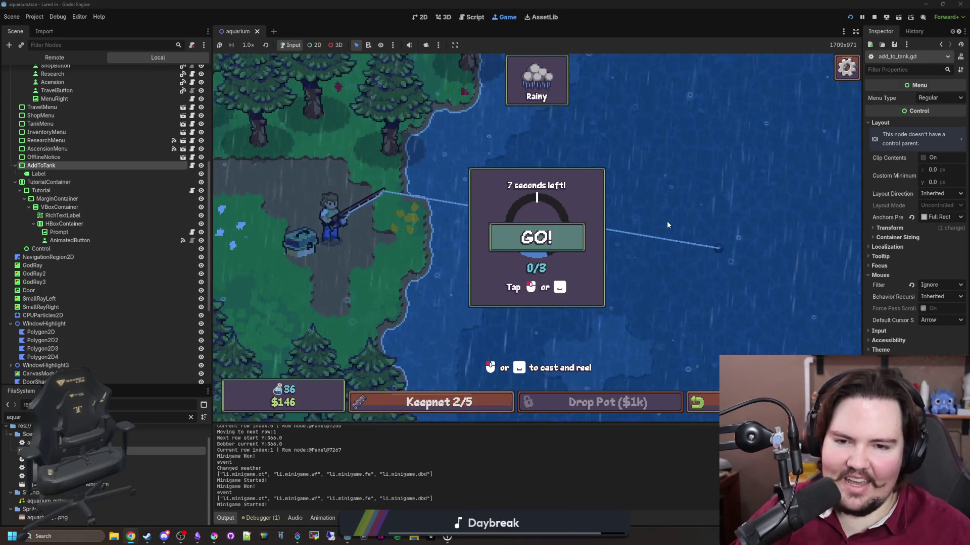
pyautogui.click(649, 227)
pyautogui.click(649, 226)
pyautogui.click(650, 227)
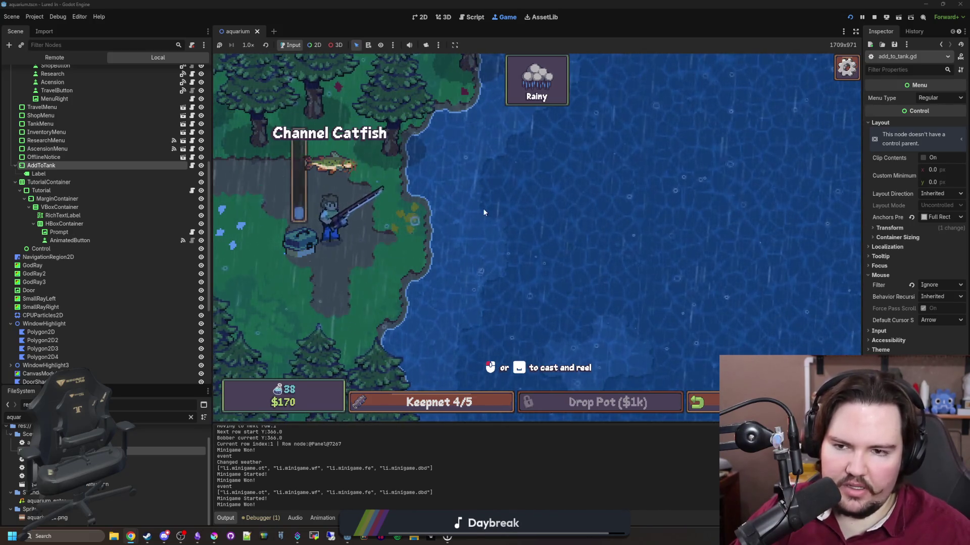
# Cast again, check the keepnet, and release a caught fish from it
pyautogui.click(510, 181)
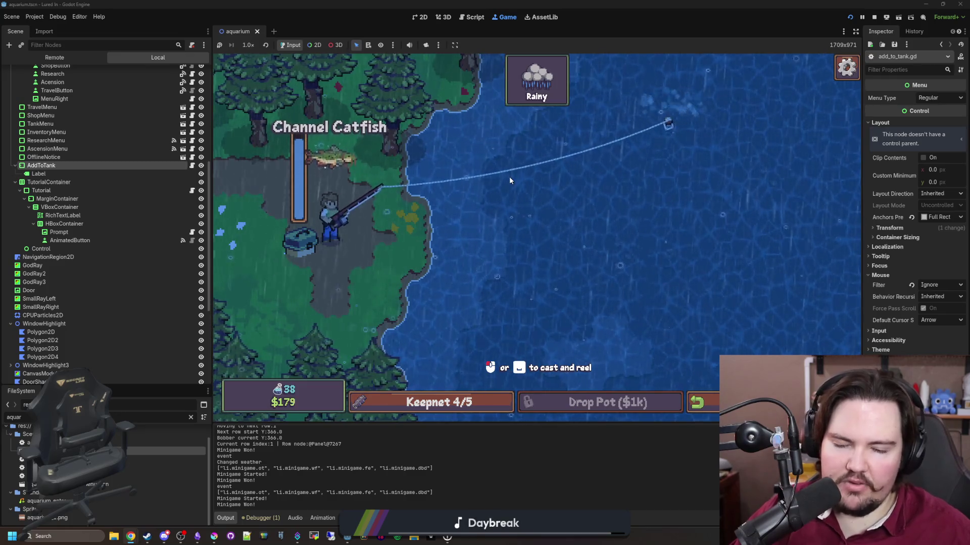
pyautogui.click(435, 402)
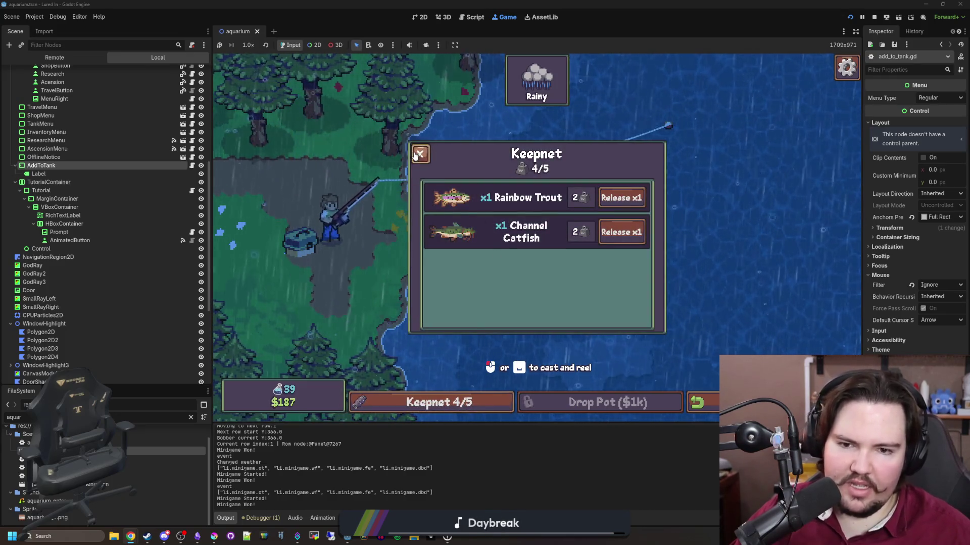
pyautogui.click(573, 265)
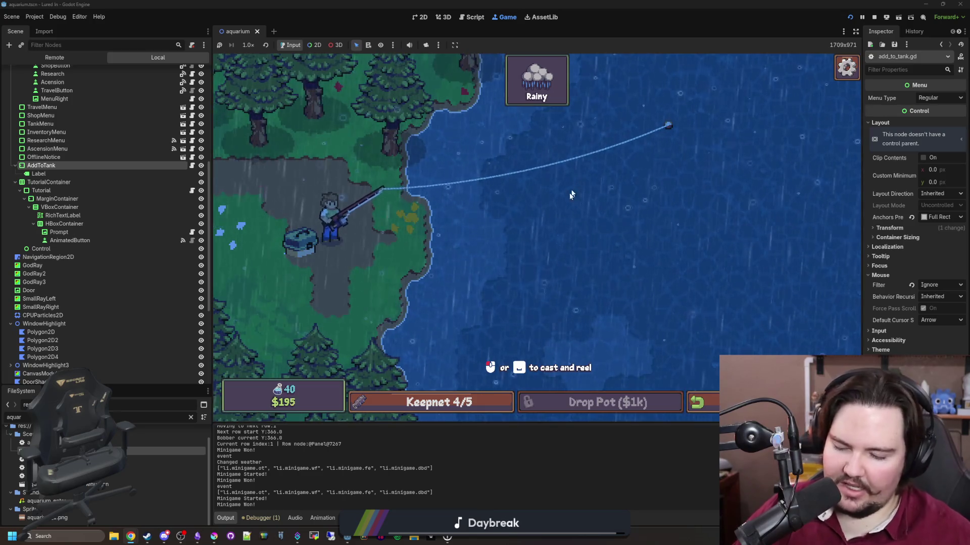
pyautogui.click(434, 403)
pyautogui.click(607, 274)
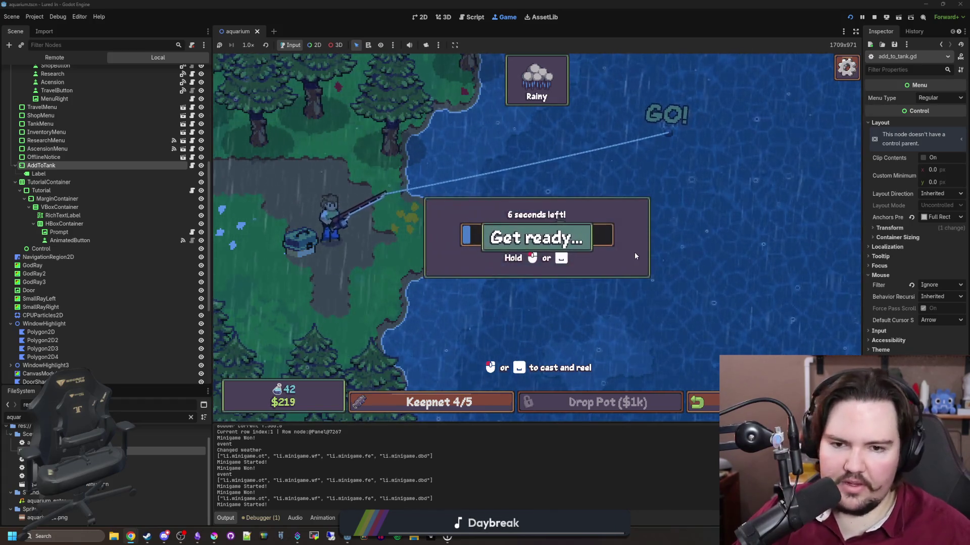
# Hold and mash to reel in the hooked fish, filling the keepnet to 5/5
pyautogui.moveTo(633, 188); pyautogui.dragTo(624, 219)
pyautogui.click(628, 203)
pyautogui.click(628, 202)
pyautogui.click(628, 202)
pyautogui.click(629, 202)
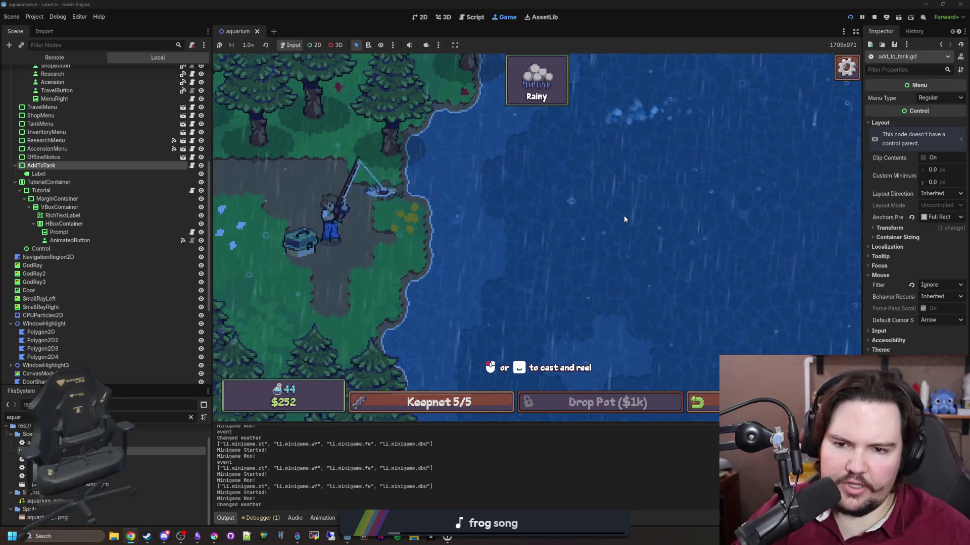
# Return the carp, Bluegill and two other fish from Fish Tank 1 to the inventory
pyautogui.click(534, 317)
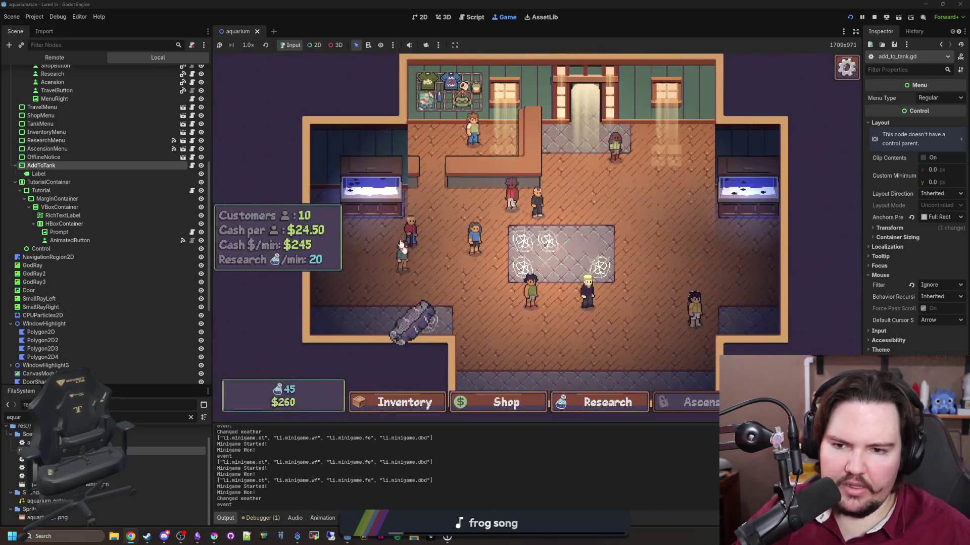
pyautogui.click(528, 237)
pyautogui.click(765, 258)
pyautogui.click(531, 303)
pyautogui.click(765, 258)
pyautogui.click(599, 241)
pyautogui.click(765, 258)
pyautogui.click(530, 216)
pyautogui.click(766, 257)
pyautogui.click(372, 122)
# Place the Rudd, Rainbow Trout and Channel Catfish in the Freshwater tank
pyautogui.click(401, 402)
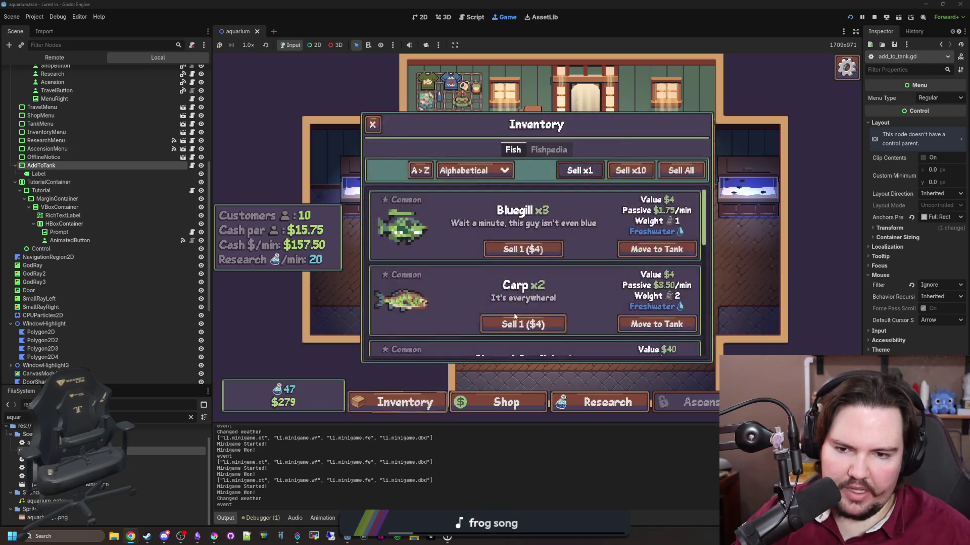
pyautogui.scroll(-5, 568, 286)
pyautogui.click(679, 342)
pyautogui.click(353, 171)
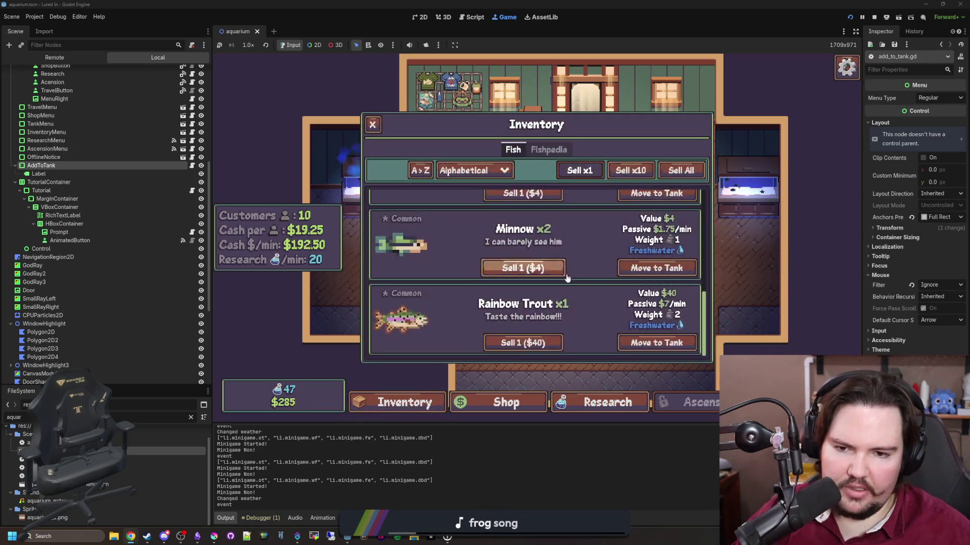
pyautogui.click(661, 329)
pyautogui.click(343, 163)
pyautogui.scroll(2, 600, 298)
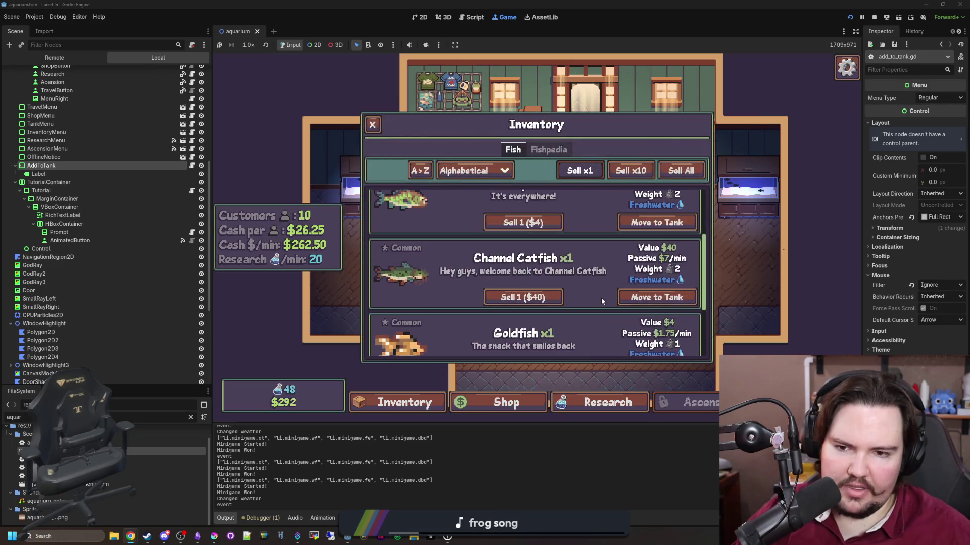
pyautogui.click(649, 295)
pyautogui.click(382, 215)
# Sell every leftover fish in the inventory, down to the last Minnow
pyautogui.scroll(3, 430, 235)
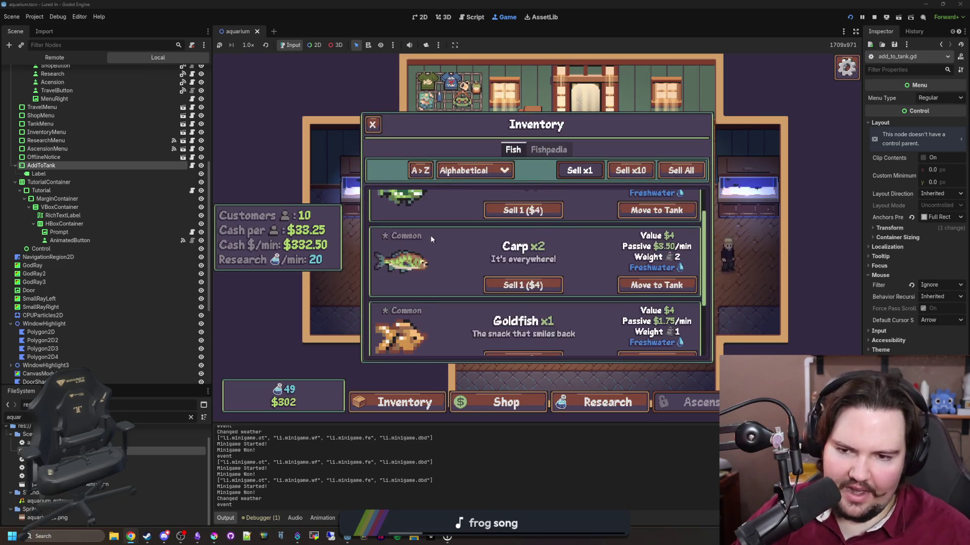
pyautogui.click(537, 249)
pyautogui.click(538, 249)
pyautogui.click(538, 249)
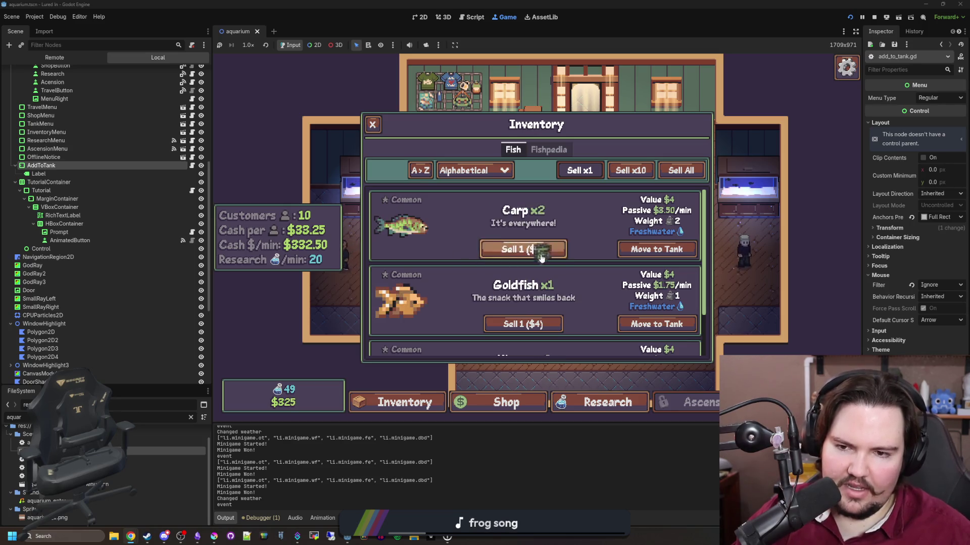
pyautogui.click(538, 249)
pyautogui.click(537, 249)
pyautogui.click(539, 250)
pyautogui.click(540, 250)
pyautogui.click(540, 254)
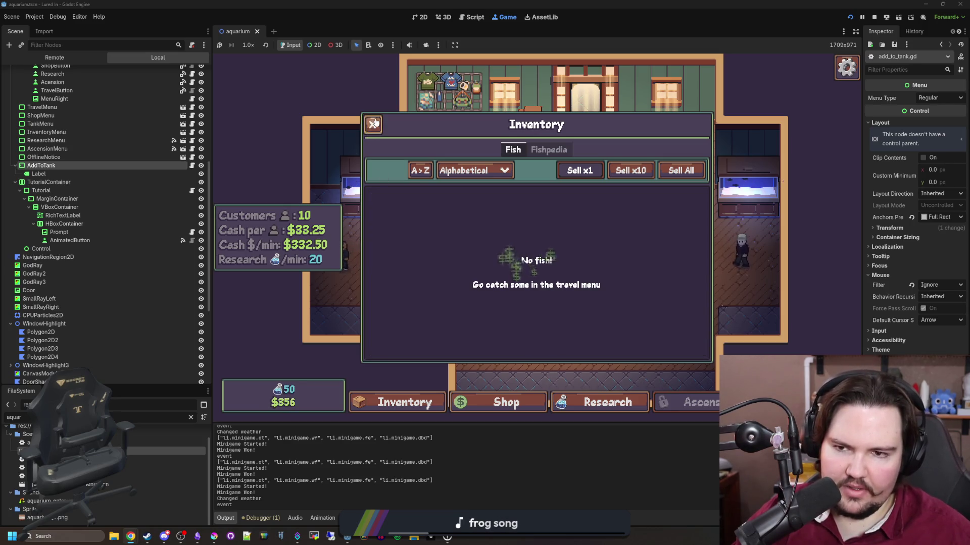
pyautogui.click(418, 372)
# Upgrade Merchandise to level 4 and Advertising to level 10 under Marketing
pyautogui.click(510, 404)
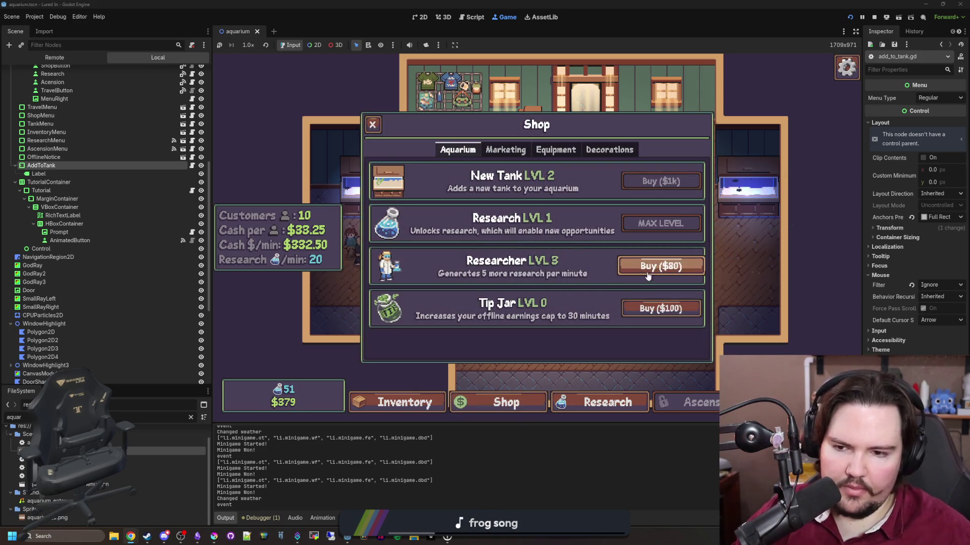
pyautogui.click(507, 158)
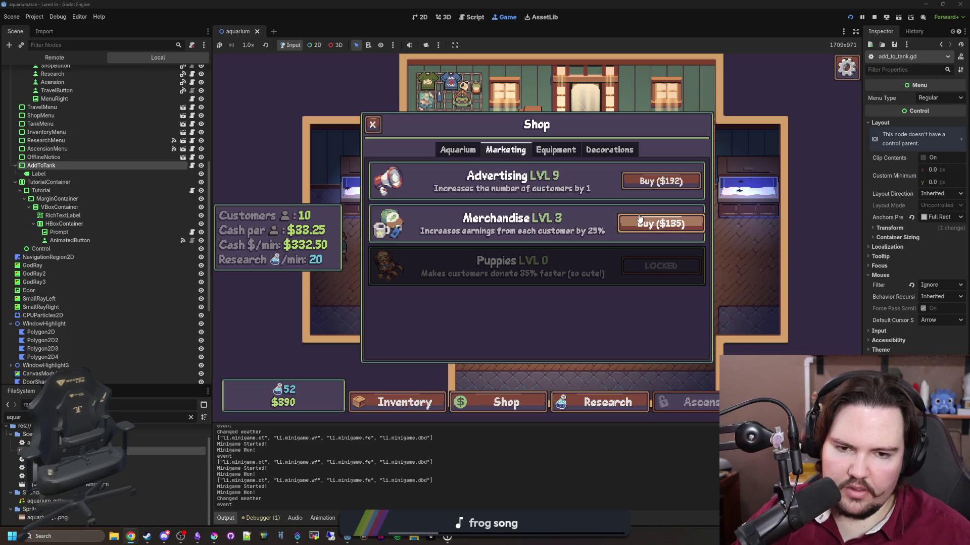
pyautogui.moveTo(592, 251)
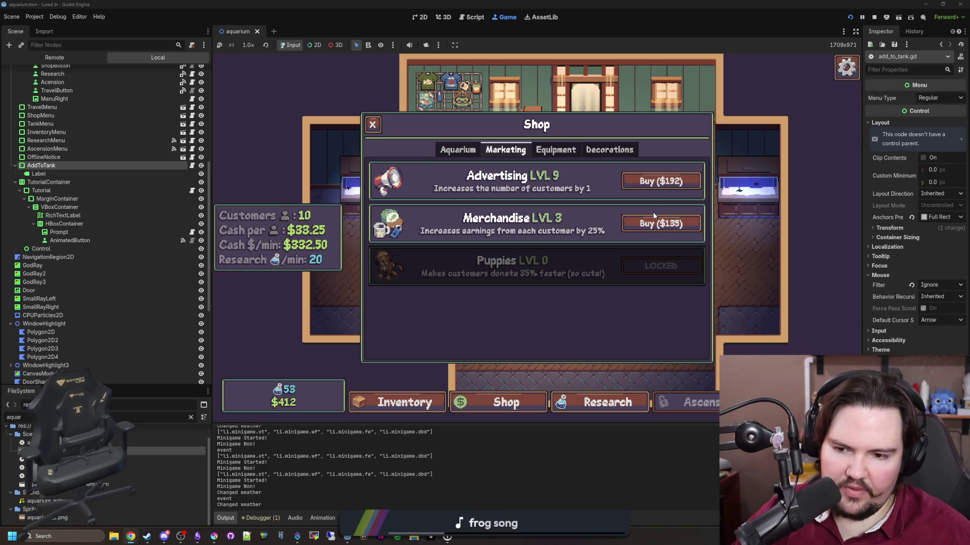
pyautogui.click(650, 230)
pyautogui.click(656, 181)
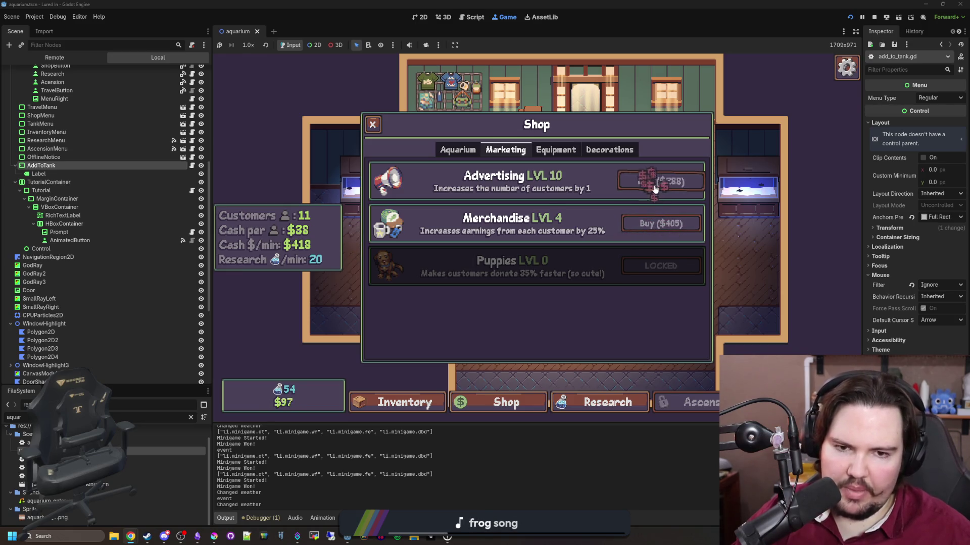
# Bring up the research tree, zoom in, and pan across its nodes
pyautogui.click(374, 125)
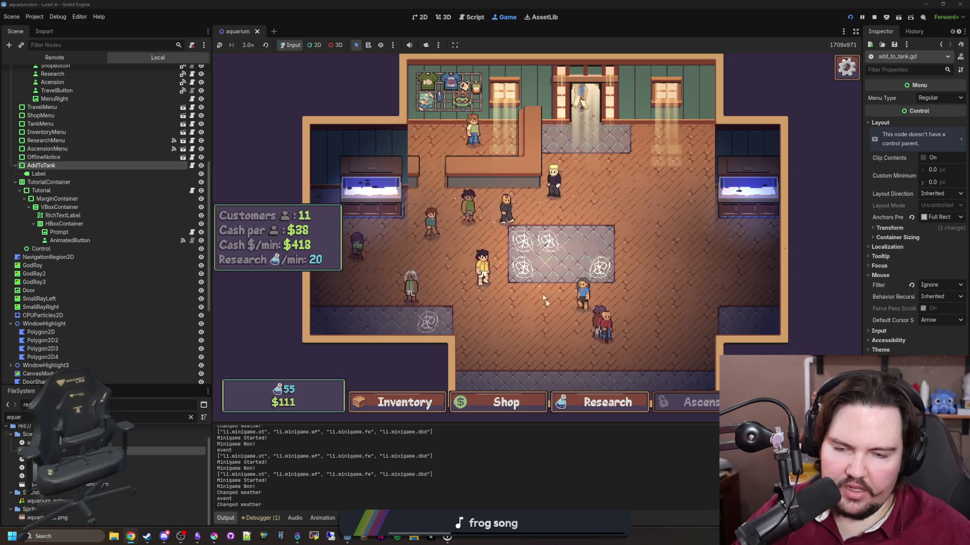
pyautogui.click(625, 404)
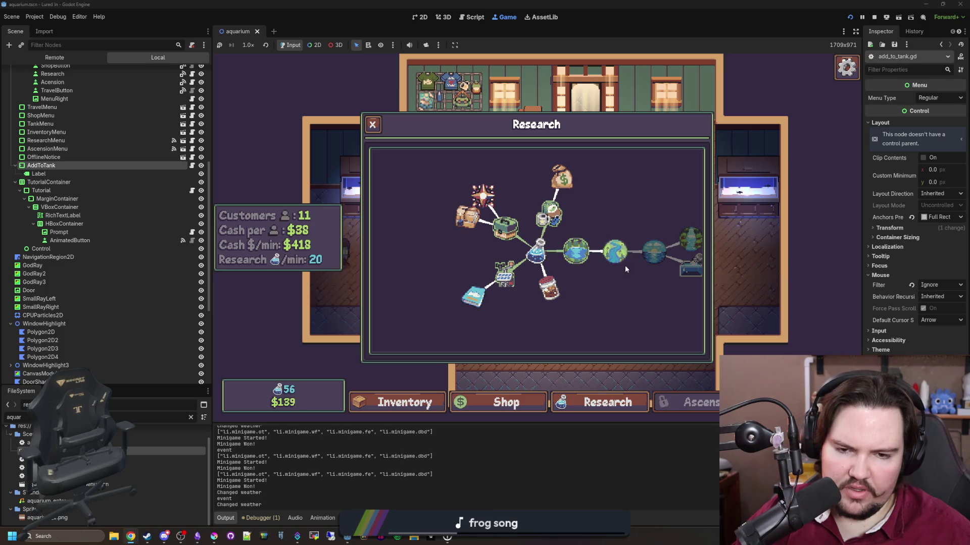
pyautogui.scroll(2, 604, 274)
pyautogui.moveTo(604, 275); pyautogui.dragTo(596, 278)
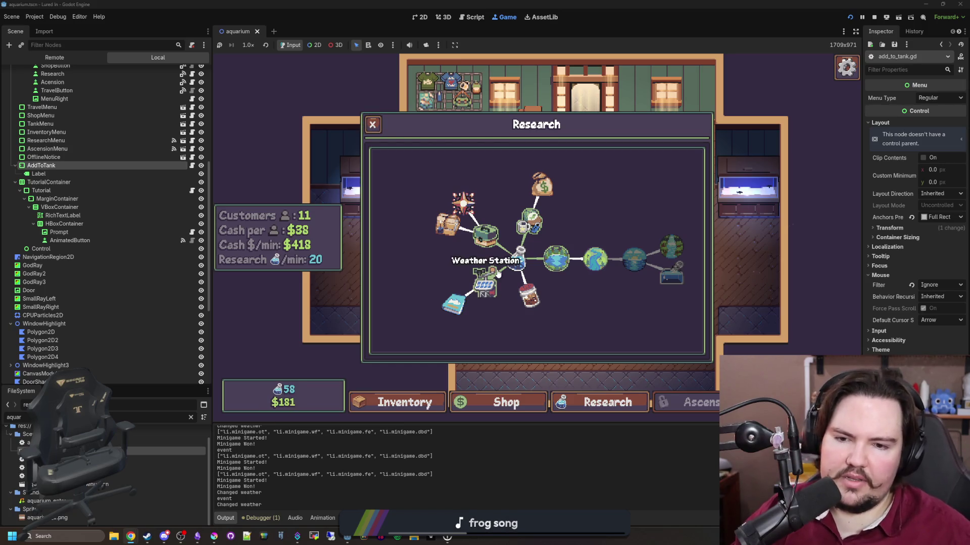
pyautogui.moveTo(618, 307); pyautogui.dragTo(584, 273)
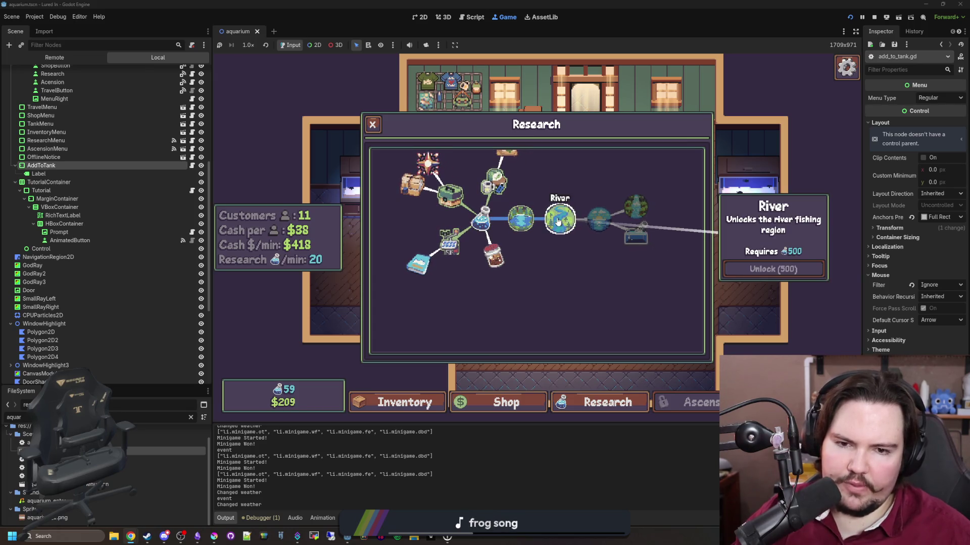
pyautogui.moveTo(645, 206)
# Read the info cards for unlocks such as River and Pots, then close the tree
pyautogui.moveTo(538, 250)
pyautogui.mouseDown()
pyautogui.moveTo(567, 313)
pyautogui.moveTo(556, 264)
pyautogui.mouseUp()
pyautogui.scroll(2, 569, 294)
pyautogui.moveTo(551, 245)
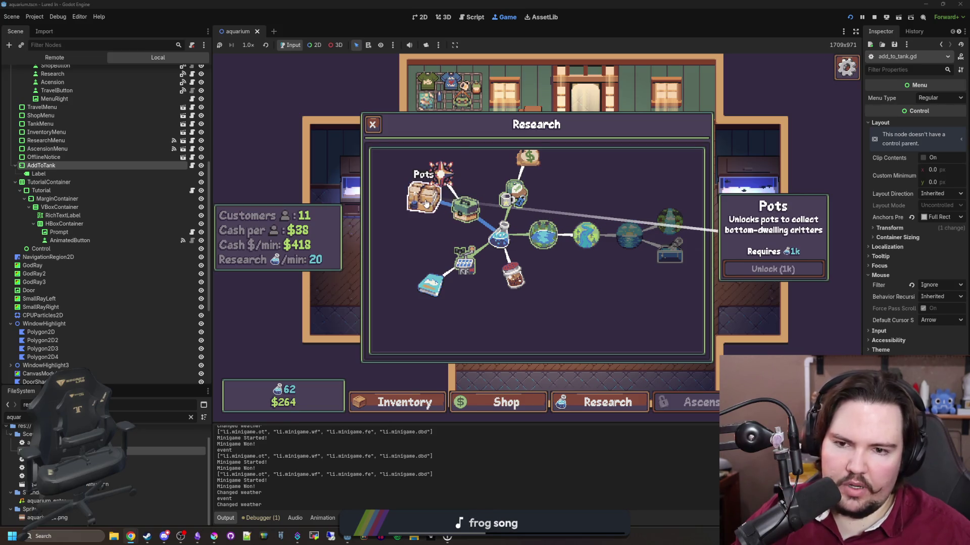
pyautogui.moveTo(420, 208)
pyautogui.moveTo(598, 239)
pyautogui.moveTo(571, 281); pyautogui.dragTo(575, 307)
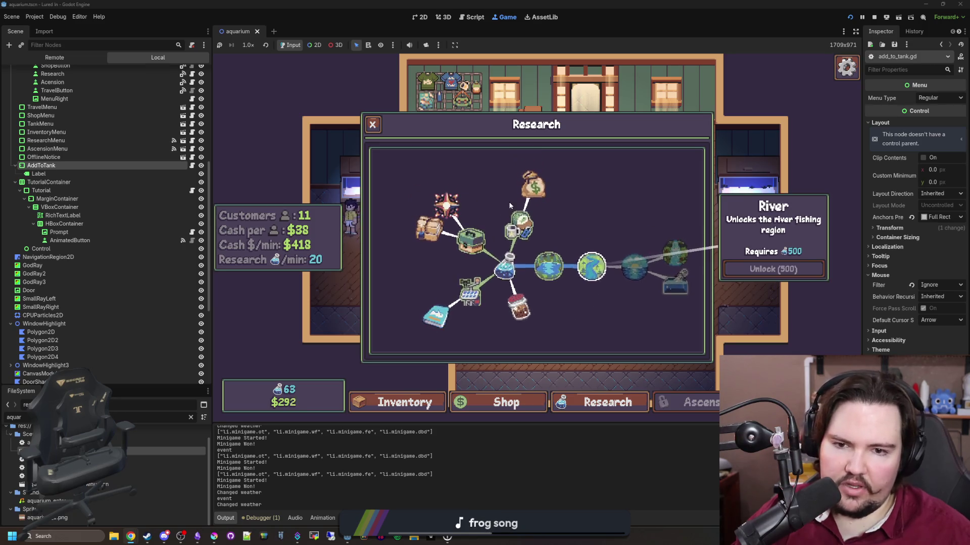
pyautogui.moveTo(435, 317)
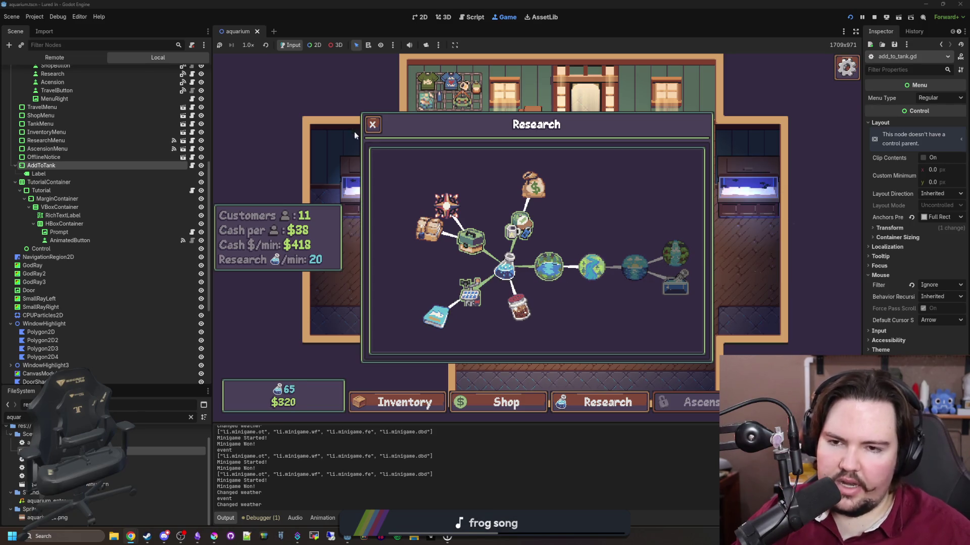
pyautogui.click(374, 126)
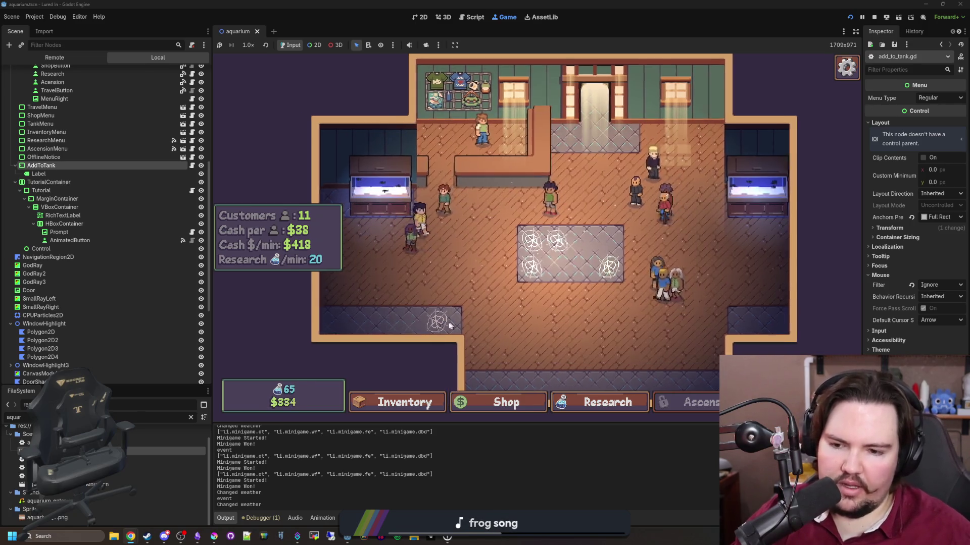
# Raise Advertising to level 11, look over Equipment and Decorations, then close the shop
pyautogui.click(510, 403)
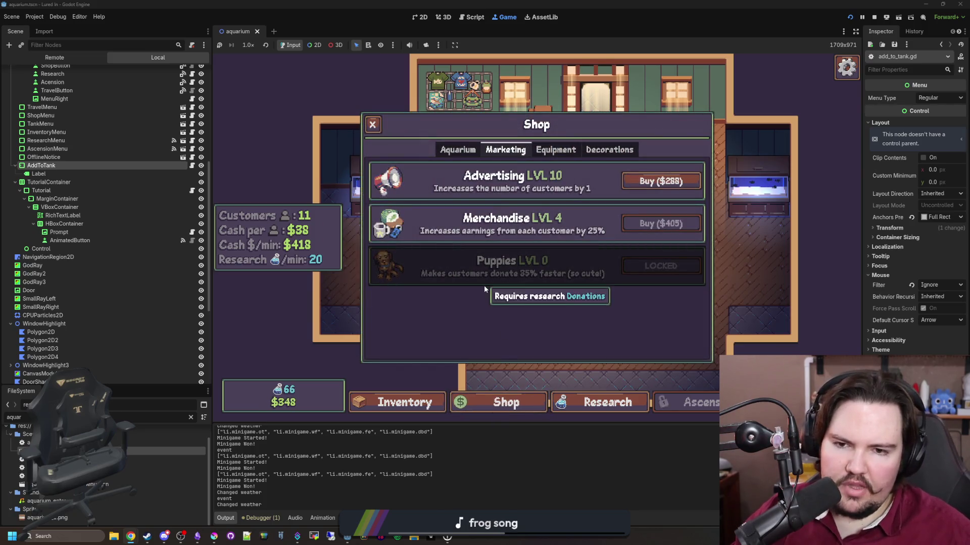
pyautogui.click(681, 181)
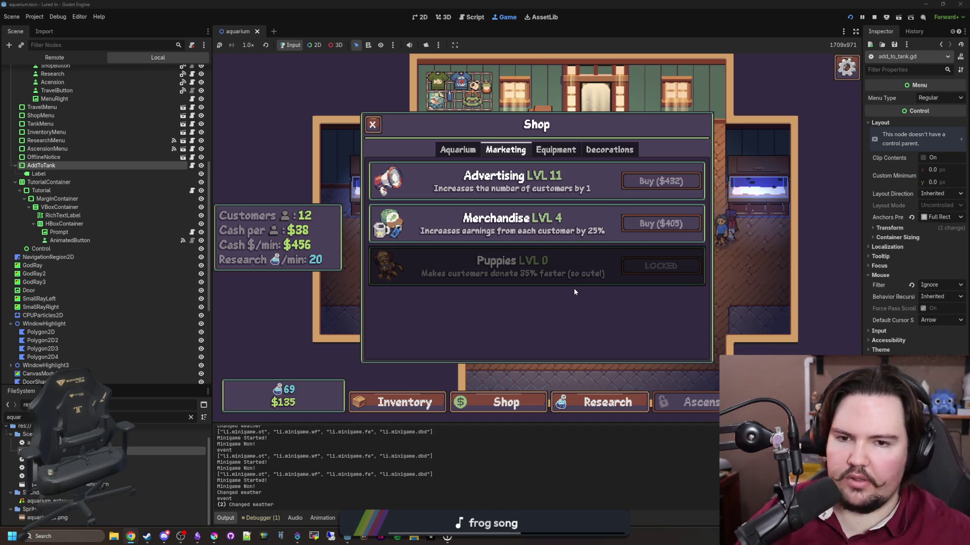
pyautogui.click(568, 152)
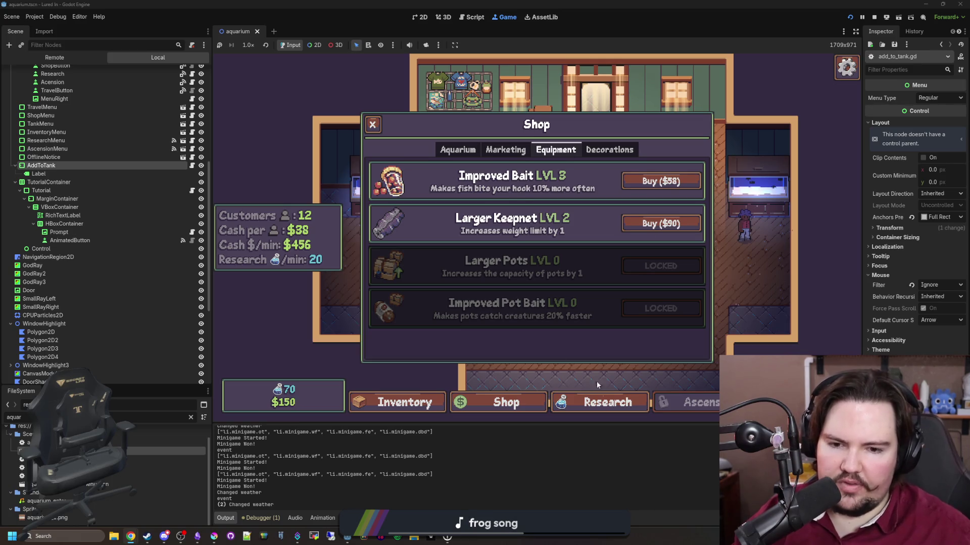
pyautogui.click(598, 400)
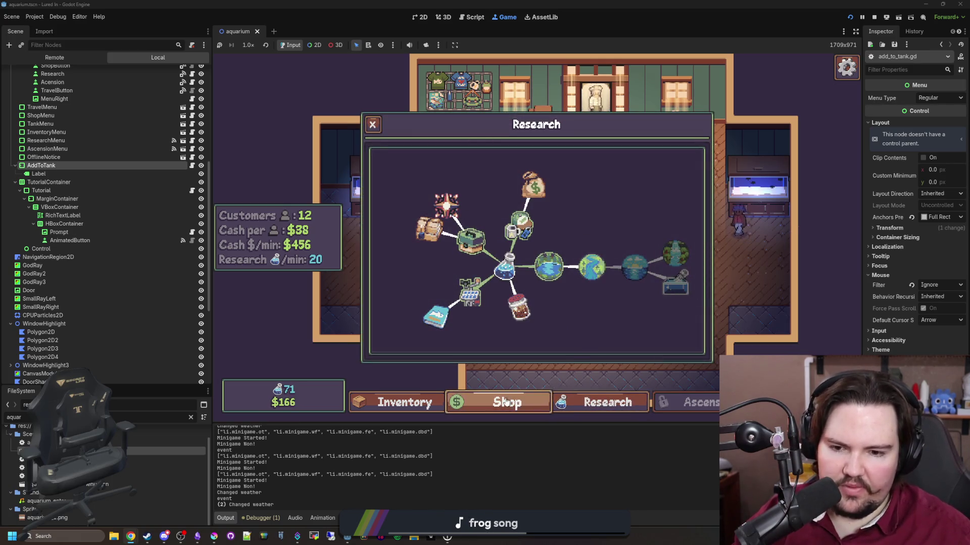
pyautogui.click(500, 402)
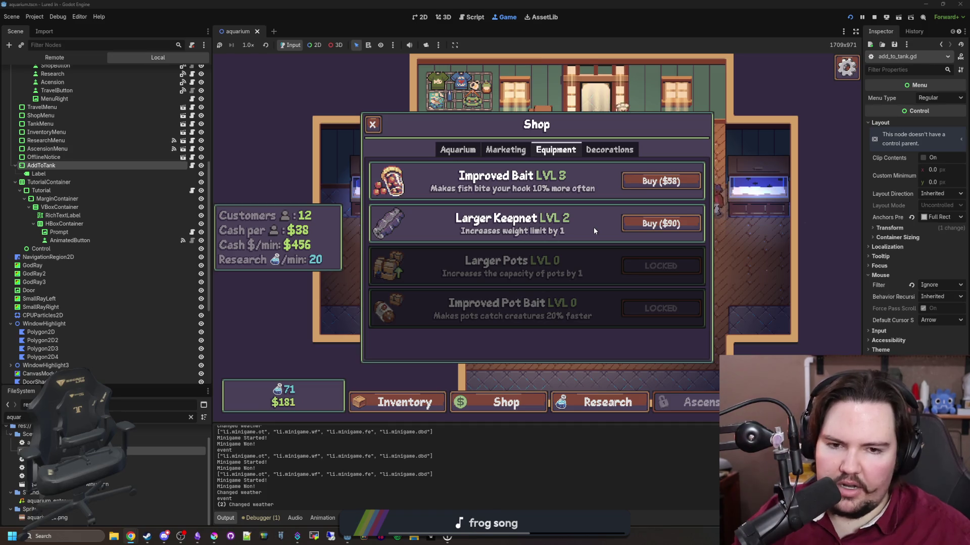
pyautogui.click(610, 150)
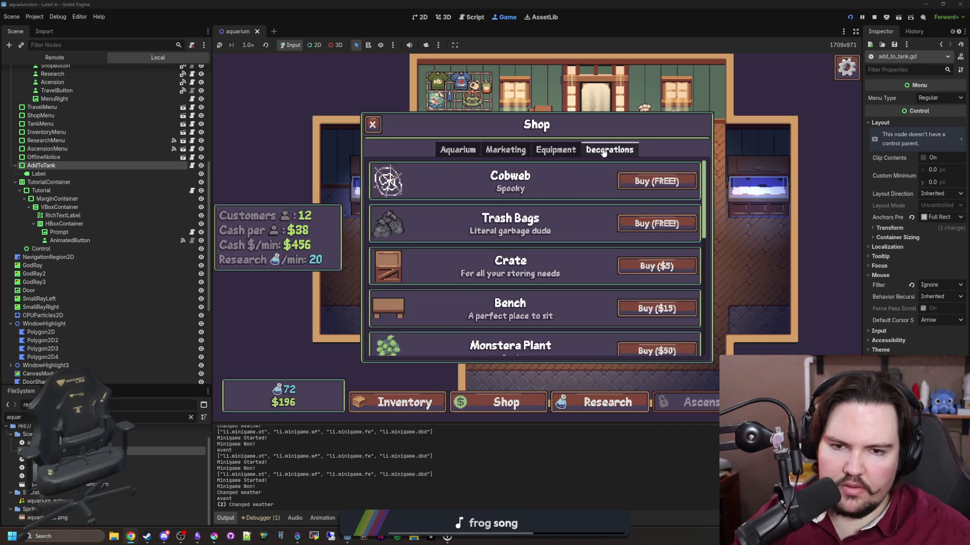
pyautogui.click(465, 154)
pyautogui.click(372, 124)
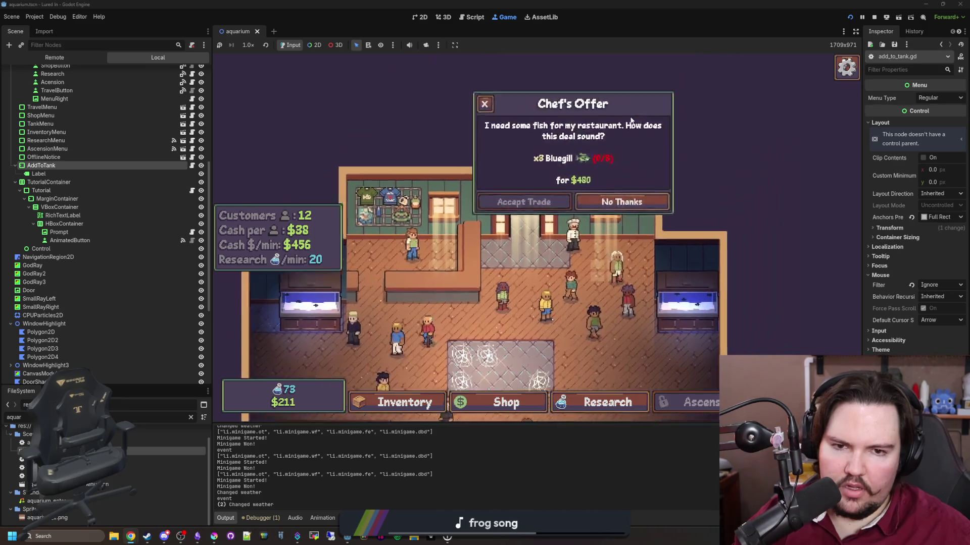
pyautogui.click(448, 163)
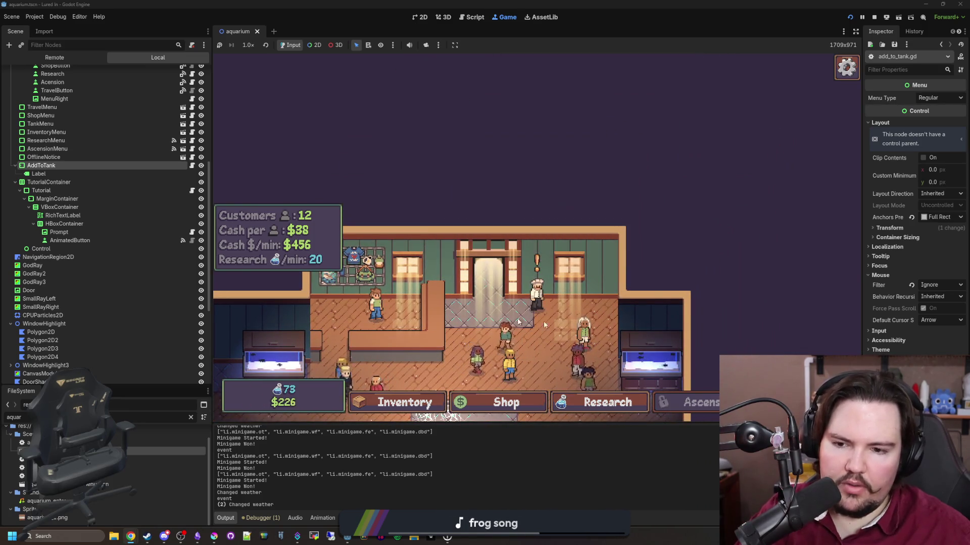
pyautogui.click(649, 361)
pyautogui.click(297, 308)
pyautogui.click(287, 341)
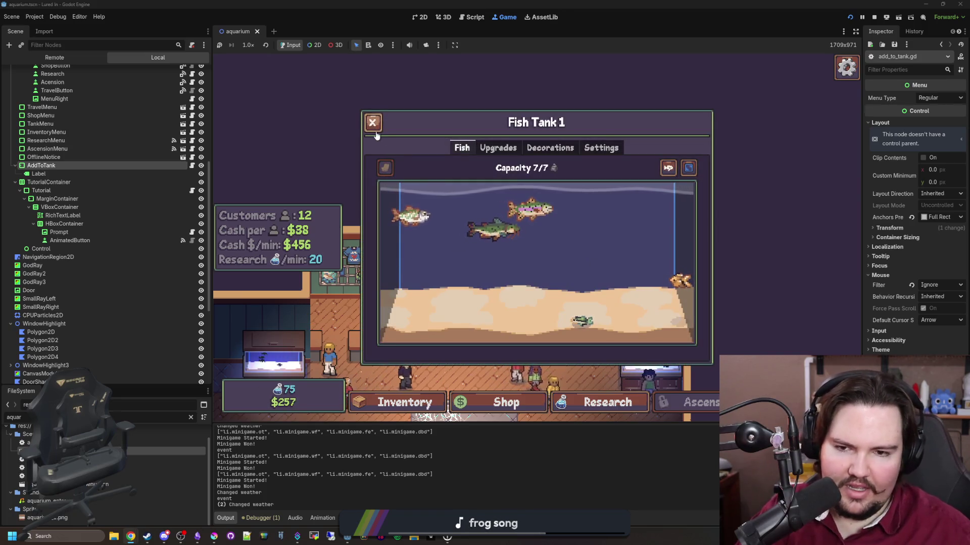
pyautogui.press('Escape')
pyautogui.click(526, 288)
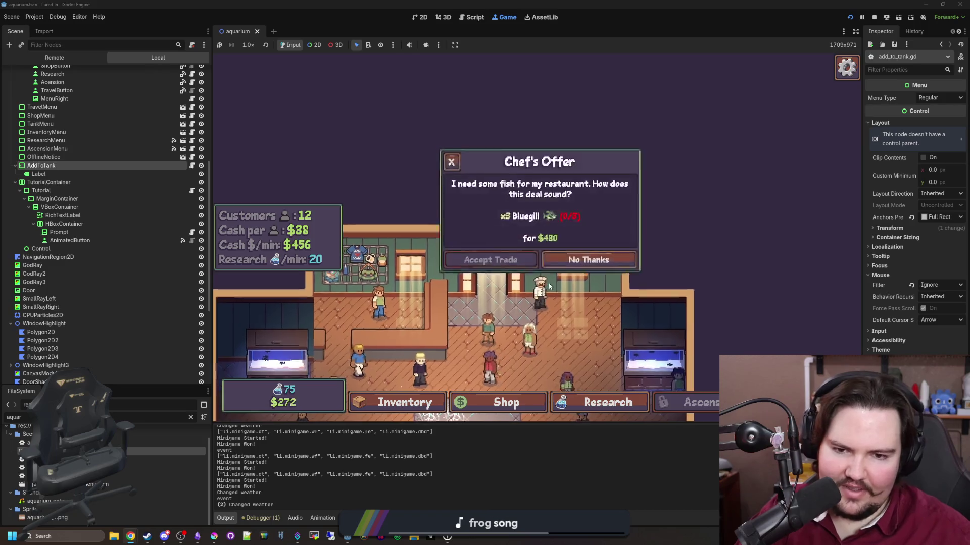
pyautogui.click(450, 166)
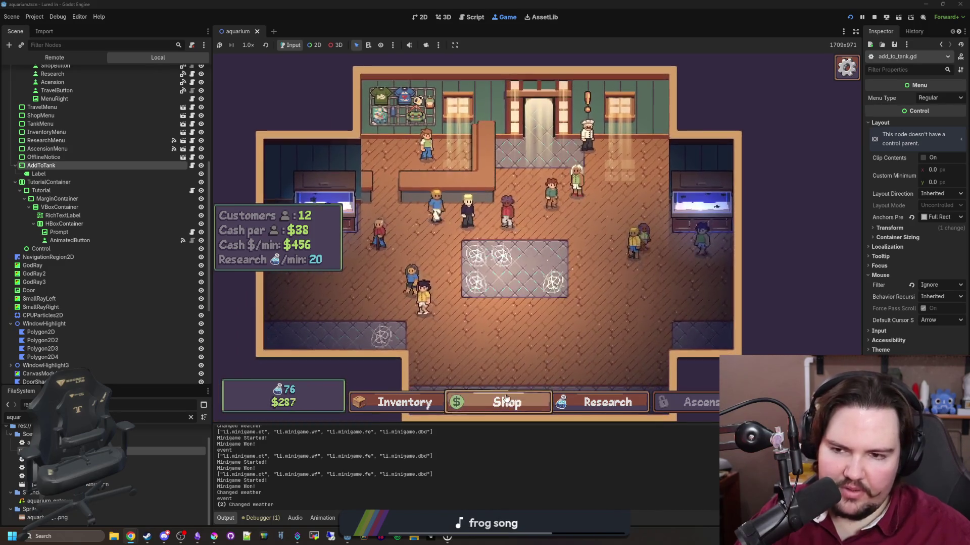
pyautogui.click(505, 403)
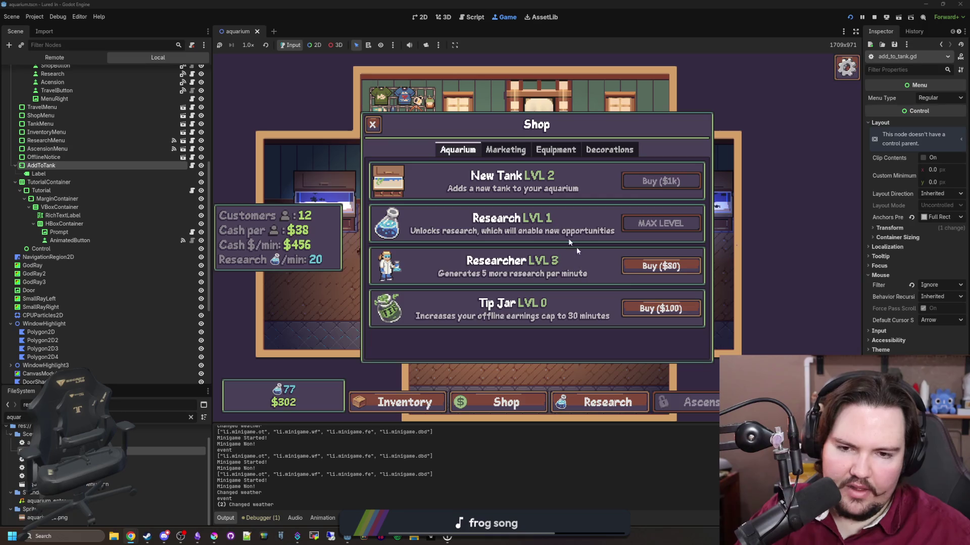
# Browse the Marketing, Equipment, Decorations and Aquarium shop tabs and the fish inventory
pyautogui.click(499, 154)
pyautogui.click(542, 155)
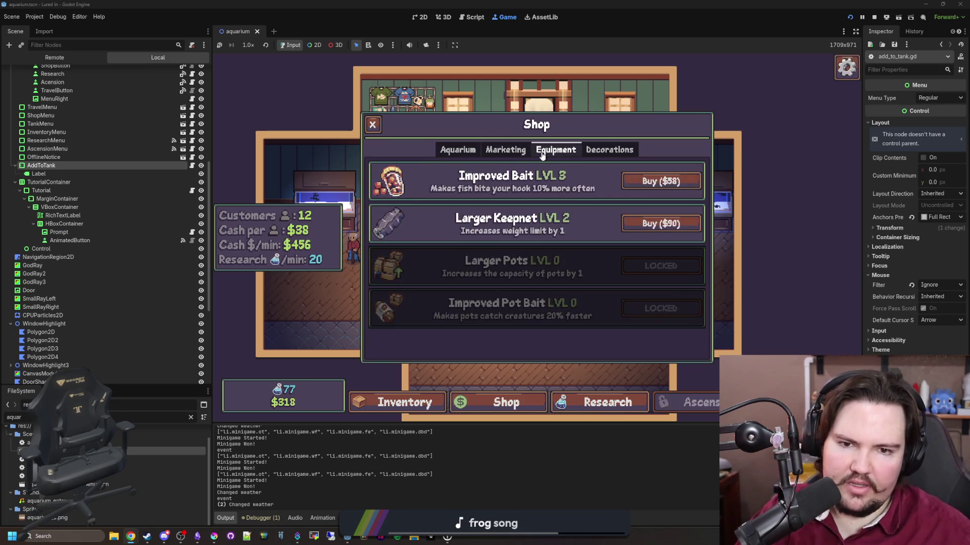
pyautogui.click(623, 154)
pyautogui.click(458, 150)
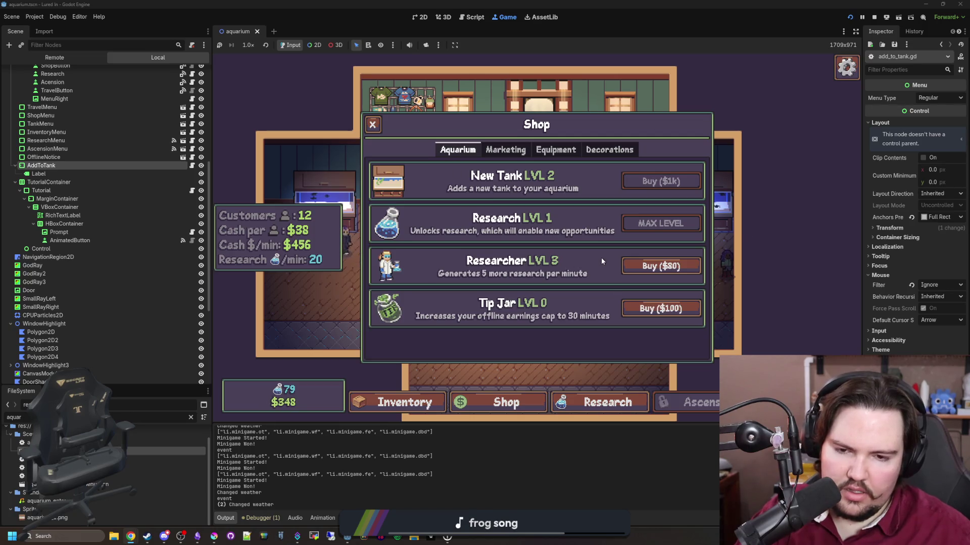
pyautogui.click(411, 402)
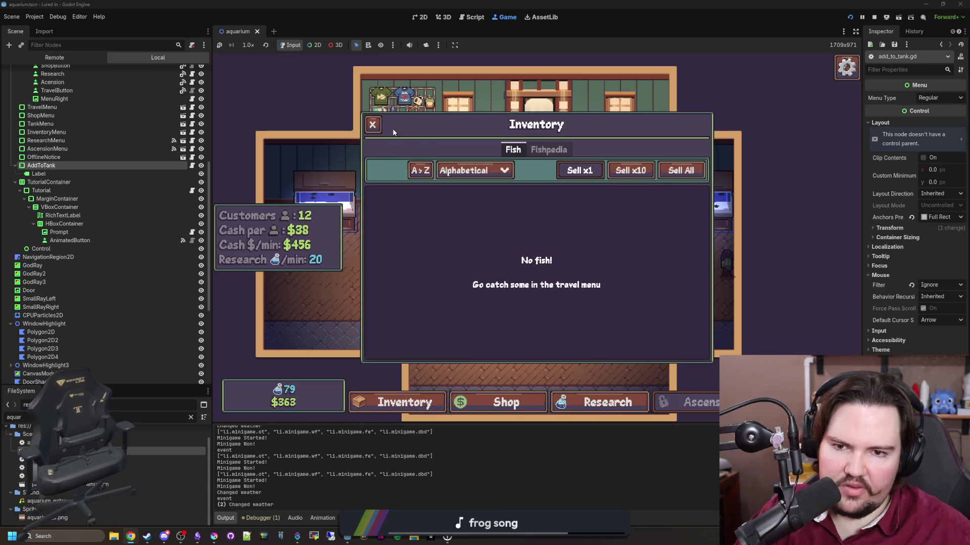
pyautogui.click(374, 126)
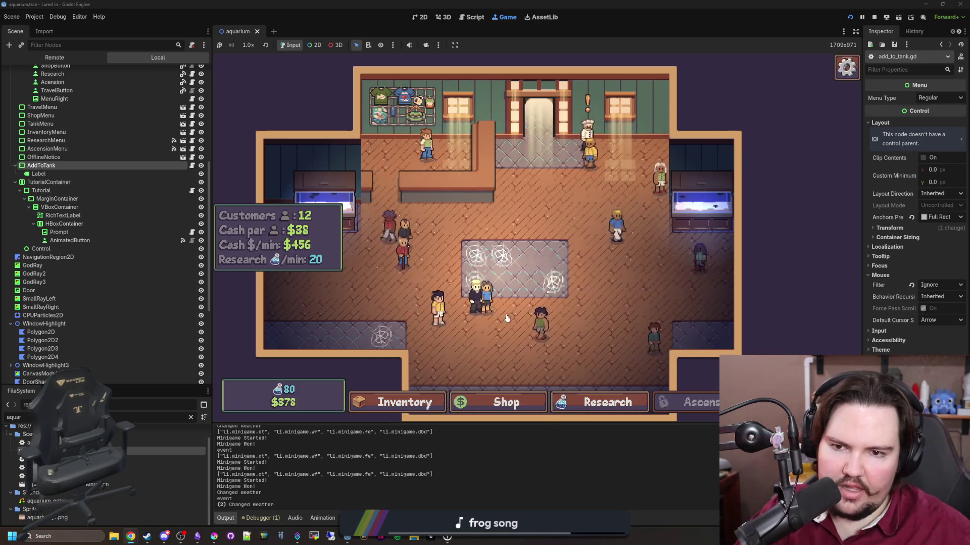
pyautogui.click(500, 402)
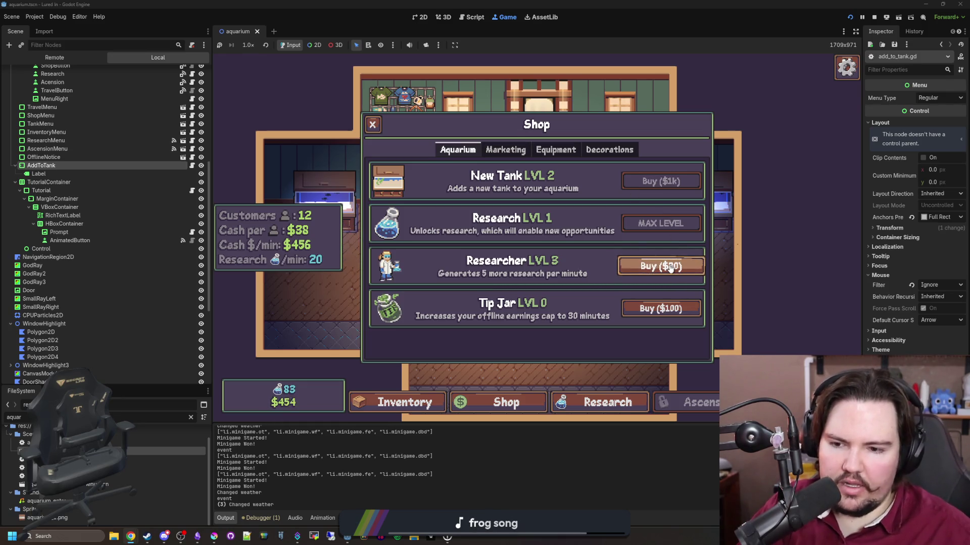
# Buy Improved Bait up to level 6 and Larger Keepnet to level 3
pyautogui.click(502, 150)
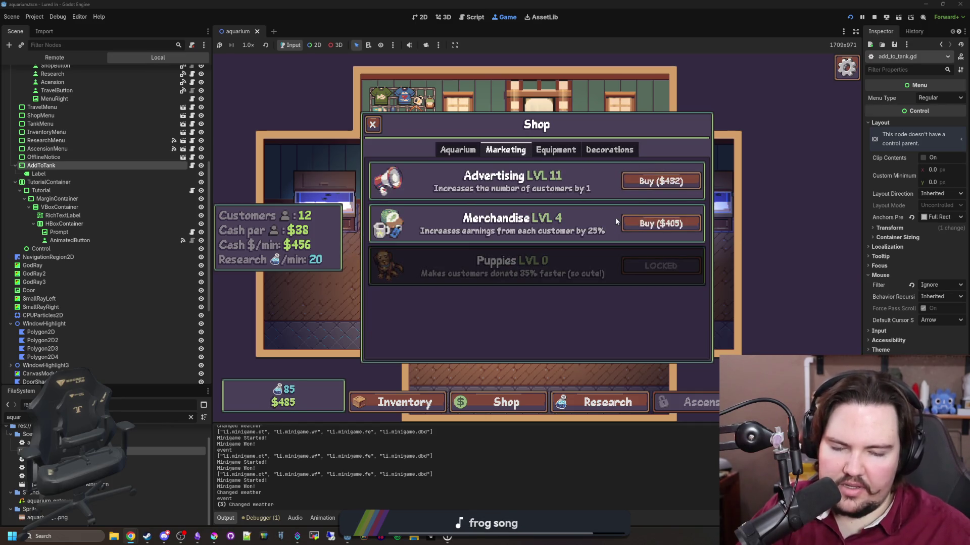
pyautogui.click(563, 157)
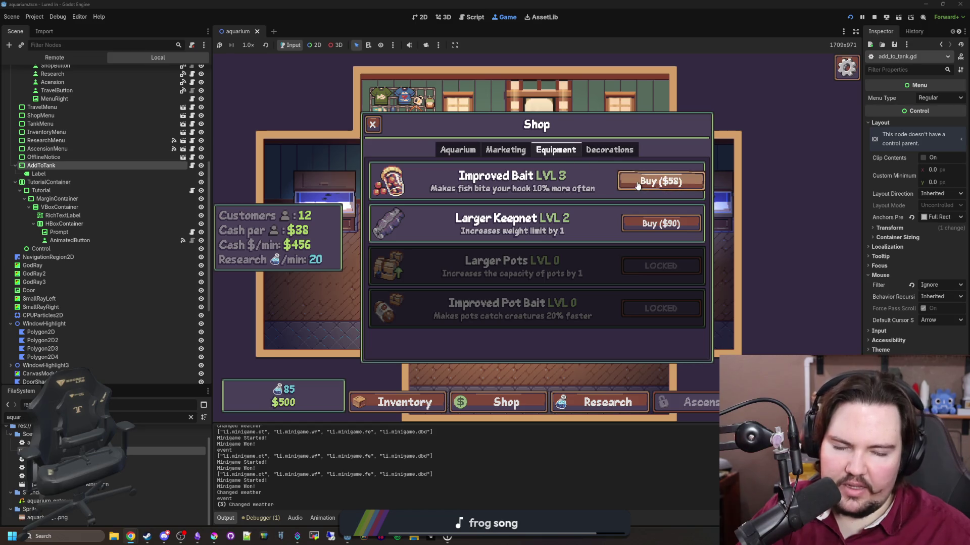
pyautogui.click(601, 151)
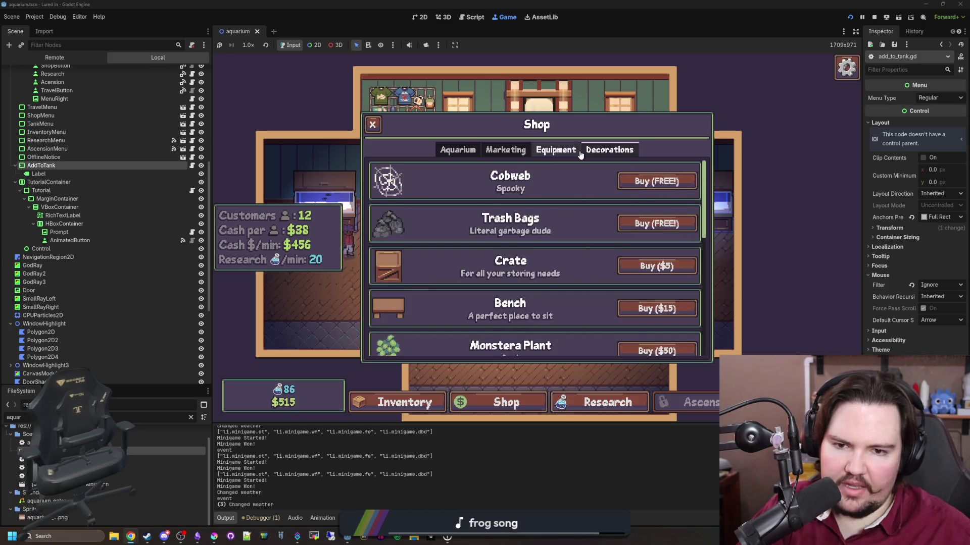
pyautogui.click(556, 150)
pyautogui.click(677, 188)
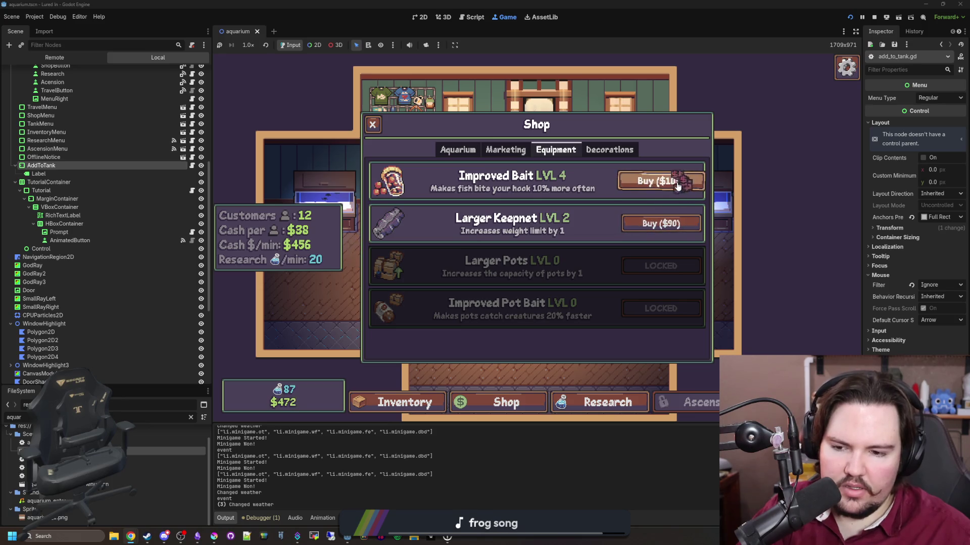
pyautogui.click(676, 187)
pyautogui.click(677, 189)
pyautogui.click(670, 223)
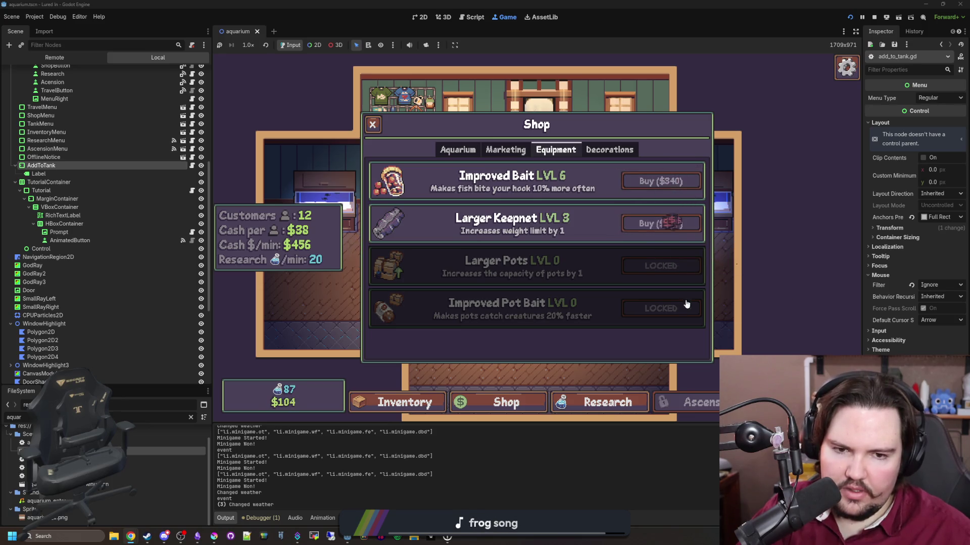
# Buy Researcher level 4 and the Tip Jar upgrade under Aquarium, then close the shop
pyautogui.click(505, 150)
pyautogui.click(470, 150)
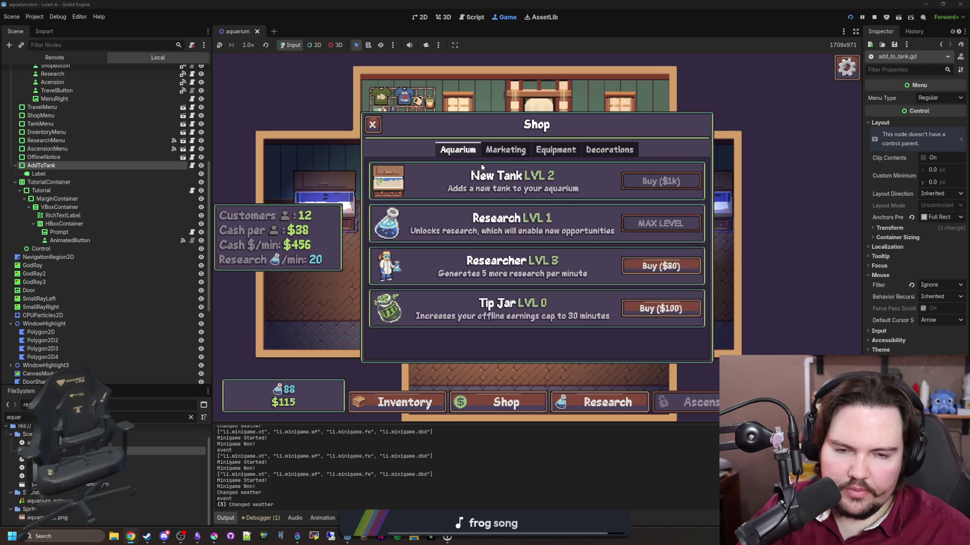
pyautogui.click(687, 266)
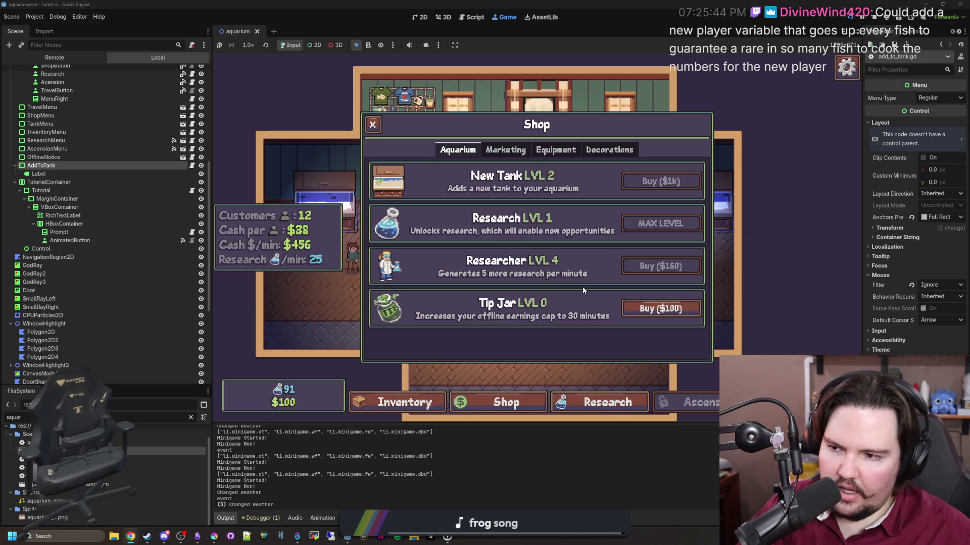
pyautogui.click(650, 314)
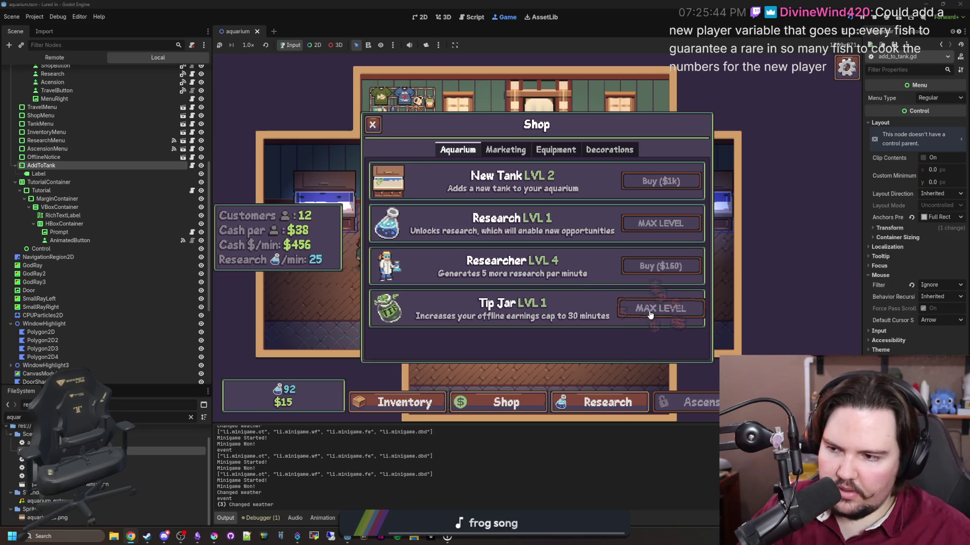
pyautogui.click(374, 127)
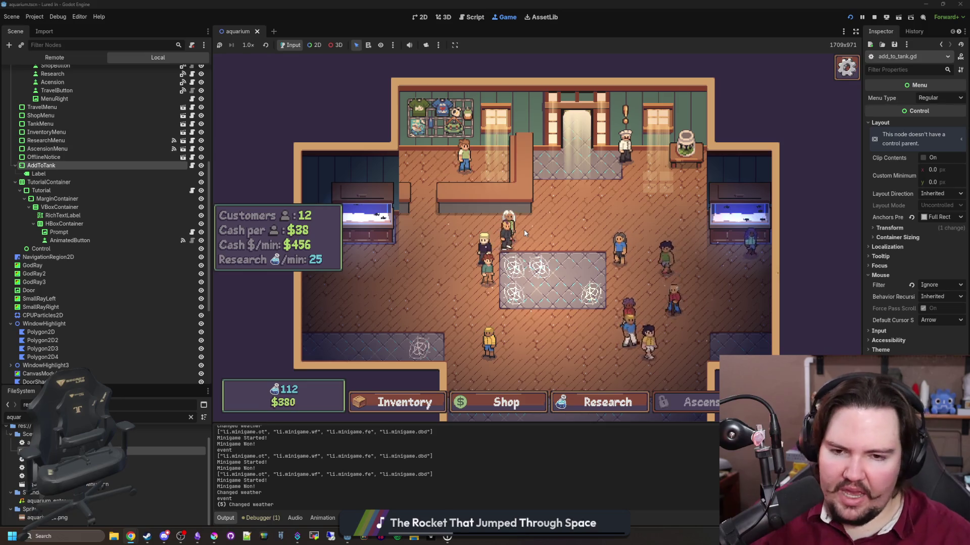
# Zoom the game camera out and pan the room while cash rises to $714
pyautogui.scroll(-2, 591, 219)
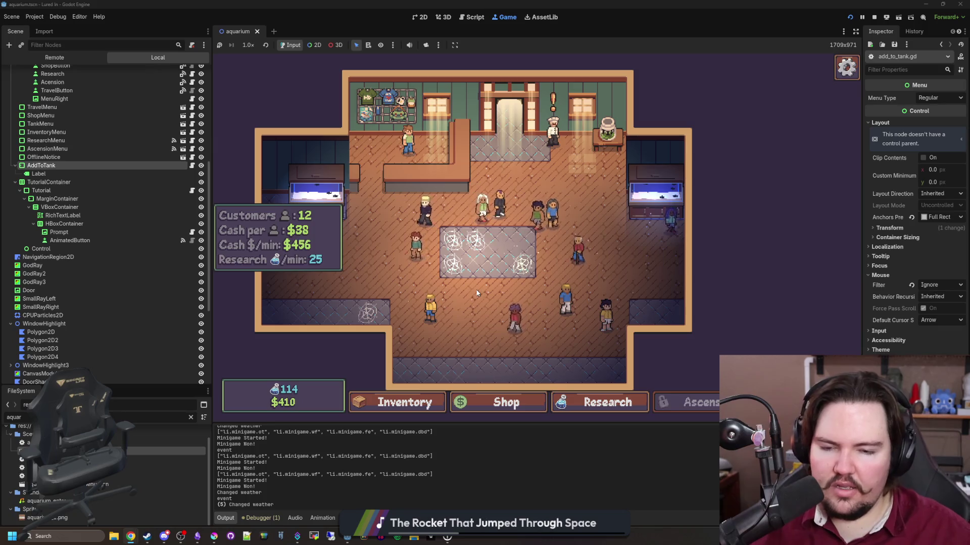
pyautogui.moveTo(476, 290); pyautogui.dragTo(483, 291)
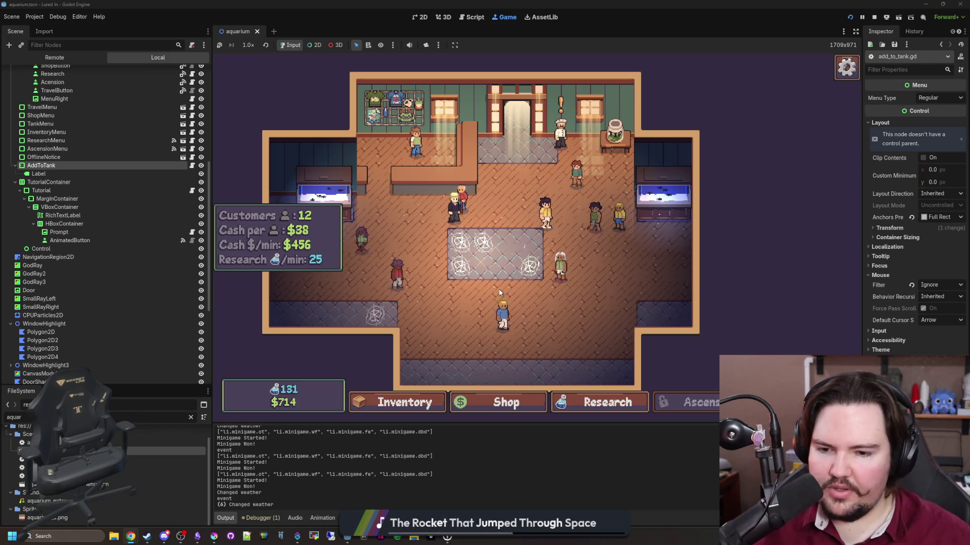
pyautogui.press('i')
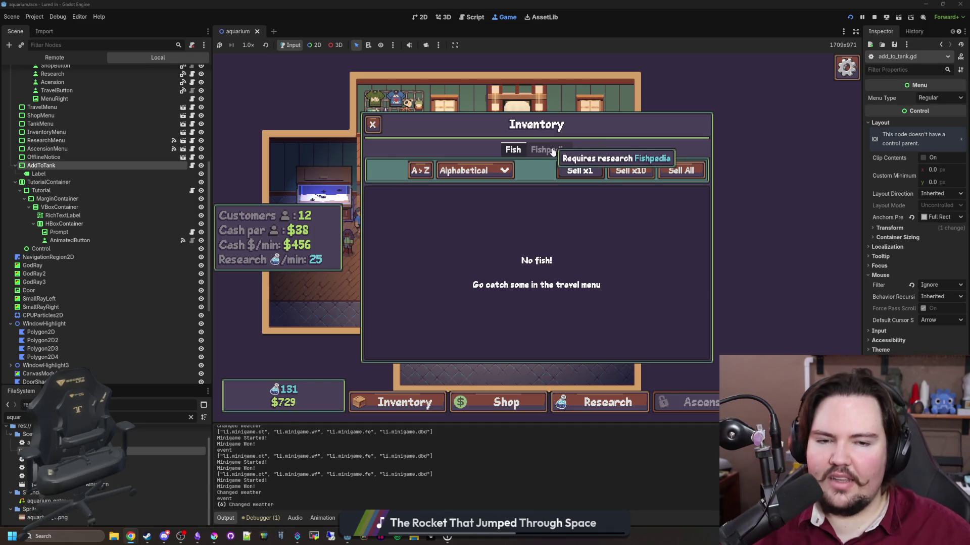
pyautogui.click(376, 129)
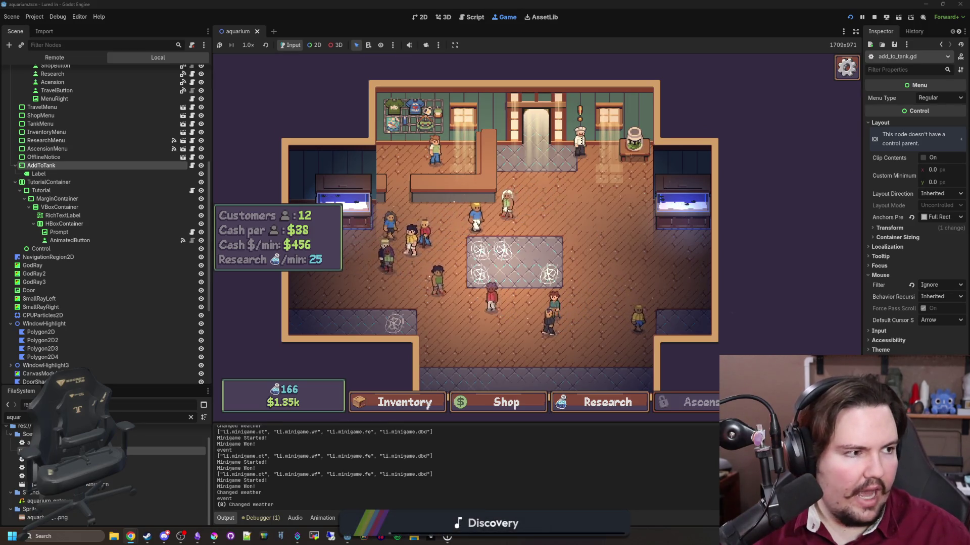
pyautogui.press('super+2')
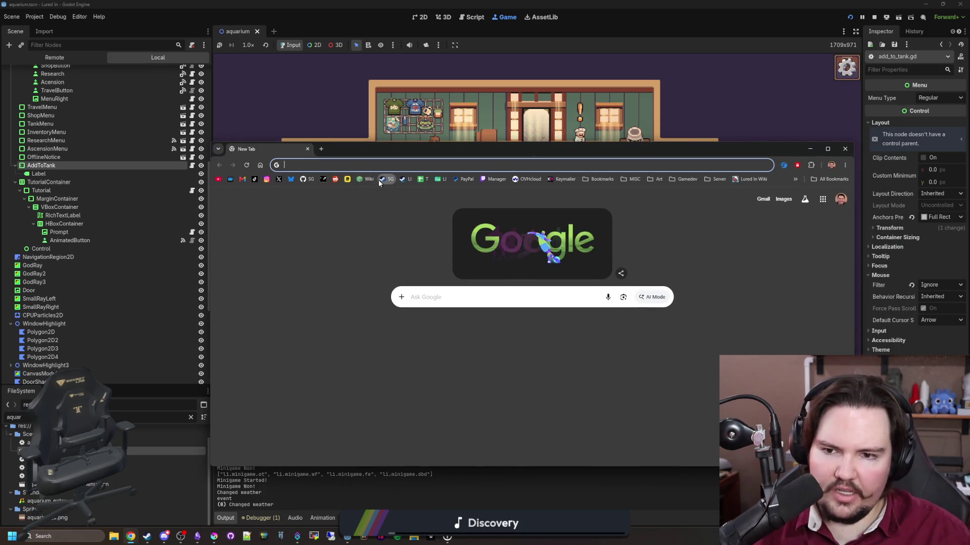
# Open the Starground store page and view its dungeon screenshot full-size
pyautogui.click(380, 181)
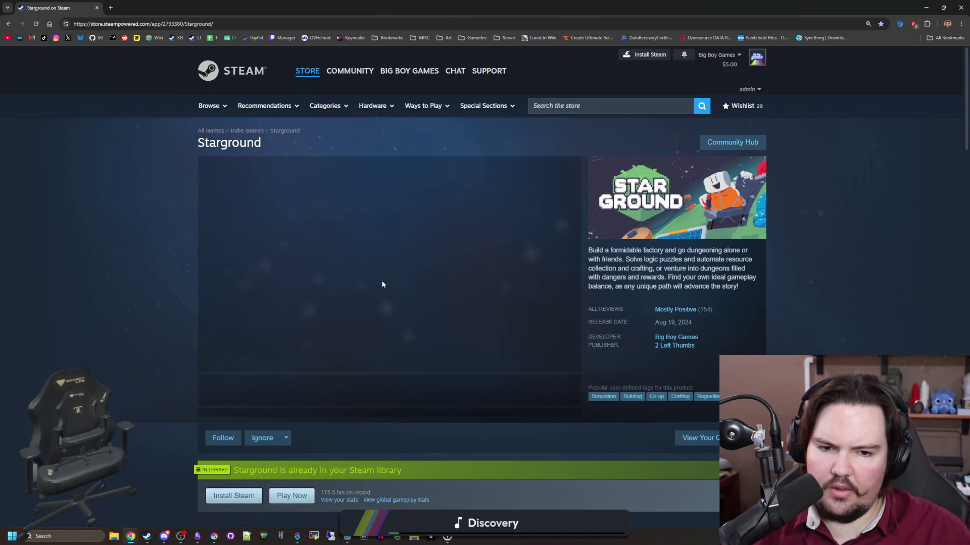
pyautogui.click(348, 399)
pyautogui.click(546, 338)
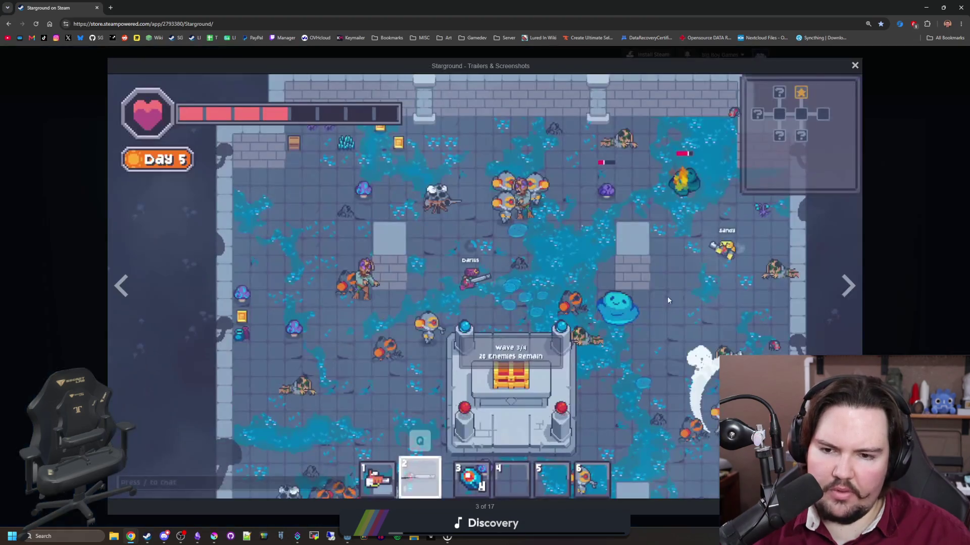
# Page forward three screenshots, then back to the factory screenshot
pyautogui.click(844, 286)
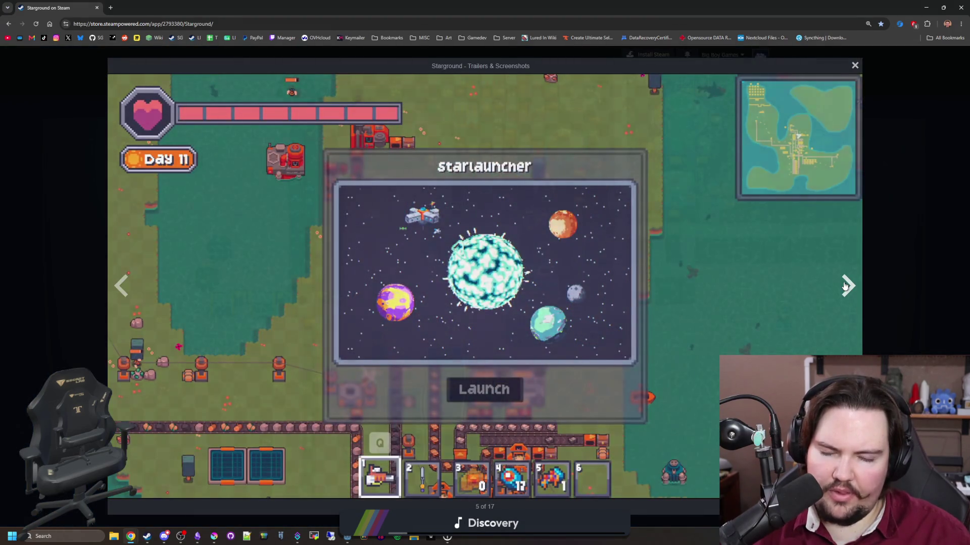
pyautogui.click(845, 286)
pyautogui.click(845, 286)
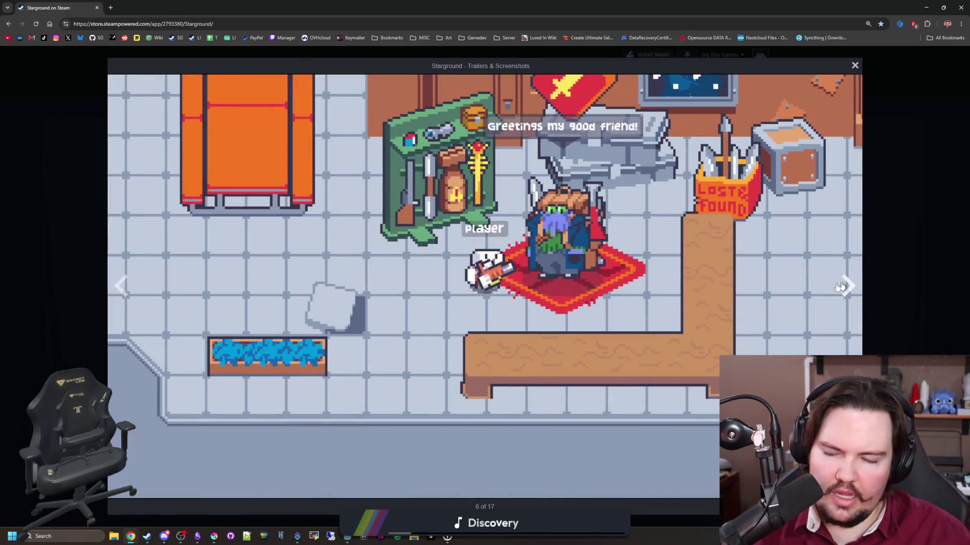
pyautogui.click(128, 277)
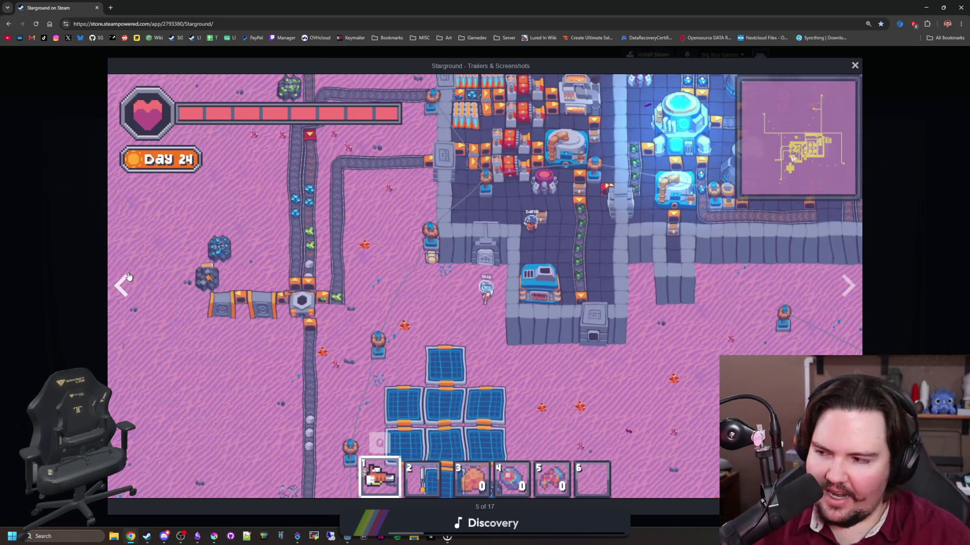
pyautogui.click(128, 277)
pyautogui.click(128, 277)
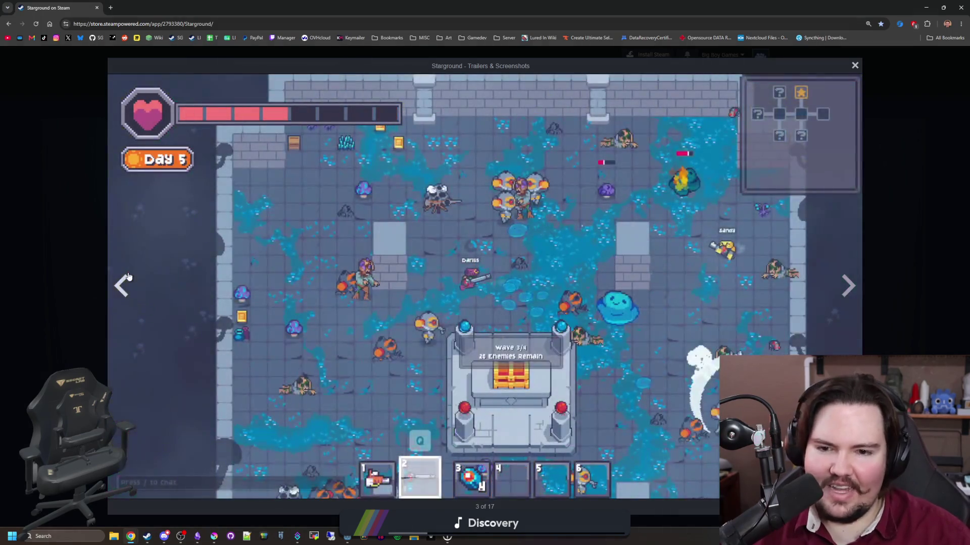
pyautogui.click(128, 277)
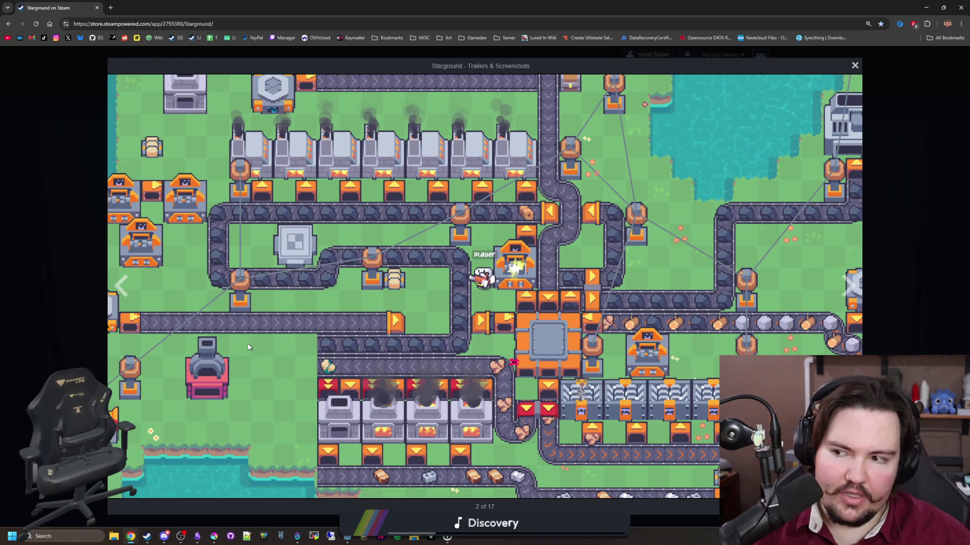
# Flip forward through eight more Starground screenshots
pyautogui.click(858, 286)
pyautogui.click(857, 286)
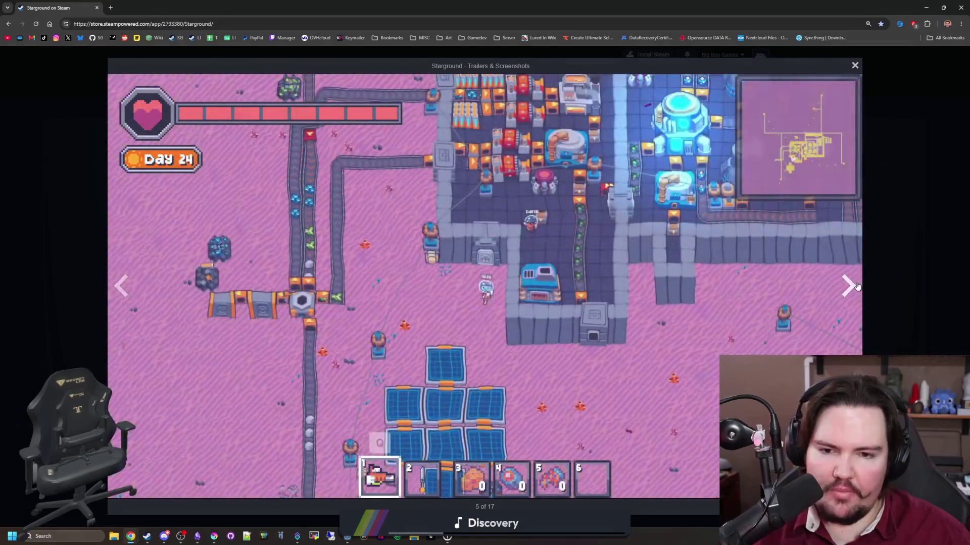
pyautogui.click(857, 287)
pyautogui.click(857, 287)
pyautogui.click(857, 287)
pyautogui.click(857, 286)
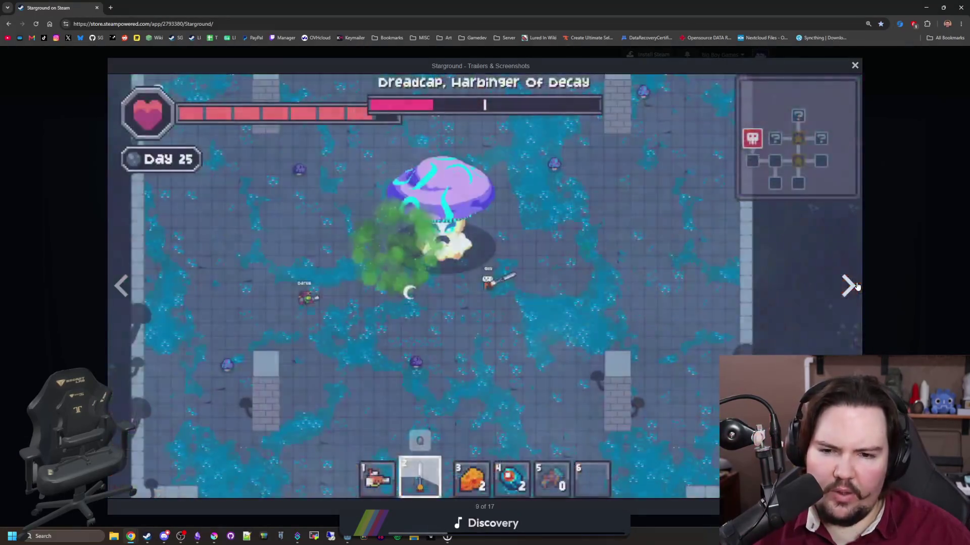
pyautogui.click(857, 287)
pyautogui.click(857, 286)
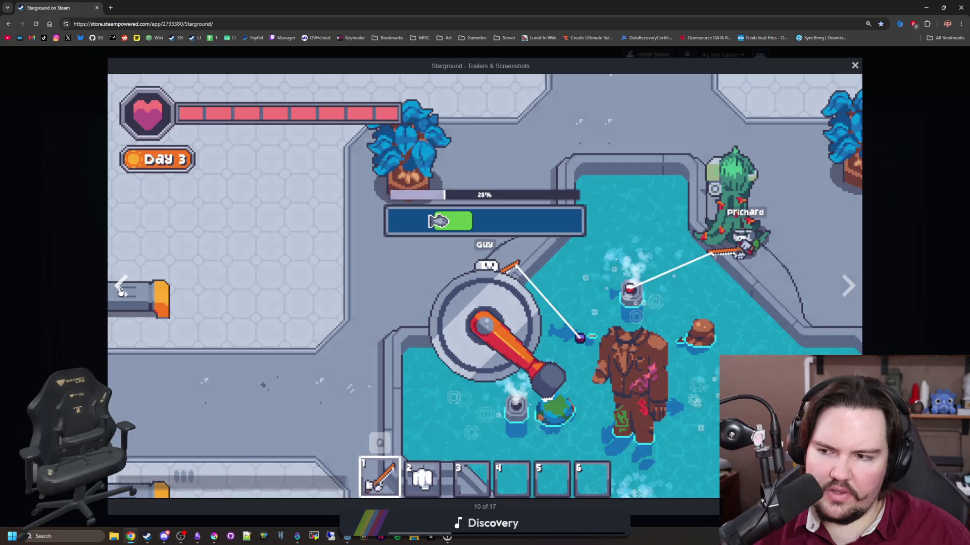
# Step back to screenshot 3 of 17, then forward to the Starlauncher screenshot
pyautogui.click(121, 286)
pyautogui.click(121, 286)
pyautogui.click(121, 286)
pyautogui.click(121, 286)
pyautogui.click(121, 287)
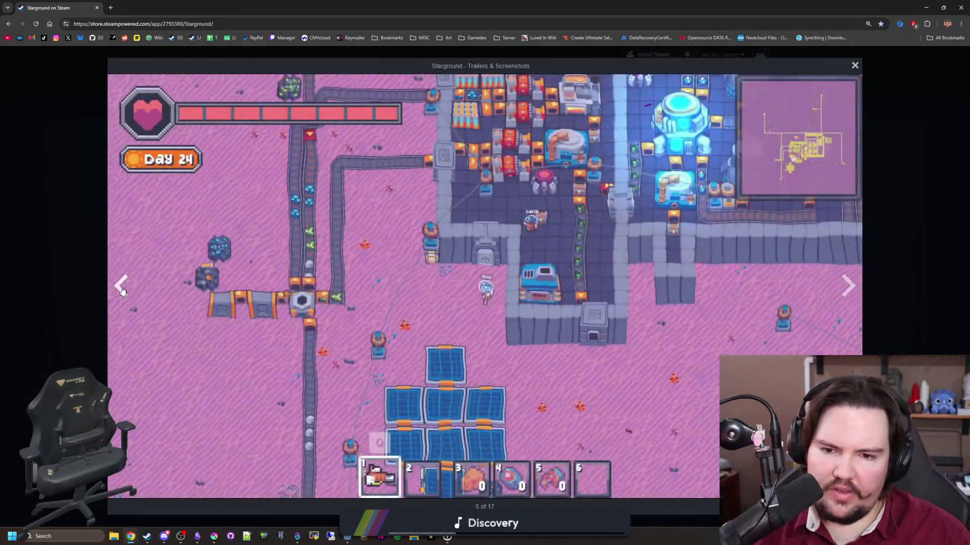
pyautogui.click(122, 286)
pyautogui.click(122, 286)
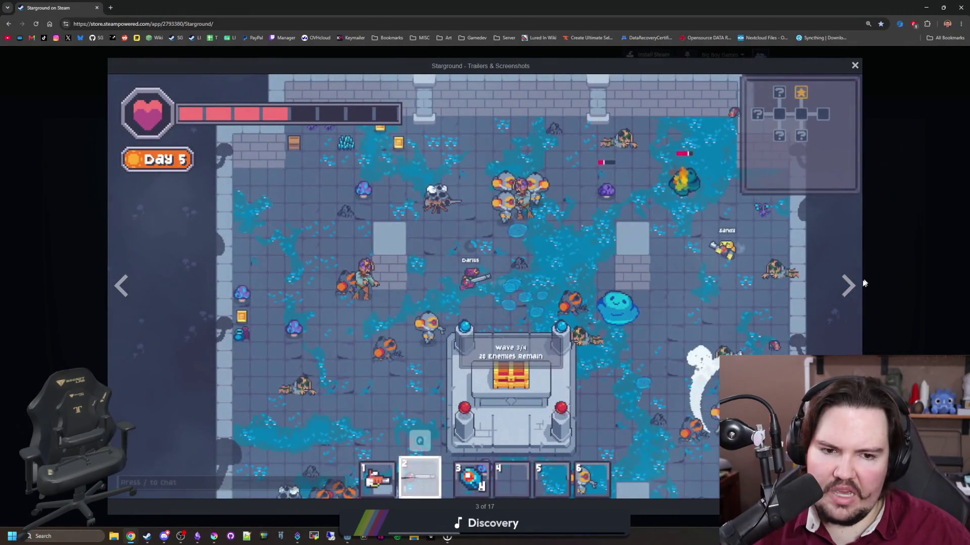
pyautogui.click(858, 286)
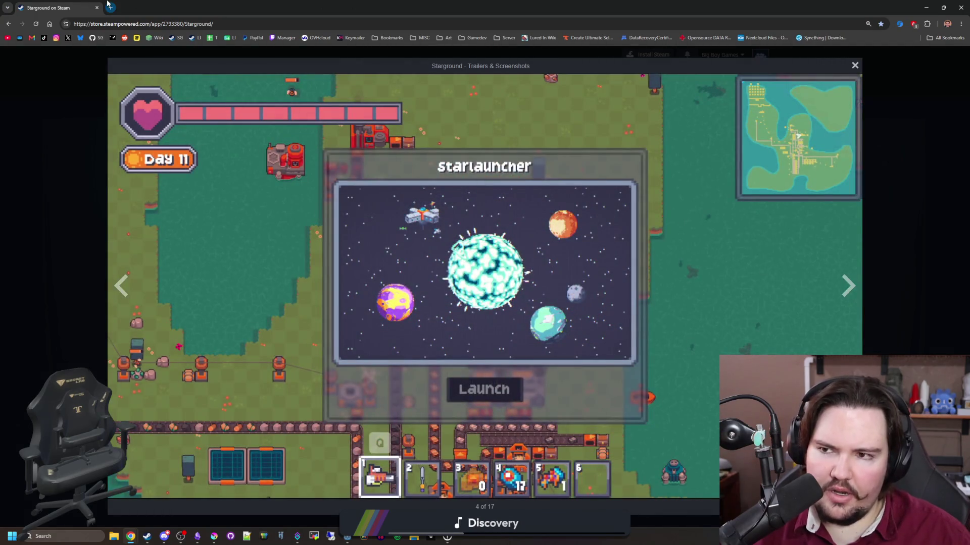
pyautogui.click(110, 7)
# Search the web for 'factorio' and open the Factorio on Steam store page
pyautogui.write('fact')
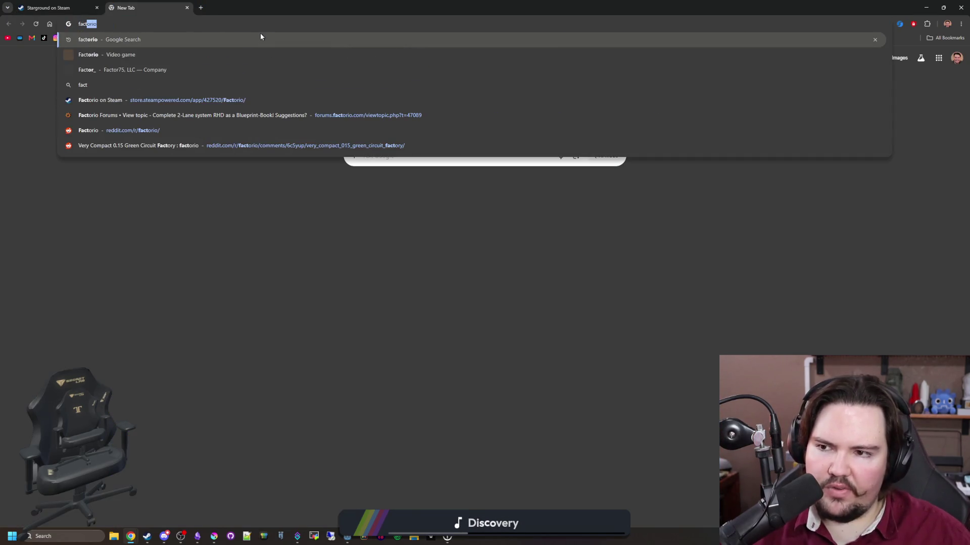
pyautogui.click(261, 36)
pyautogui.click(140, 298)
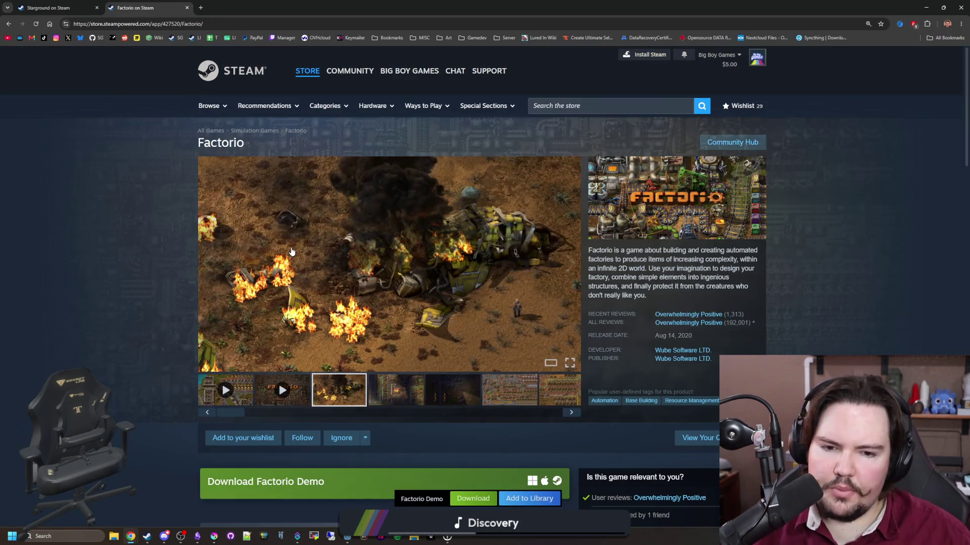
# View the fourth Factorio screenshot full-size and page ahead to 13 of 37
pyautogui.click(398, 395)
pyautogui.click(444, 309)
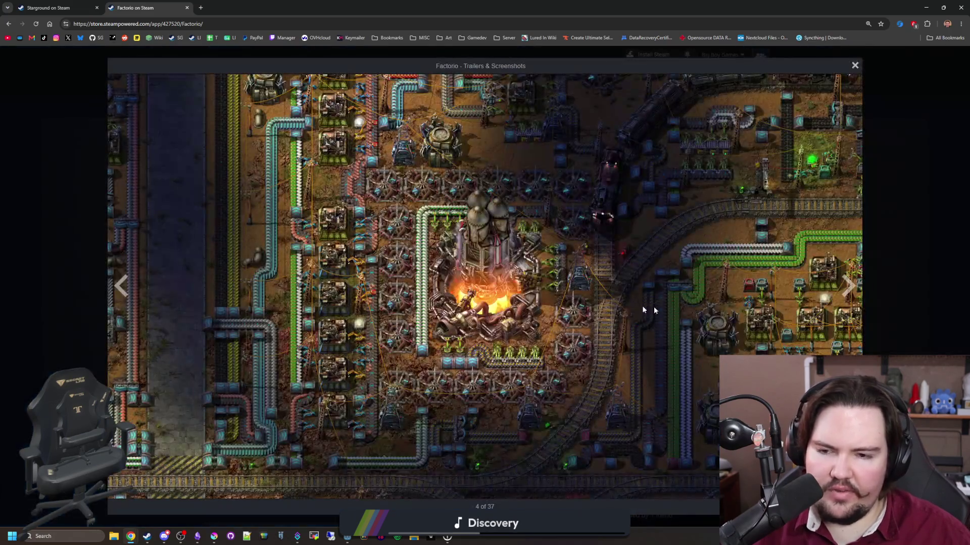
pyautogui.click(848, 286)
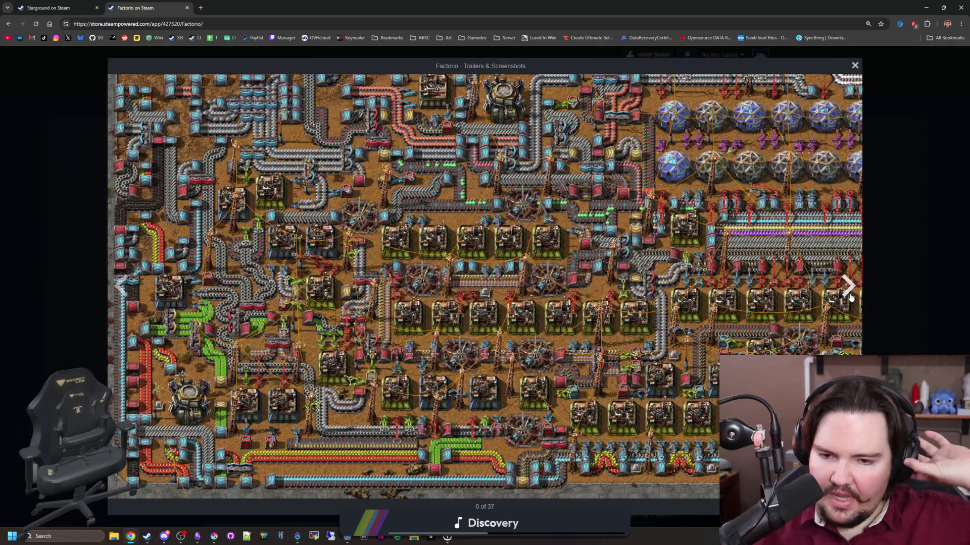
pyautogui.click(850, 298)
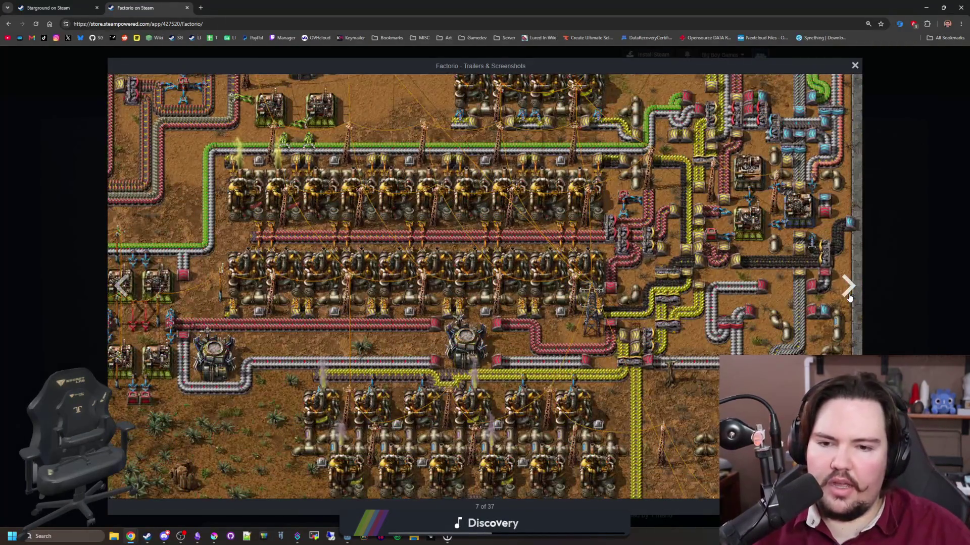
pyautogui.click(850, 298)
pyautogui.click(850, 298)
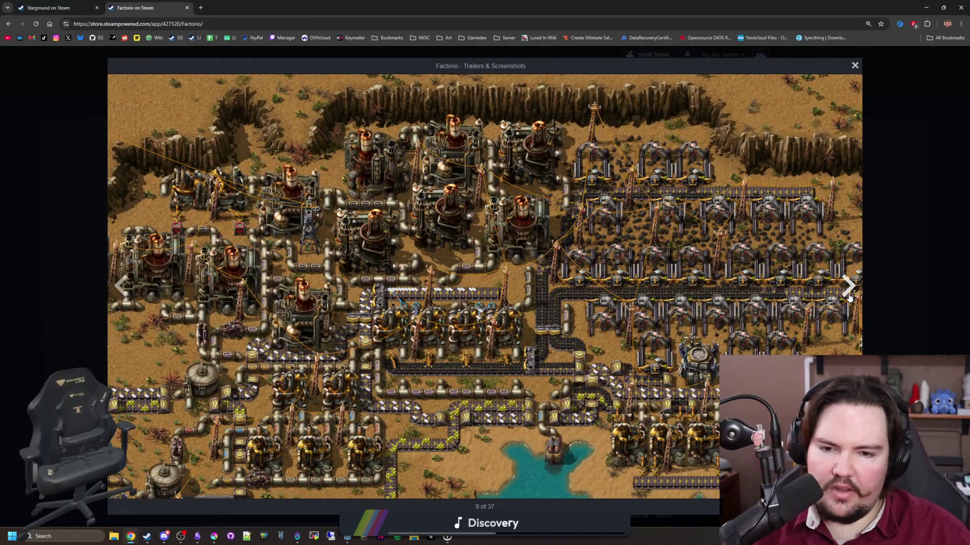
pyautogui.click(850, 298)
pyautogui.click(850, 298)
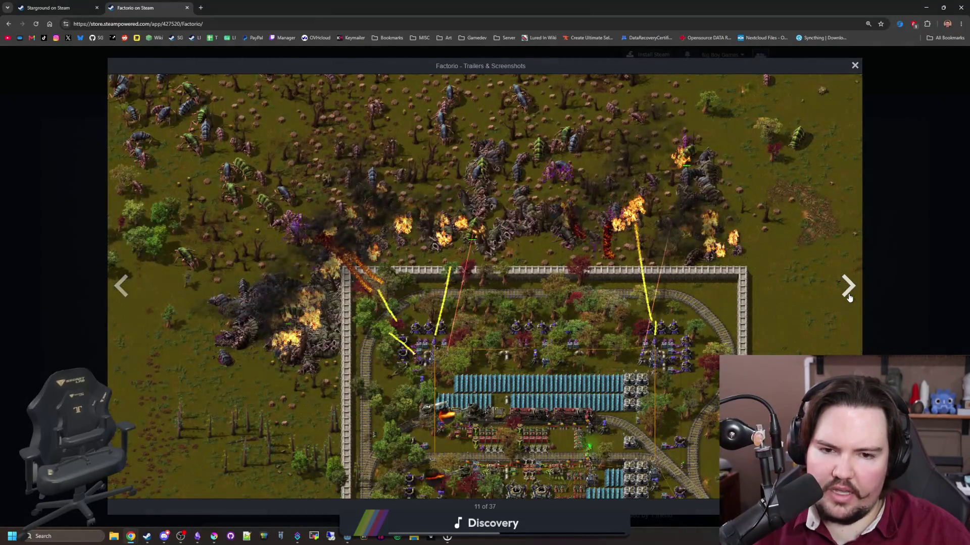
pyautogui.click(849, 298)
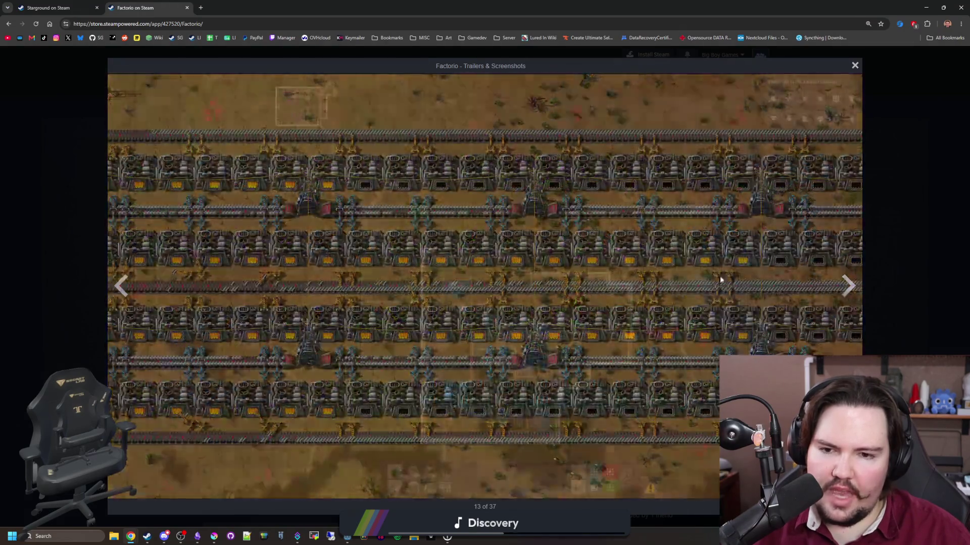
# Page through more Factorio screenshots, then return to the next Starground screenshot
pyautogui.click(120, 283)
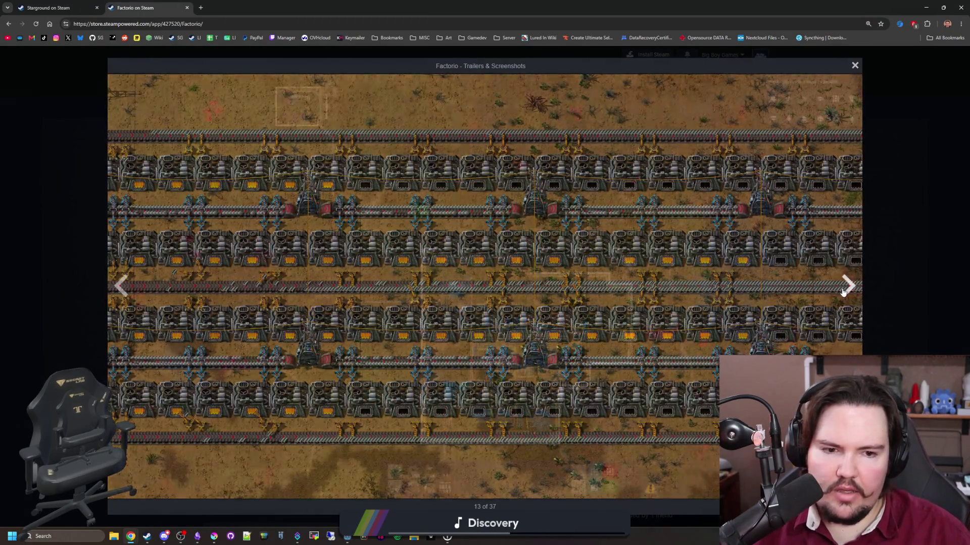
pyautogui.click(844, 292)
pyautogui.click(843, 292)
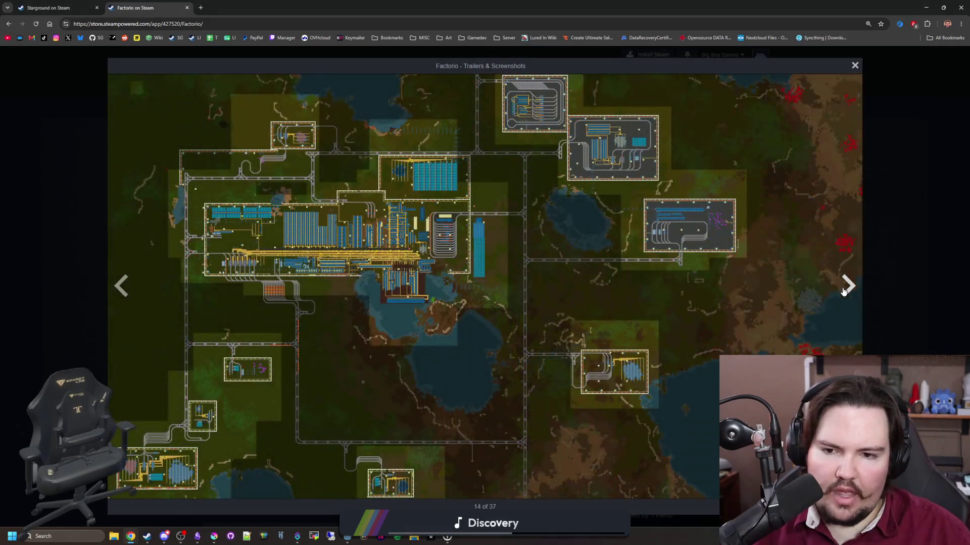
pyautogui.click(843, 291)
pyautogui.click(844, 291)
pyautogui.click(843, 291)
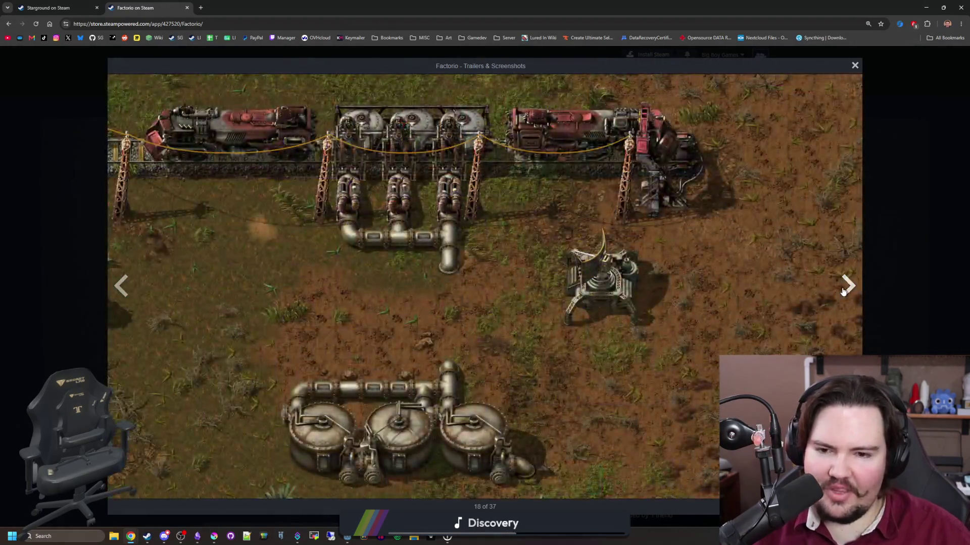
pyautogui.click(843, 291)
pyautogui.click(77, 5)
pyautogui.click(848, 285)
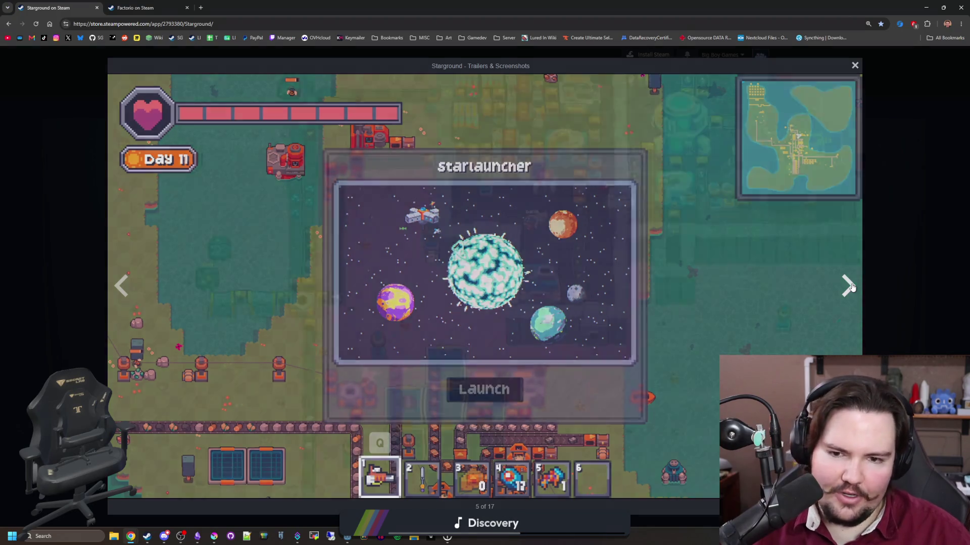
# Cycle forward through the Starground screenshots to the Starlauncher image
pyautogui.click(849, 285)
pyautogui.click(848, 286)
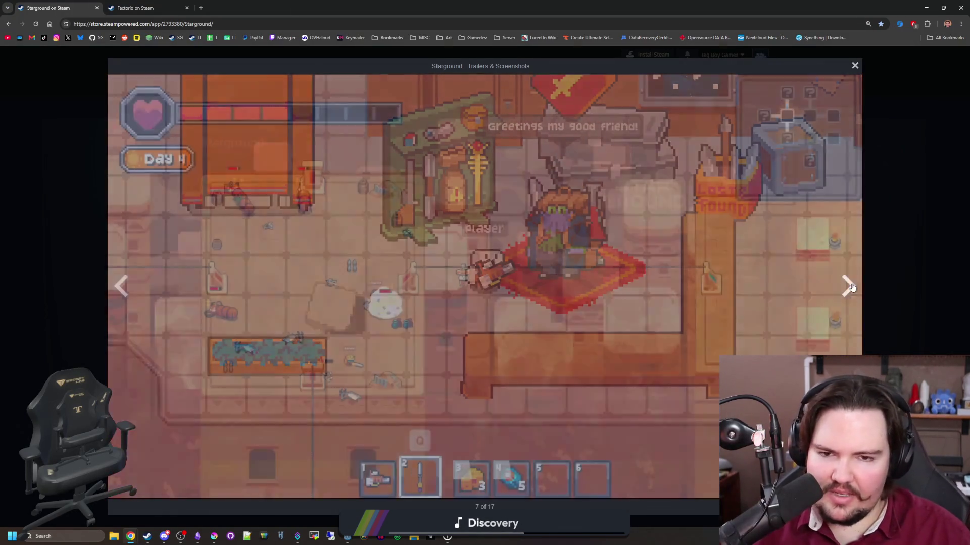
pyautogui.click(849, 286)
pyautogui.click(848, 286)
pyautogui.click(849, 286)
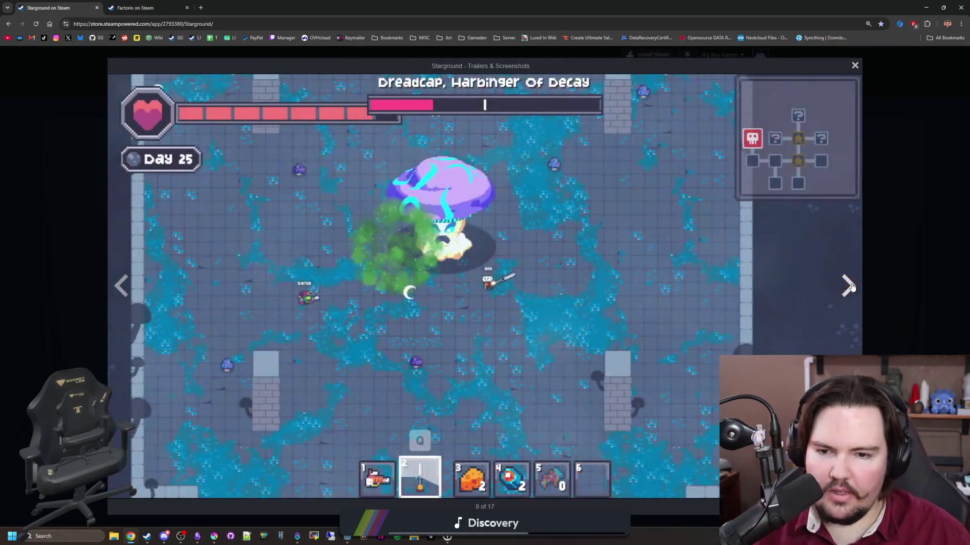
pyautogui.click(849, 286)
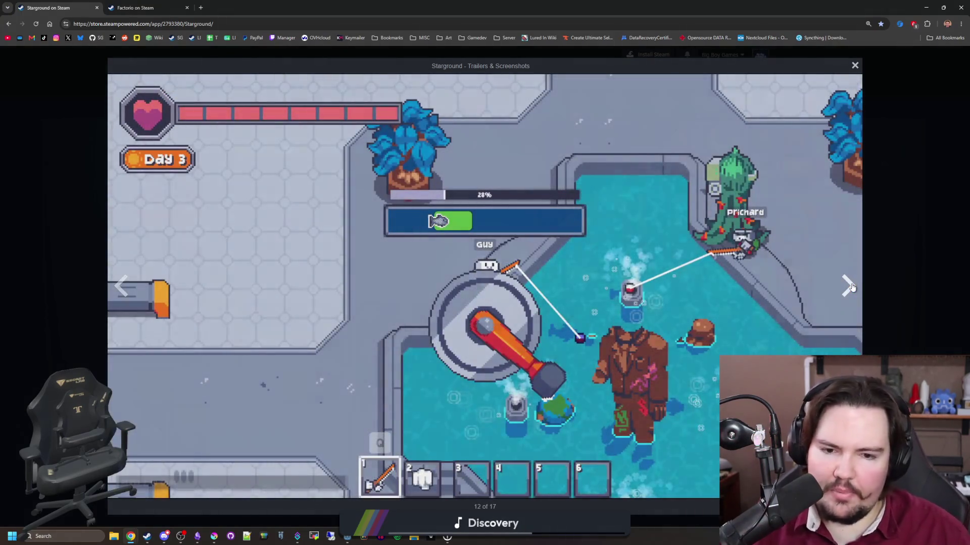
pyautogui.click(848, 286)
pyautogui.click(848, 286)
pyautogui.click(848, 286)
pyautogui.click(848, 286)
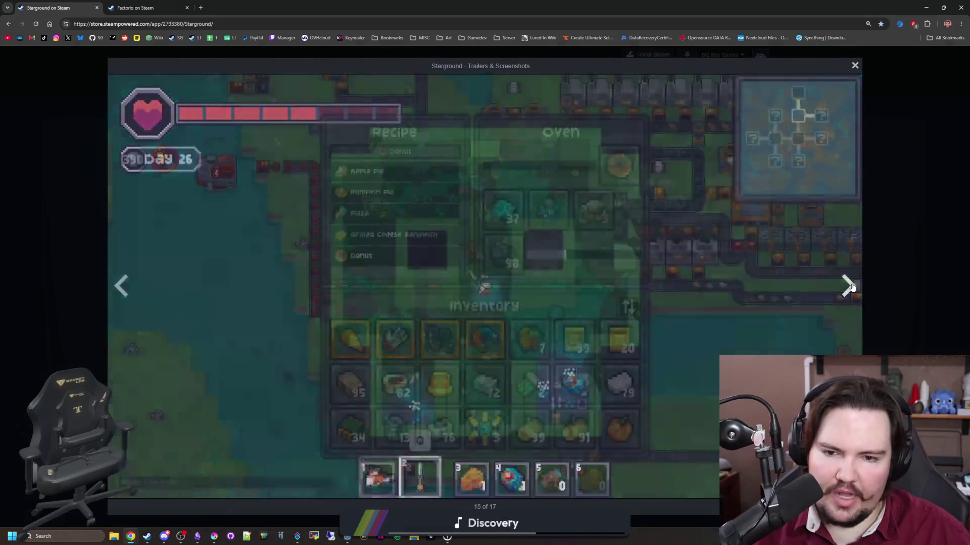
pyautogui.click(848, 286)
pyautogui.click(848, 286)
pyautogui.click(848, 286)
pyautogui.click(848, 286)
pyautogui.click(848, 286)
pyautogui.click(849, 286)
pyautogui.click(849, 286)
# Continue past the conveyor factory image to screenshot 15 of 17 and close the viewer
pyautogui.click(848, 286)
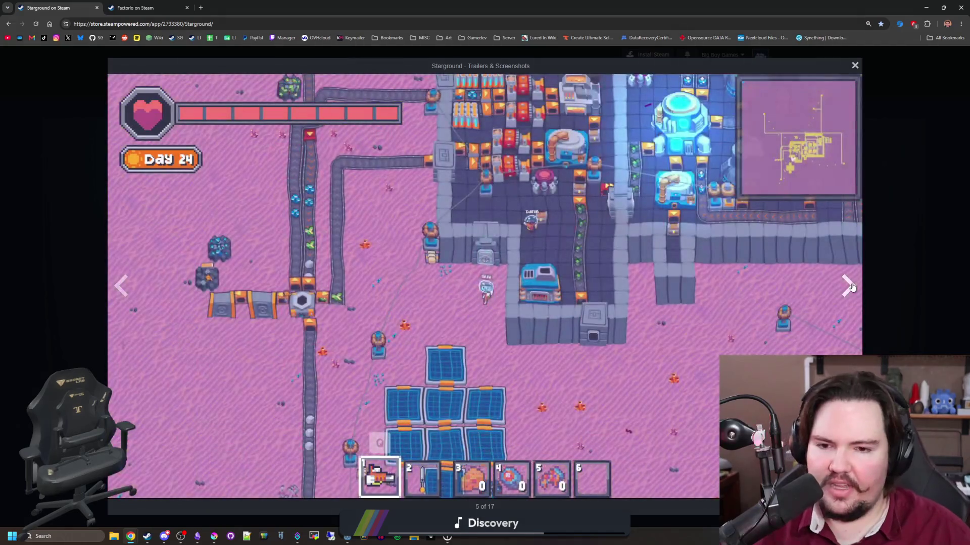
pyautogui.click(849, 286)
pyautogui.click(848, 286)
pyautogui.click(850, 286)
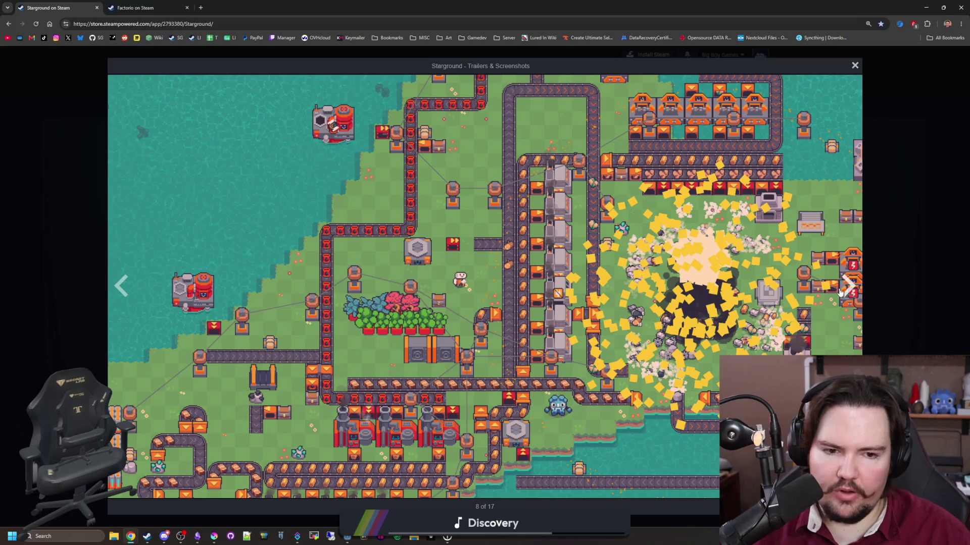
pyautogui.click(842, 291)
pyautogui.click(844, 291)
pyautogui.click(843, 291)
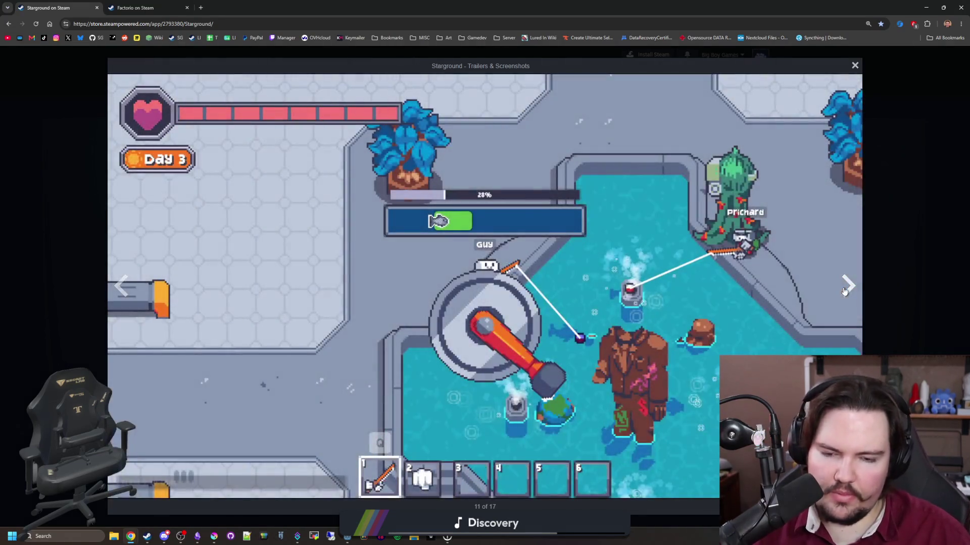
pyautogui.click(843, 291)
pyautogui.click(843, 291)
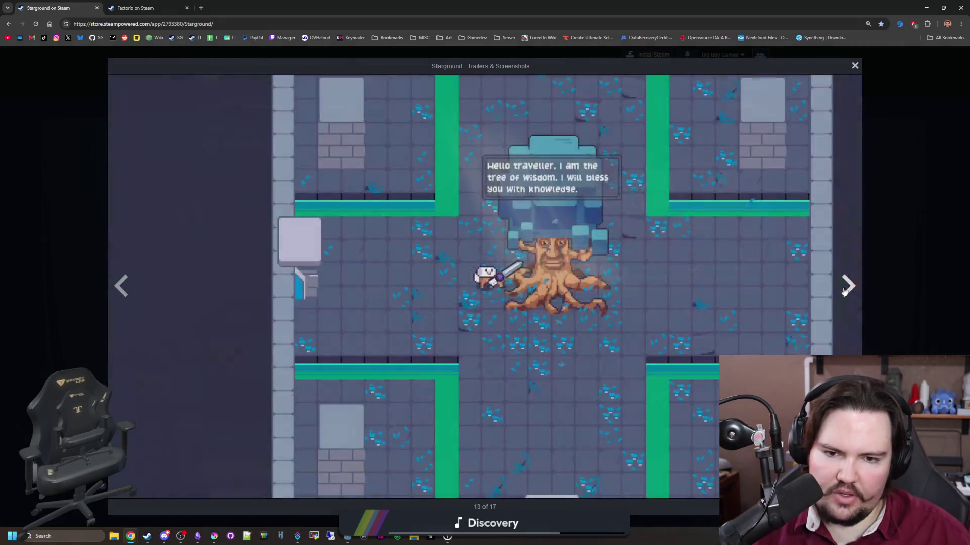
pyautogui.click(844, 291)
pyautogui.click(843, 291)
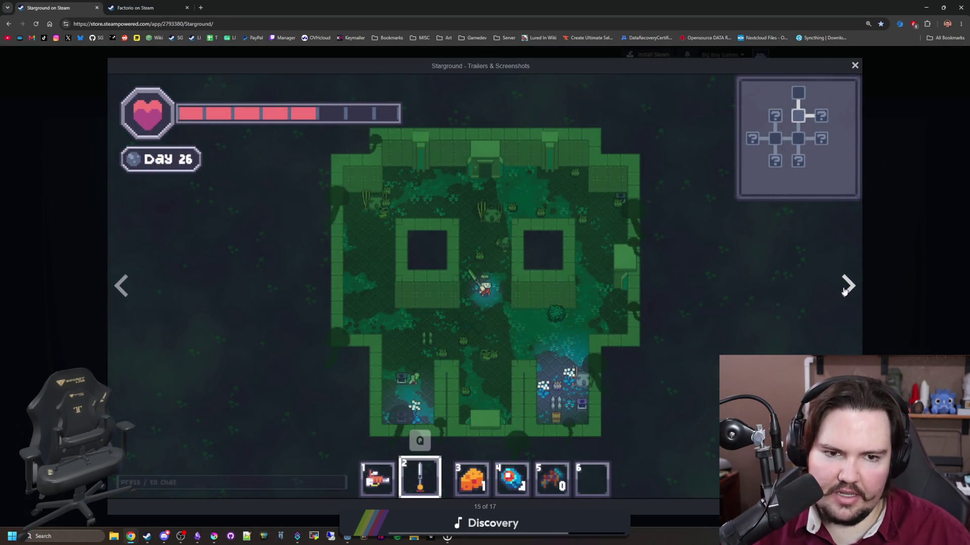
pyautogui.click(911, 229)
pyautogui.click(579, 273)
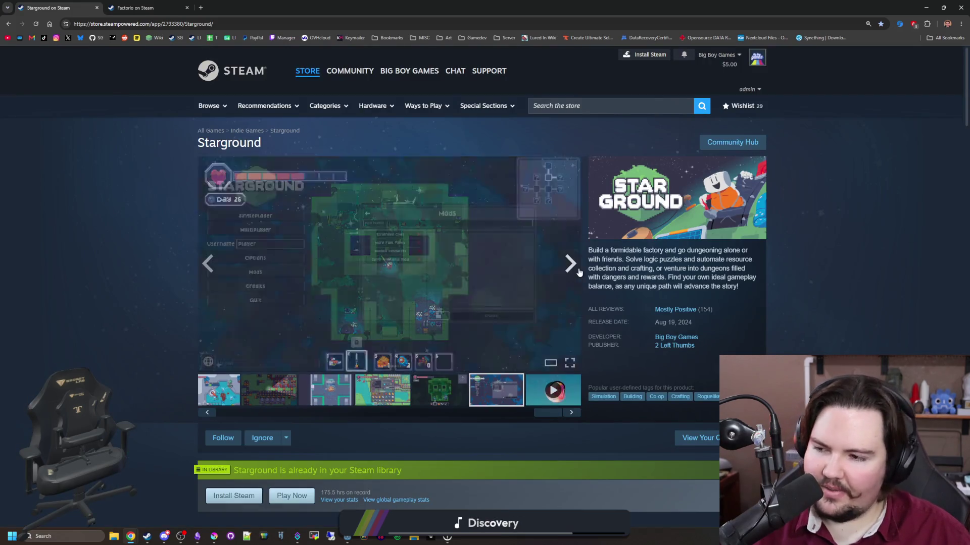
# Advance the store page's Starground carousel to the dungeon tree room screenshot
pyautogui.click(579, 273)
pyautogui.click(579, 273)
pyautogui.click(579, 273)
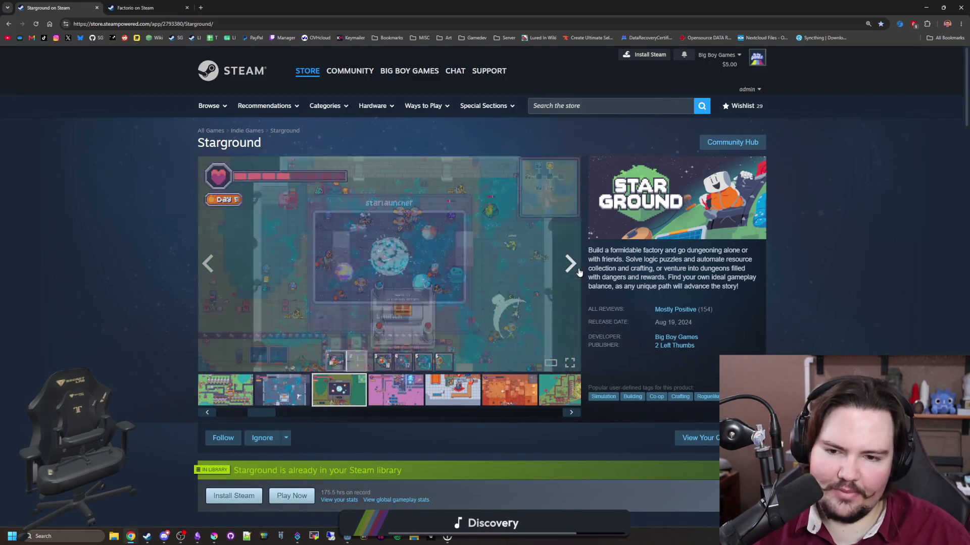
pyautogui.click(579, 272)
pyautogui.click(579, 273)
pyautogui.click(579, 273)
pyautogui.click(579, 273)
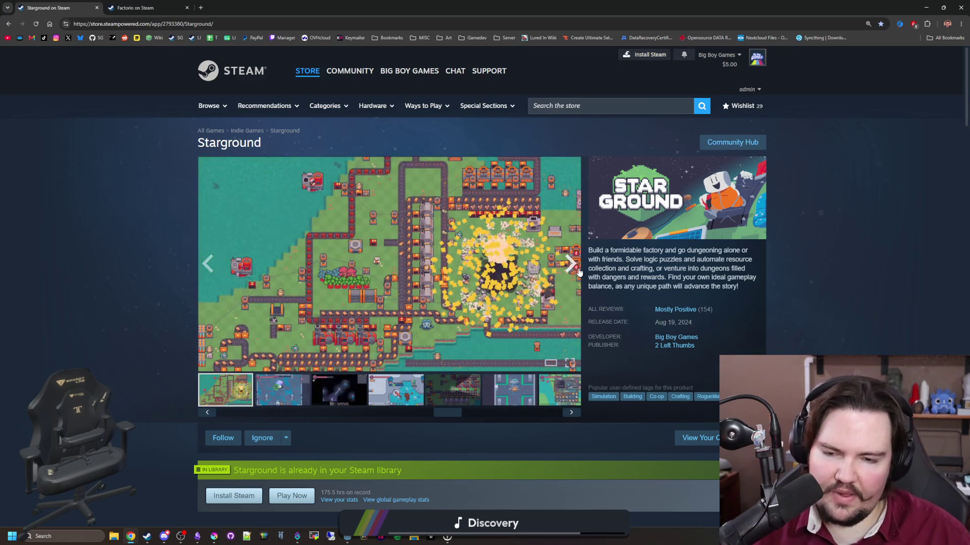
pyautogui.click(579, 273)
pyautogui.click(579, 273)
pyautogui.click(580, 272)
pyautogui.click(579, 273)
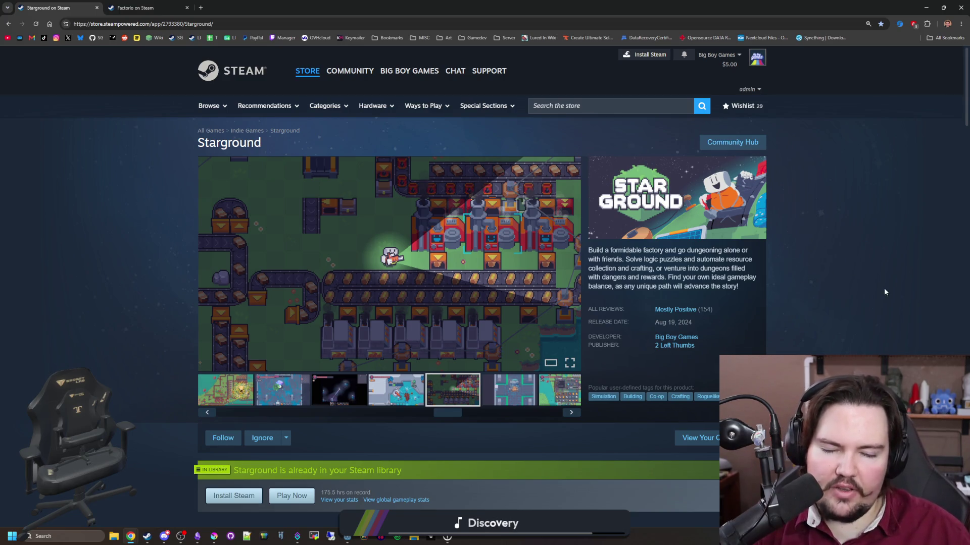
pyautogui.click(579, 272)
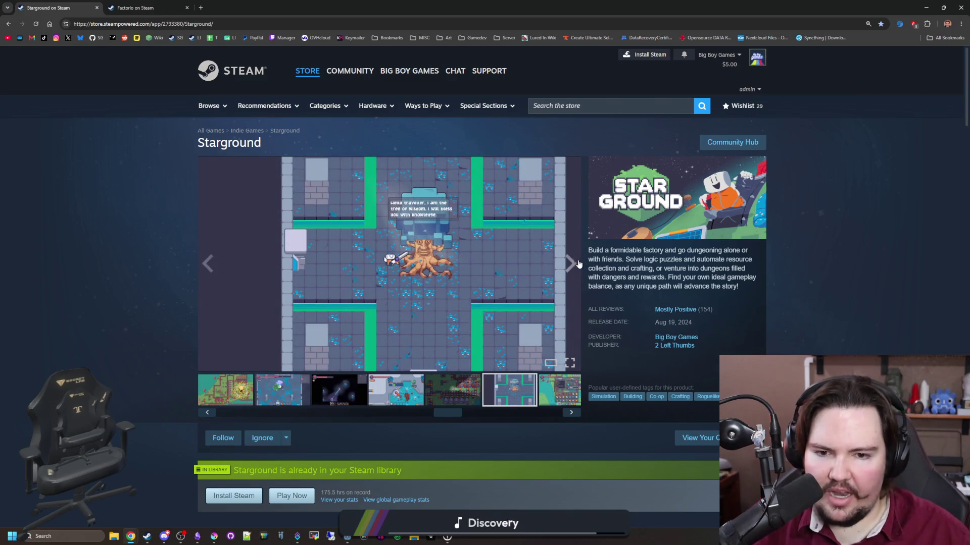
# Flip through more Starground screenshots, then open the Miro dashboard in a new tab
pyautogui.click(579, 263)
pyautogui.click(578, 263)
pyautogui.click(575, 264)
pyautogui.click(573, 263)
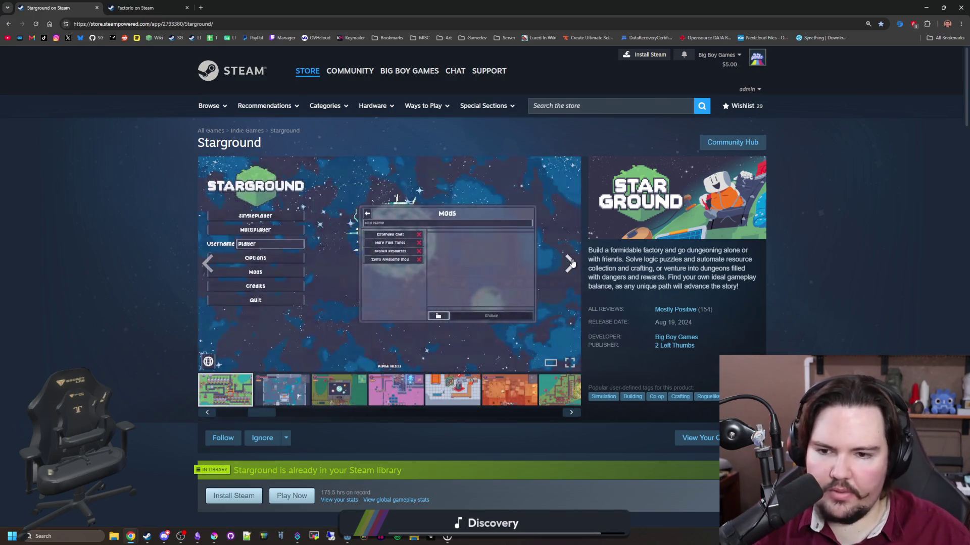
pyautogui.click(572, 263)
pyautogui.click(572, 263)
pyautogui.click(572, 263)
pyautogui.click(572, 263)
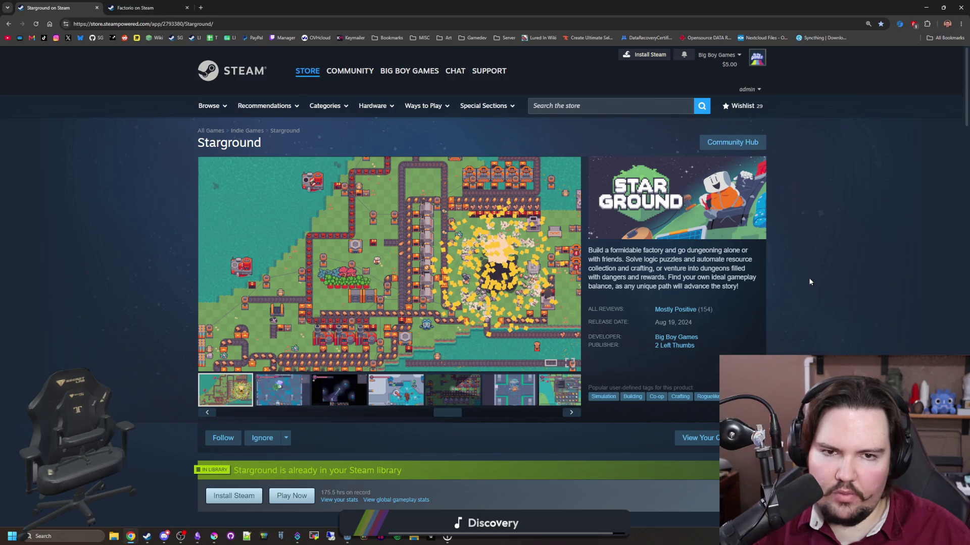
pyautogui.click(200, 8)
pyautogui.click(137, 39)
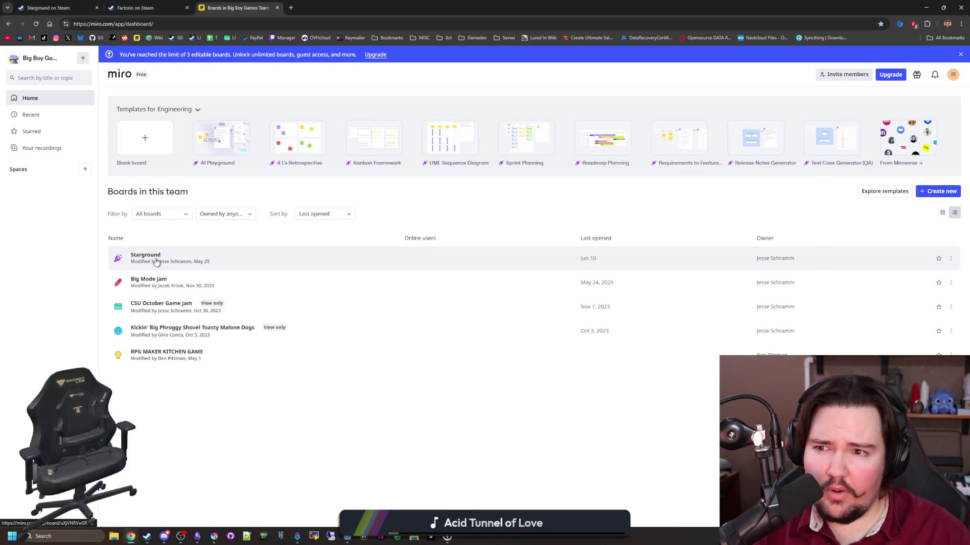
# Open the Starground board and pan to the Insanaquarium and OS horror idea cards
pyautogui.click(156, 261)
pyautogui.hotkey('alt', 'Tab')
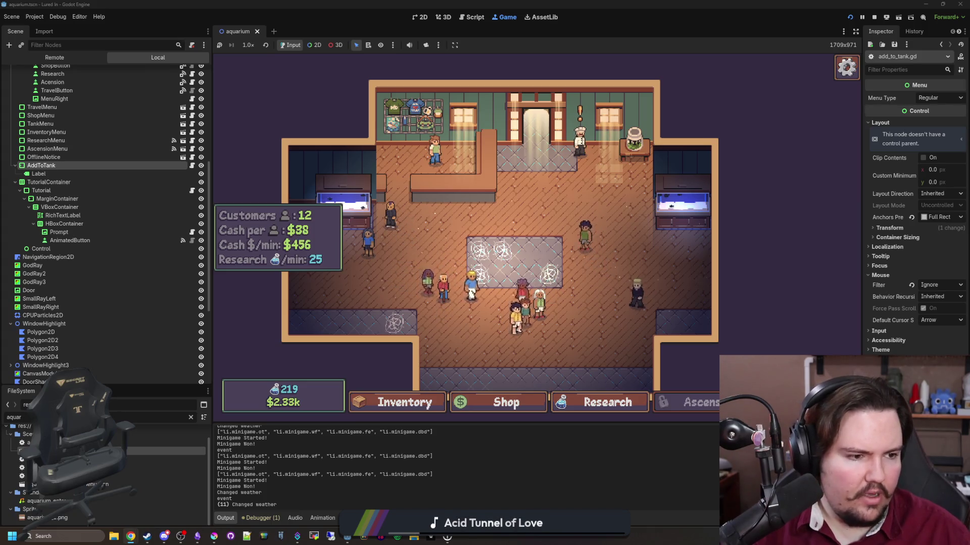
pyautogui.hotkey('alt', 'Tab')
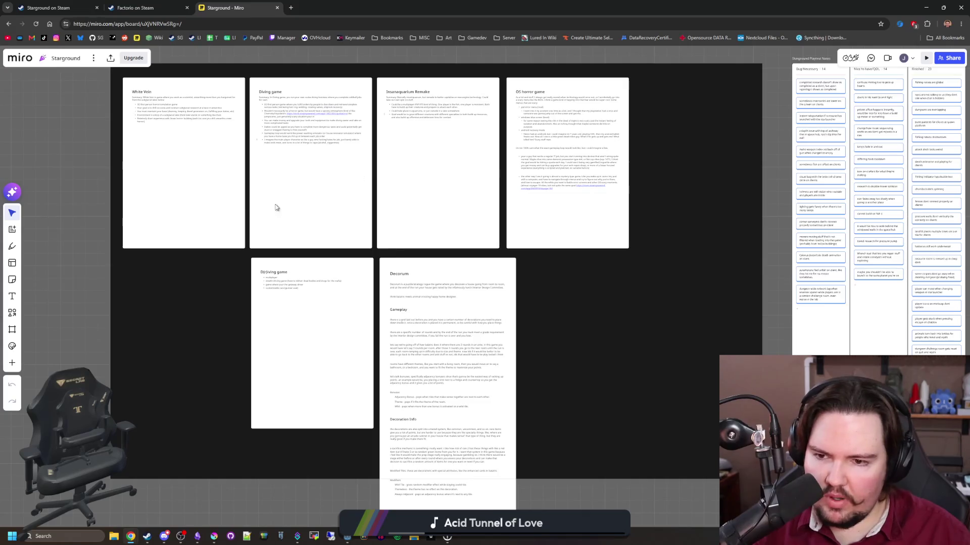
pyautogui.scroll(2, 177, 309)
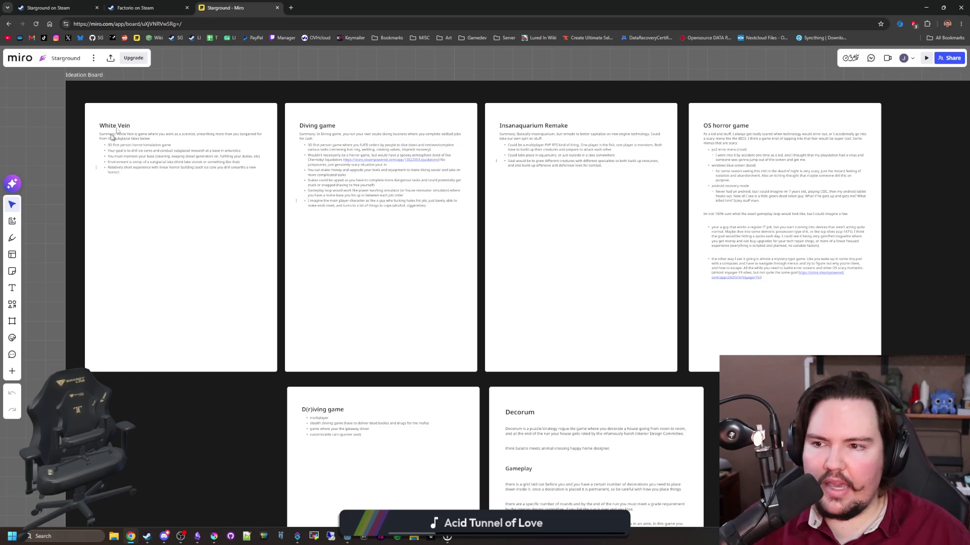
pyautogui.scroll(-5, 296, 200)
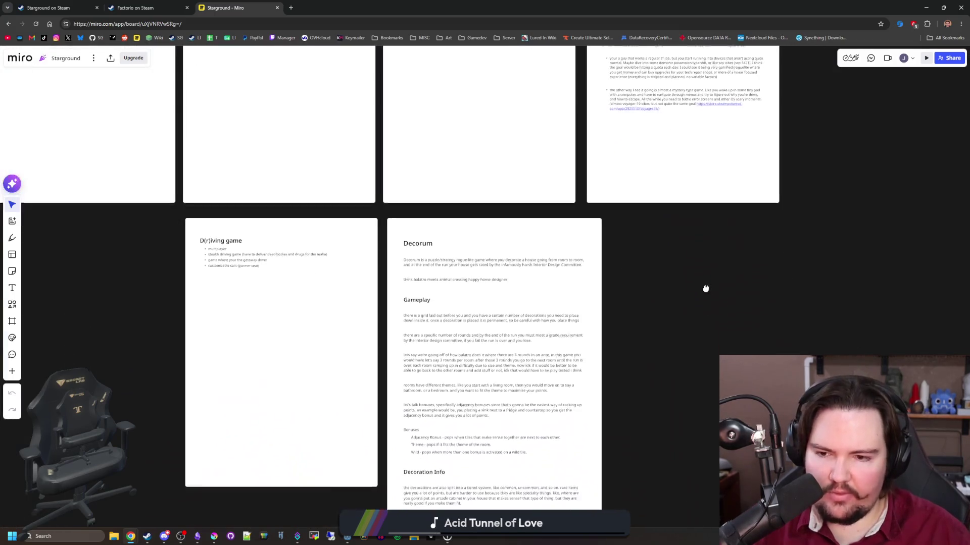
pyautogui.moveTo(154, 301)
pyautogui.mouseDown()
pyautogui.moveTo(225, 407)
pyautogui.moveTo(246, 476)
pyautogui.mouseUp()
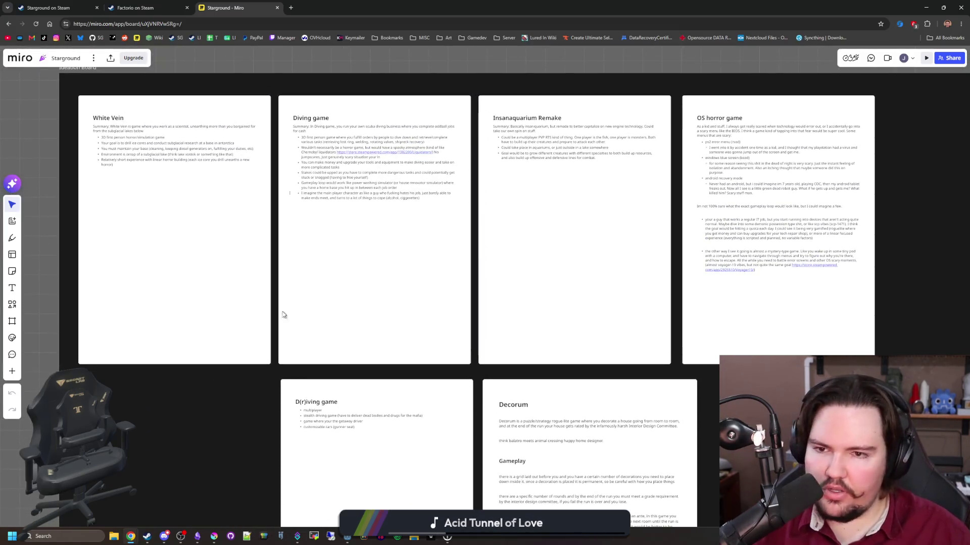
pyautogui.scroll(1, 321, 84)
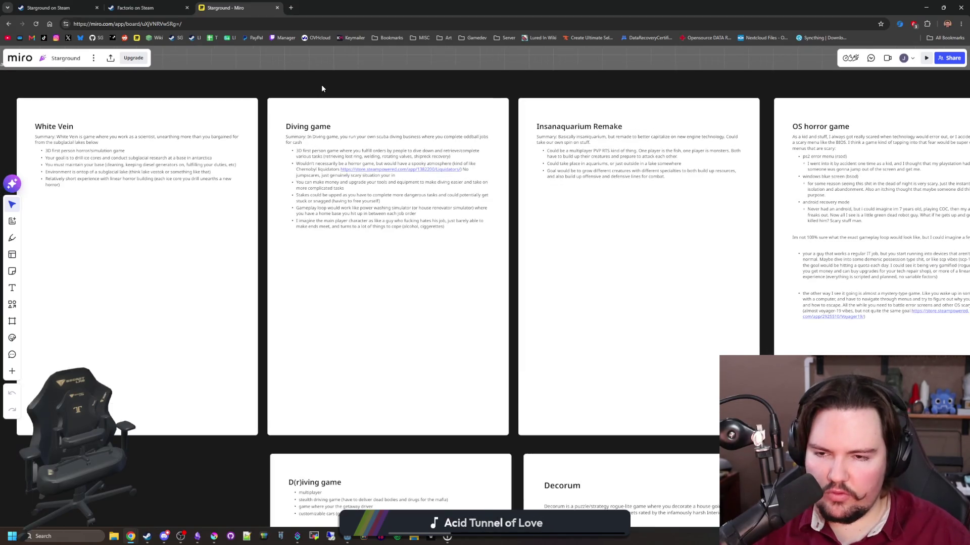
pyautogui.scroll(2, 321, 84)
pyautogui.scroll(-3, 334, 91)
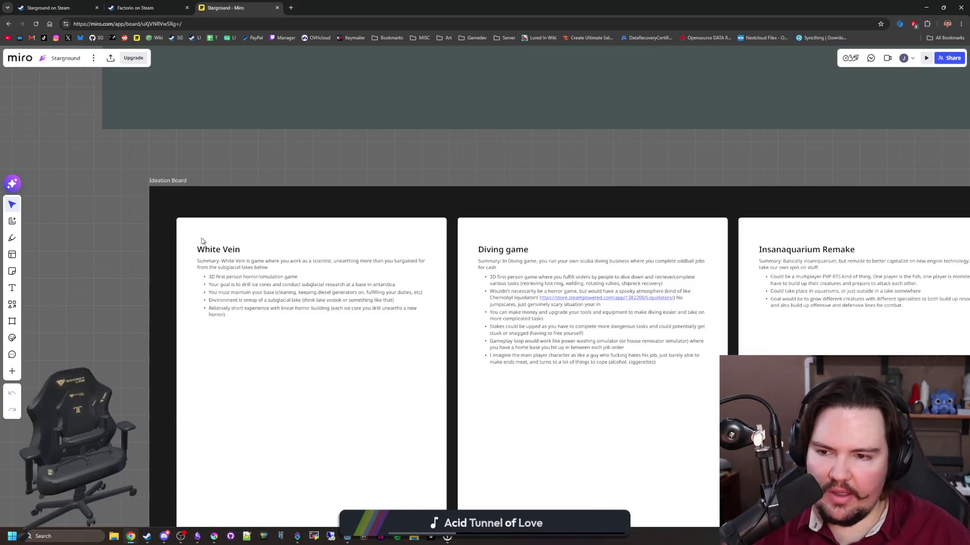
pyautogui.scroll(-2, 284, 201)
pyautogui.moveTo(457, 179); pyautogui.dragTo(219, 192)
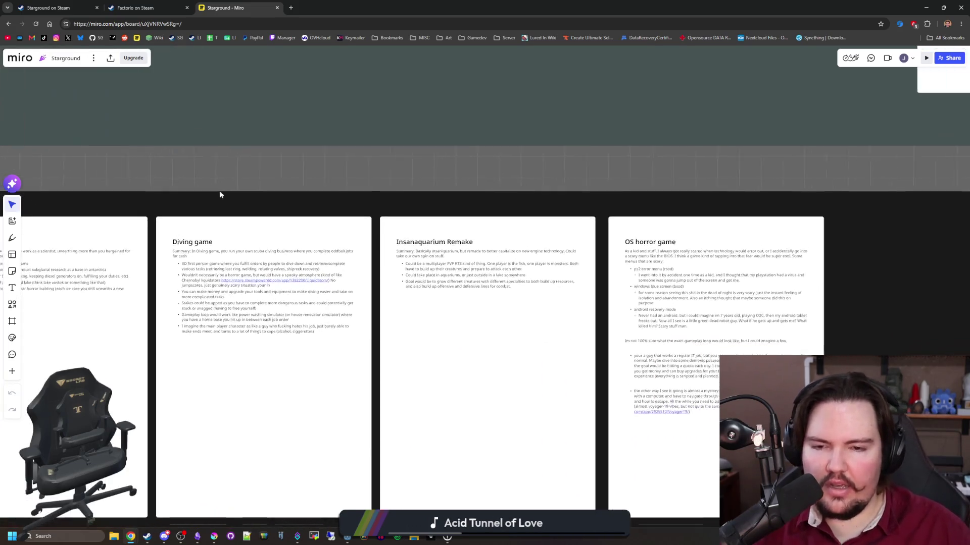
pyautogui.moveTo(561, 172); pyautogui.dragTo(351, 89)
# Survey the Diving game and Decorum cards, the top row and the Ideation Board title
pyautogui.moveTo(463, 455)
pyautogui.mouseDown()
pyautogui.moveTo(653, 288)
pyautogui.moveTo(757, 219)
pyautogui.mouseUp()
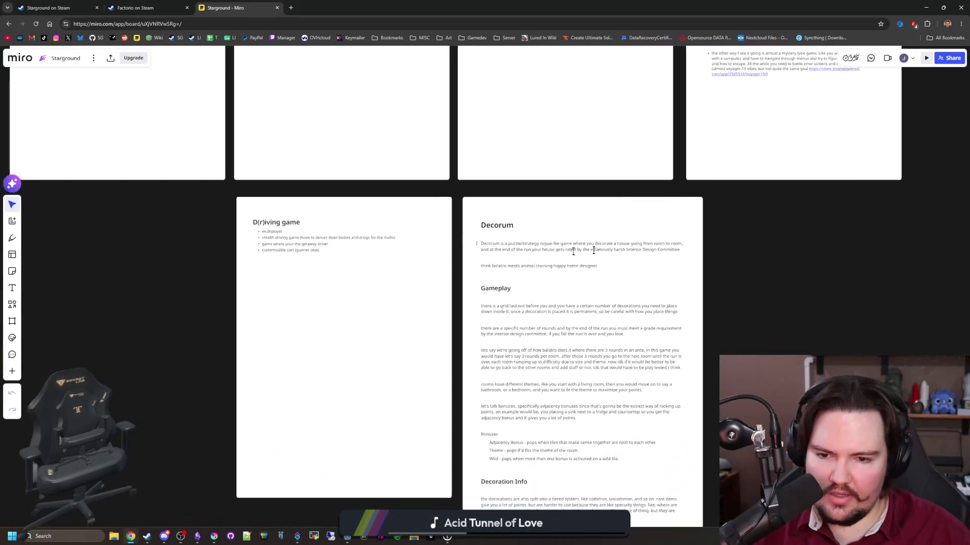
pyautogui.scroll(2, 313, 260)
pyautogui.scroll(2, 306, 204)
pyautogui.scroll(-3, 264, 336)
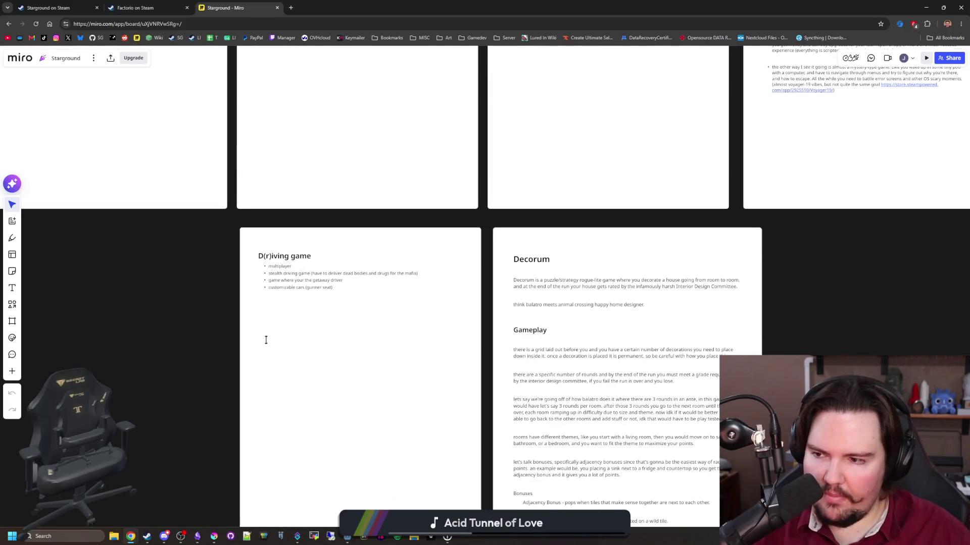
pyautogui.moveTo(143, 244); pyautogui.dragTo(335, 402)
pyautogui.moveTo(337, 219); pyautogui.dragTo(372, 373)
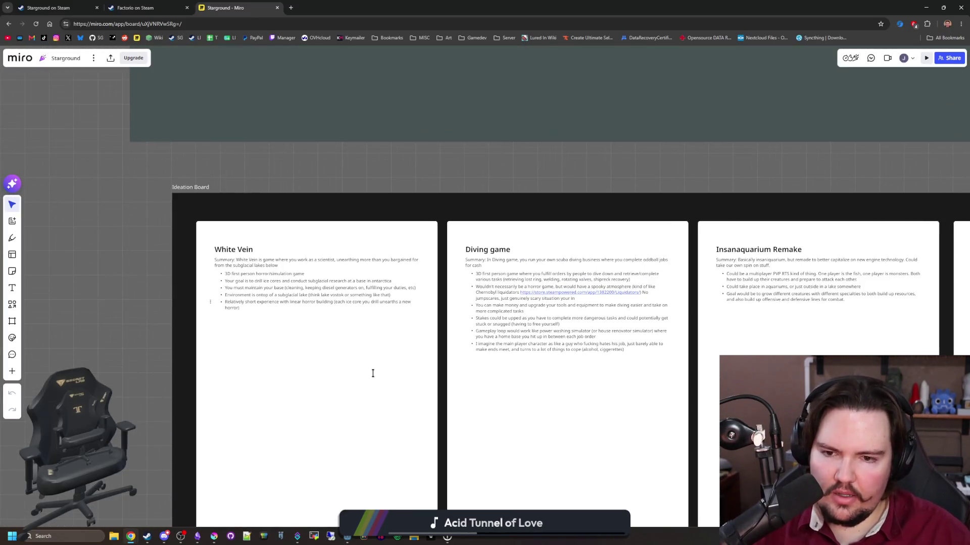
pyautogui.scroll(2, 260, 284)
pyautogui.moveTo(460, 165); pyautogui.dragTo(296, 166)
pyautogui.scroll(-3, 296, 166)
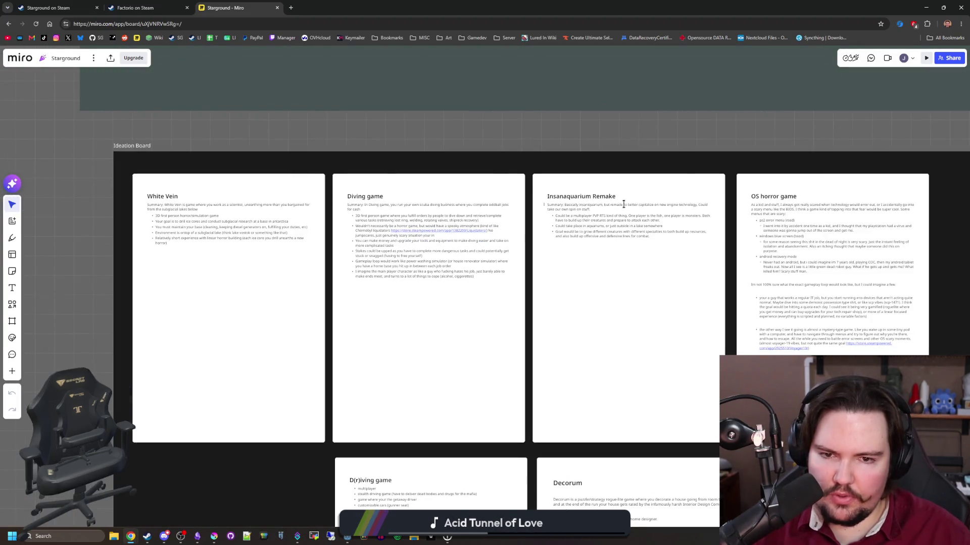
pyautogui.moveTo(692, 163); pyautogui.dragTo(611, 68)
pyautogui.scroll(-1, 692, 265)
pyautogui.moveTo(736, 362)
pyautogui.mouseDown()
pyautogui.moveTo(523, 262)
pyautogui.moveTo(650, 434)
pyautogui.mouseUp()
# Read the Decorum card's full text and the playtest notes on the right
pyautogui.scroll(2, 444, 270)
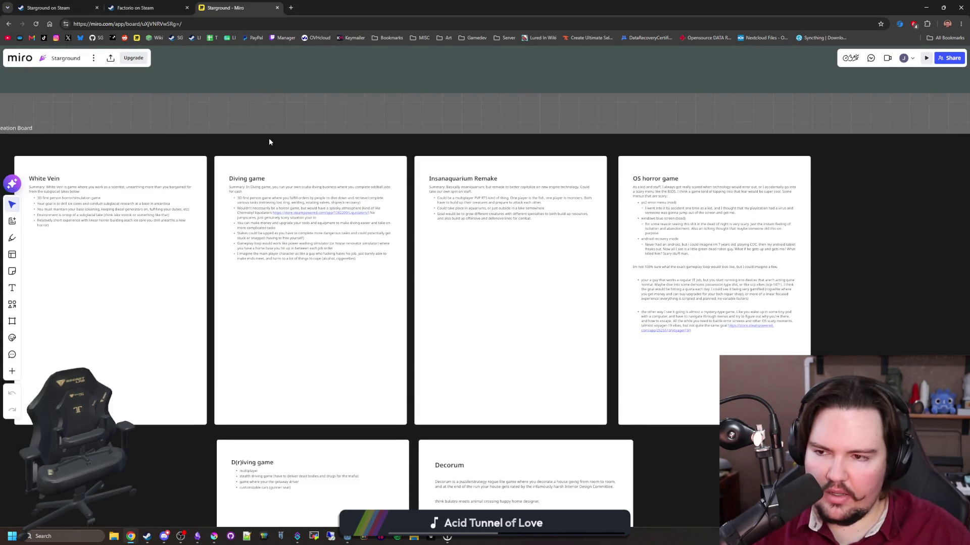
pyautogui.scroll(-1, 270, 141)
pyautogui.scroll(3, 569, 144)
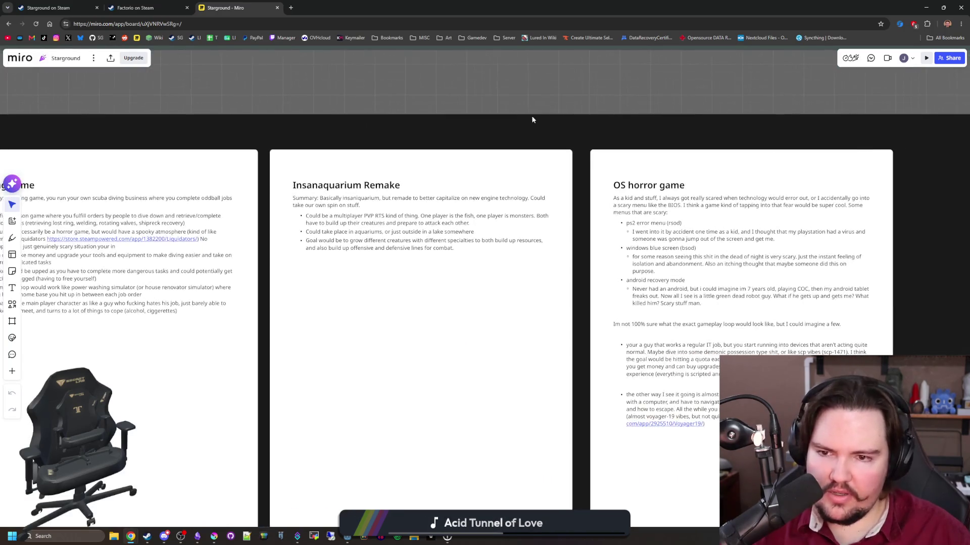
pyautogui.scroll(-1, 472, 68)
pyautogui.scroll(1, 556, 351)
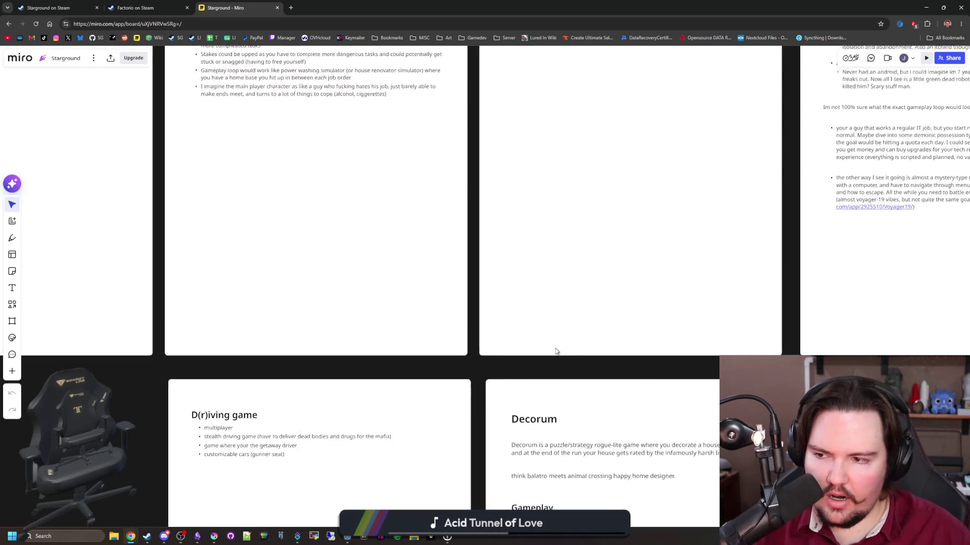
pyautogui.scroll(-3, 481, 362)
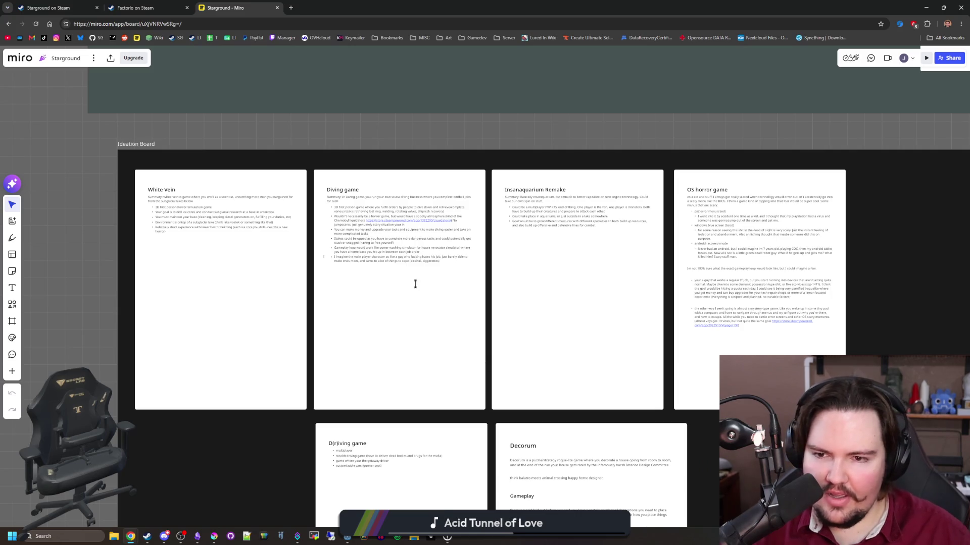
pyautogui.moveTo(757, 468); pyautogui.dragTo(693, 338)
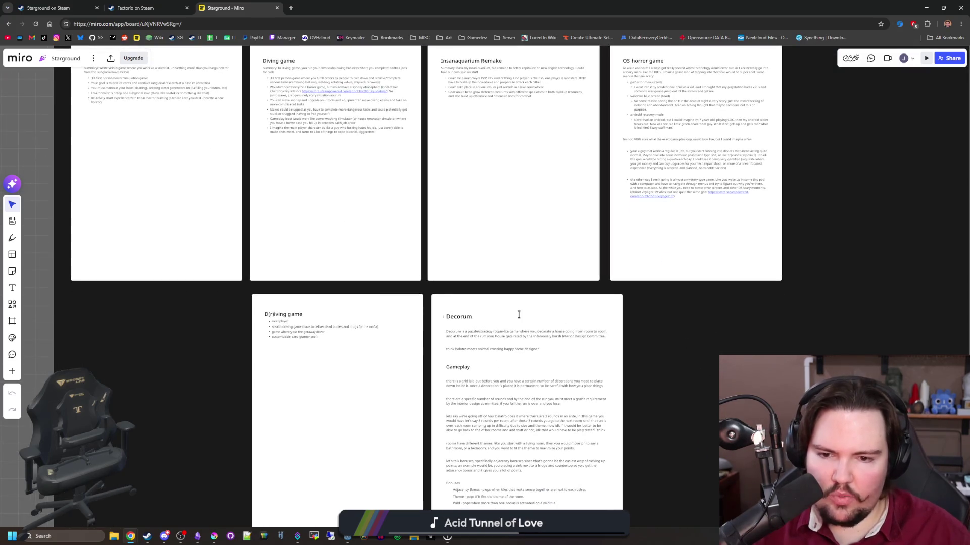
pyautogui.scroll(-2, 702, 376)
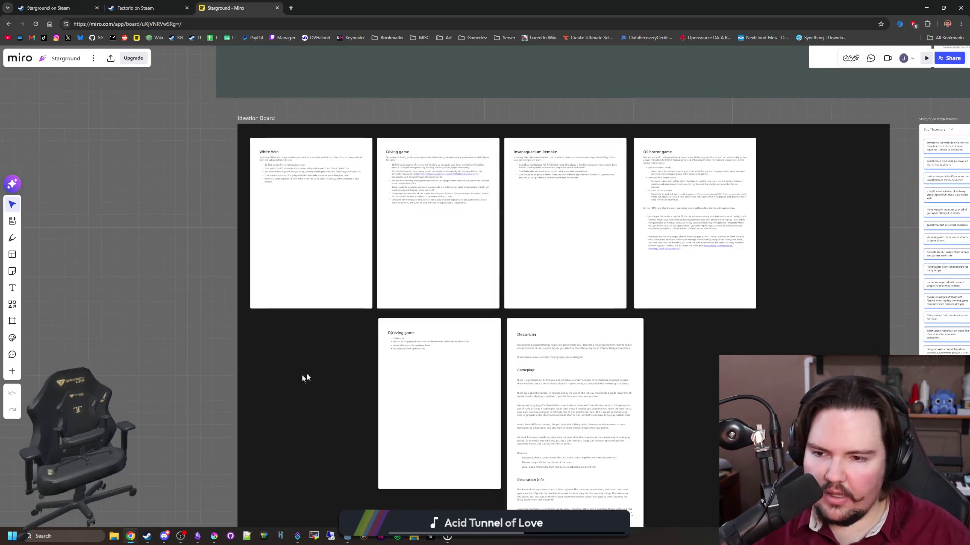
pyautogui.scroll(1, 520, 311)
pyautogui.scroll(1, 664, 414)
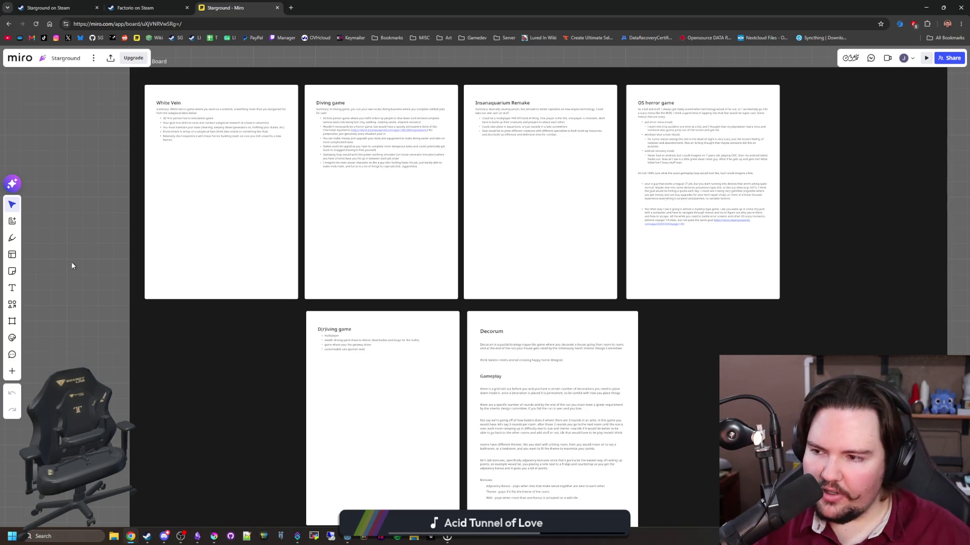
pyautogui.scroll(1, 90, 286)
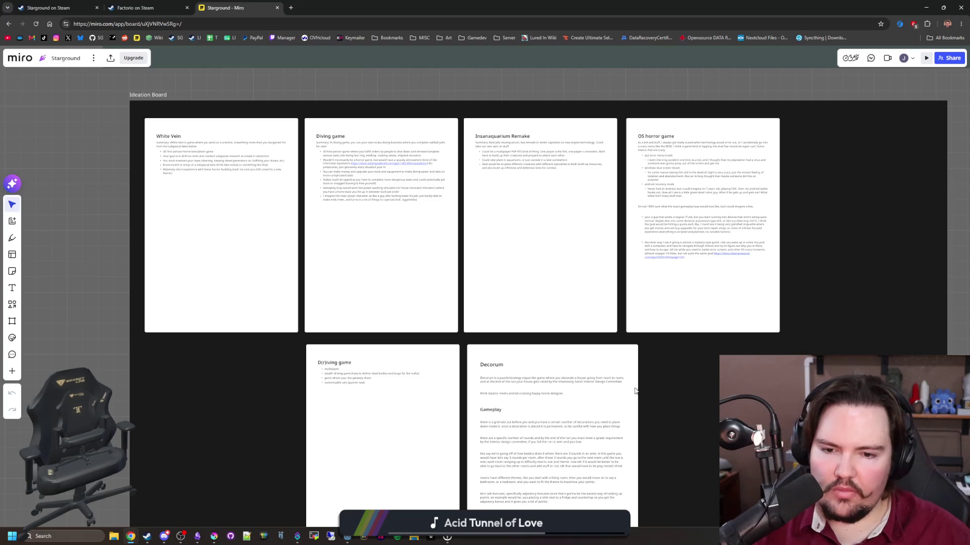
pyautogui.moveTo(719, 363)
pyautogui.mouseDown()
pyautogui.moveTo(569, 394)
pyautogui.moveTo(717, 375)
pyautogui.mouseUp()
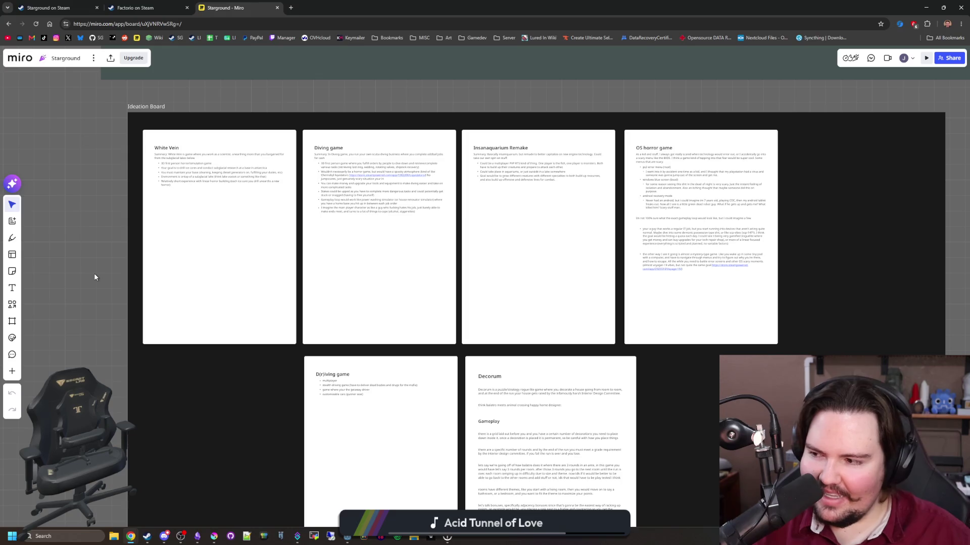
pyautogui.click(96, 7)
pyautogui.click(97, 8)
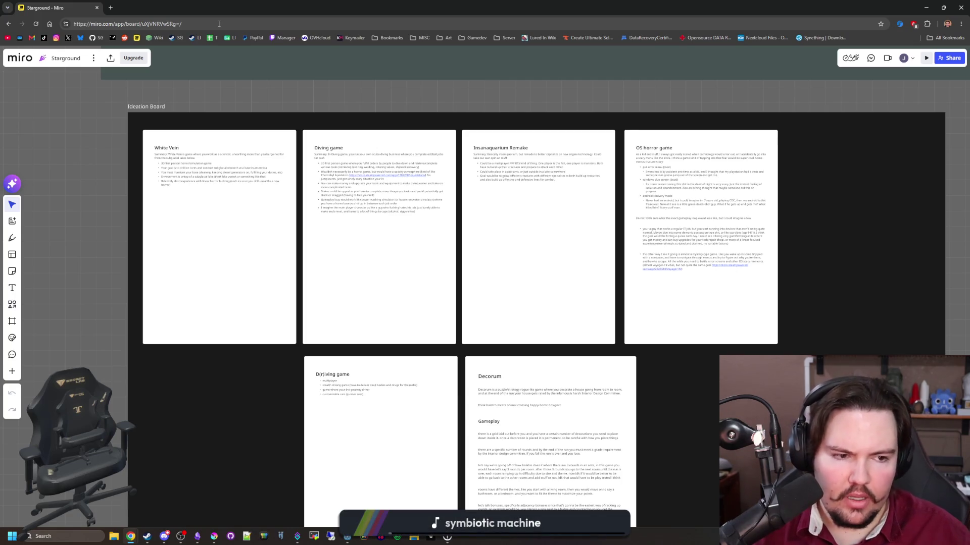
# Bring the Steam client to the front, showing Counter-Strike 2's library page
pyautogui.click(146, 537)
# Search the library for 'web' and open the WEBFISHING game page
pyautogui.click(260, 145)
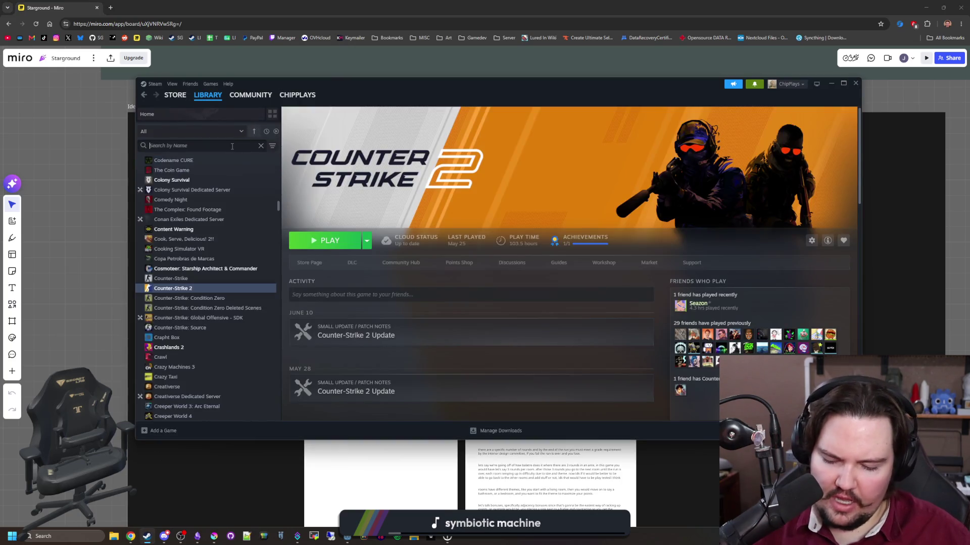
pyautogui.write('web')
pyautogui.click(185, 172)
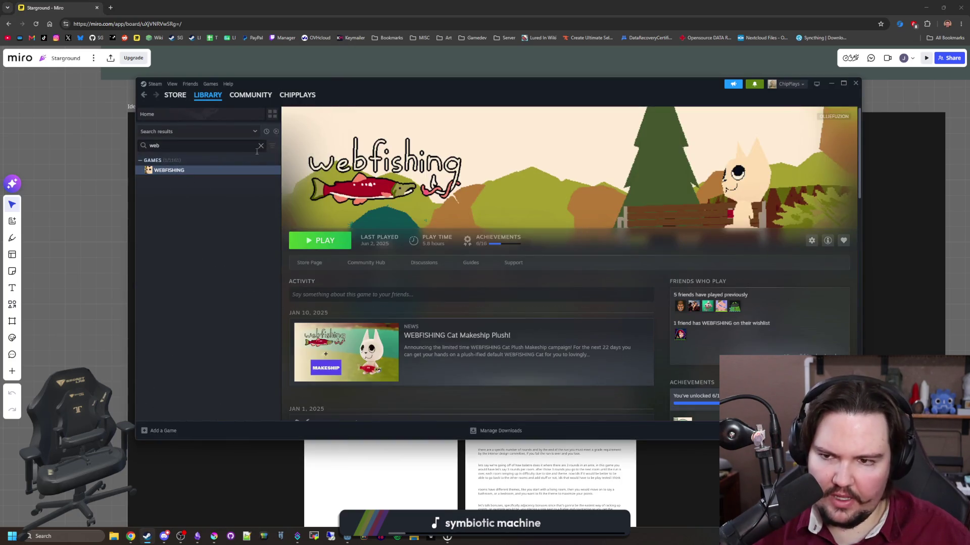
# Search the library for 'fish', select Fishing Planet, and open its store page
pyautogui.click(261, 145)
pyautogui.write('fish')
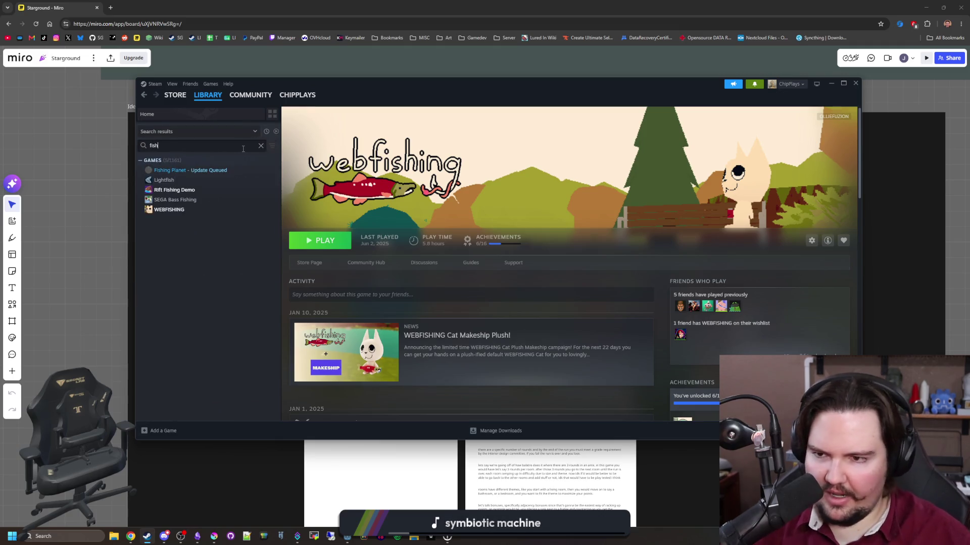
pyautogui.click(192, 170)
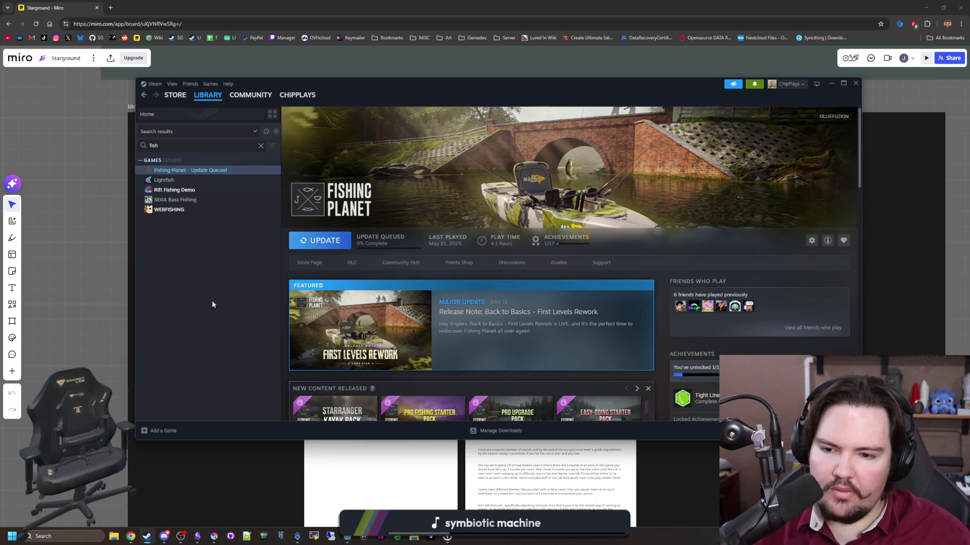
pyautogui.click(310, 263)
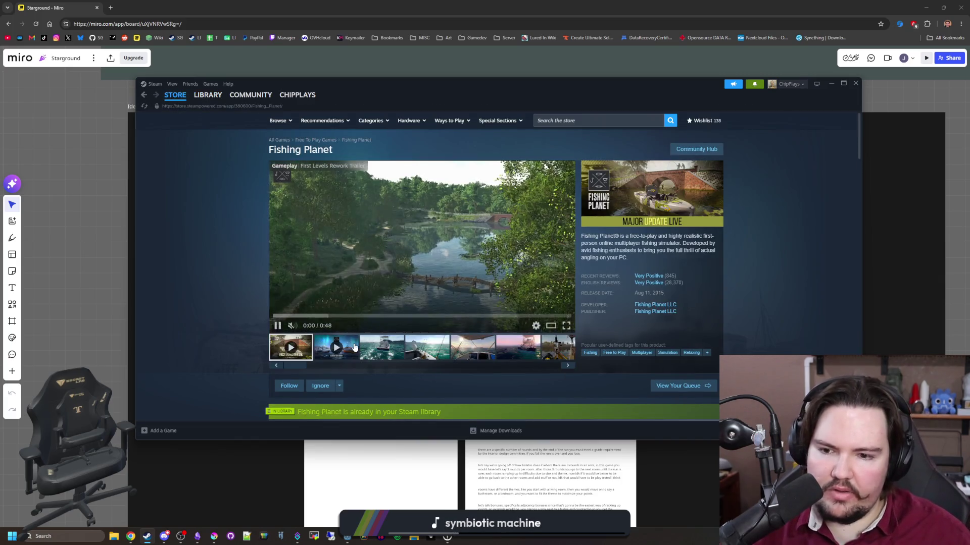
# Open Fishing Planet's media gallery and page through screenshots up to the cypress swamp shot
pyautogui.click(382, 348)
pyautogui.click(505, 252)
pyautogui.click(732, 270)
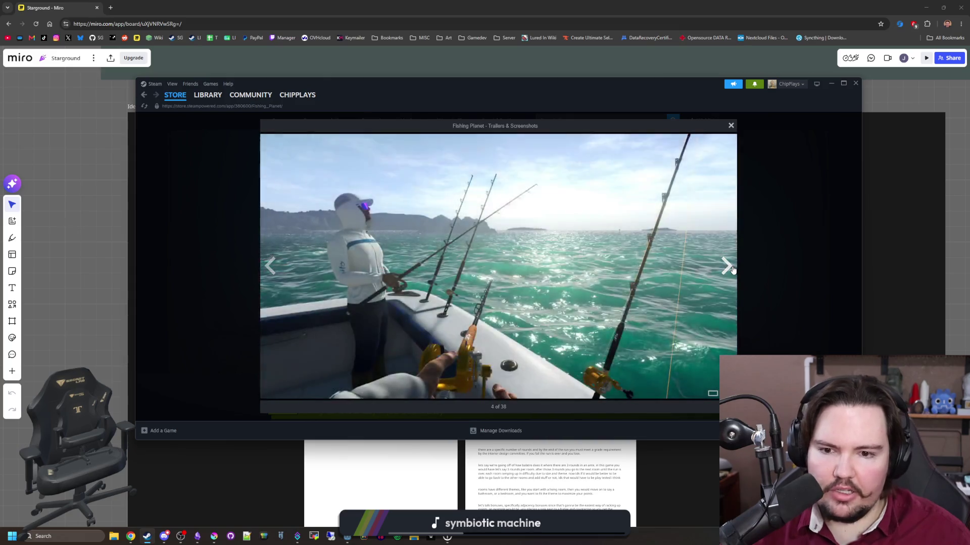
pyautogui.click(733, 270)
pyautogui.click(733, 270)
pyautogui.click(732, 270)
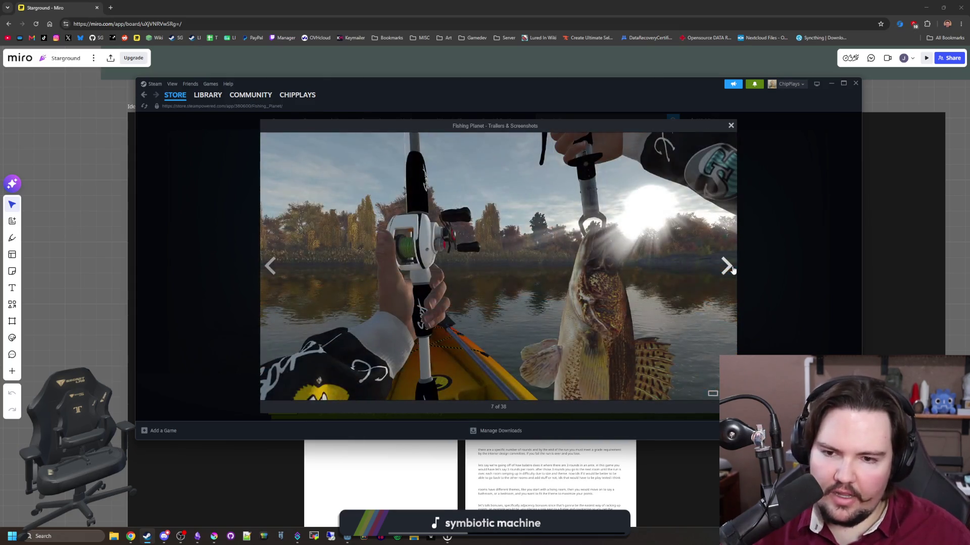
pyautogui.click(732, 270)
pyautogui.click(733, 270)
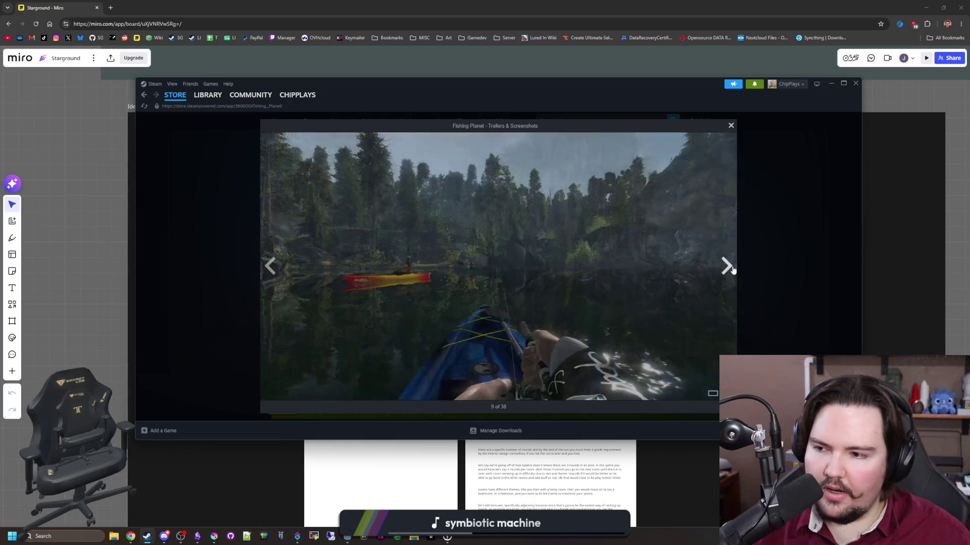
pyautogui.click(732, 270)
pyautogui.click(733, 271)
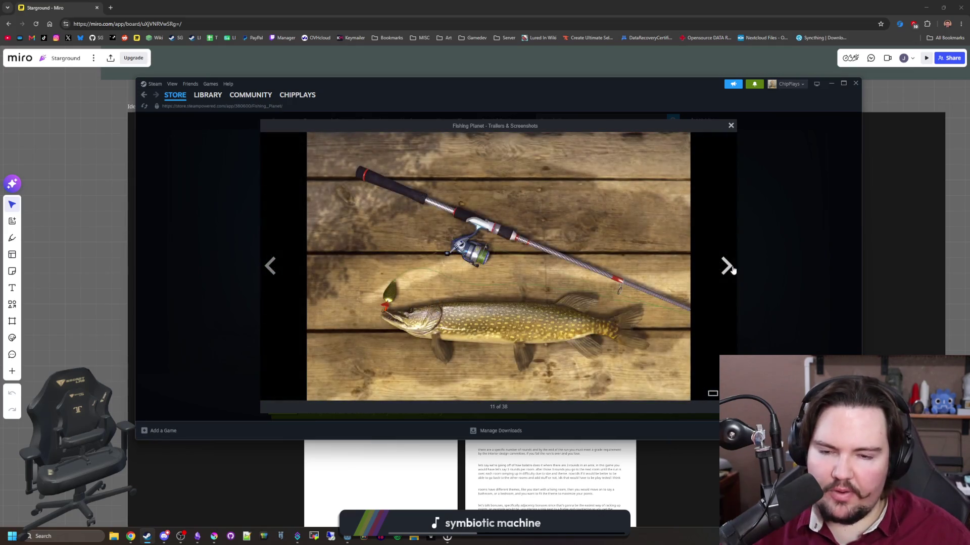
pyautogui.click(732, 270)
pyautogui.click(732, 270)
pyautogui.click(733, 270)
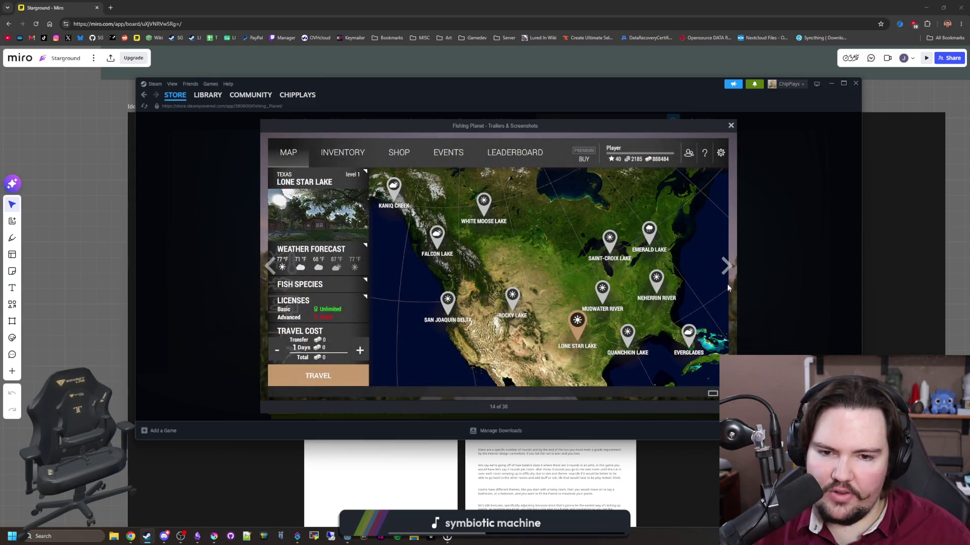
pyautogui.click(725, 270)
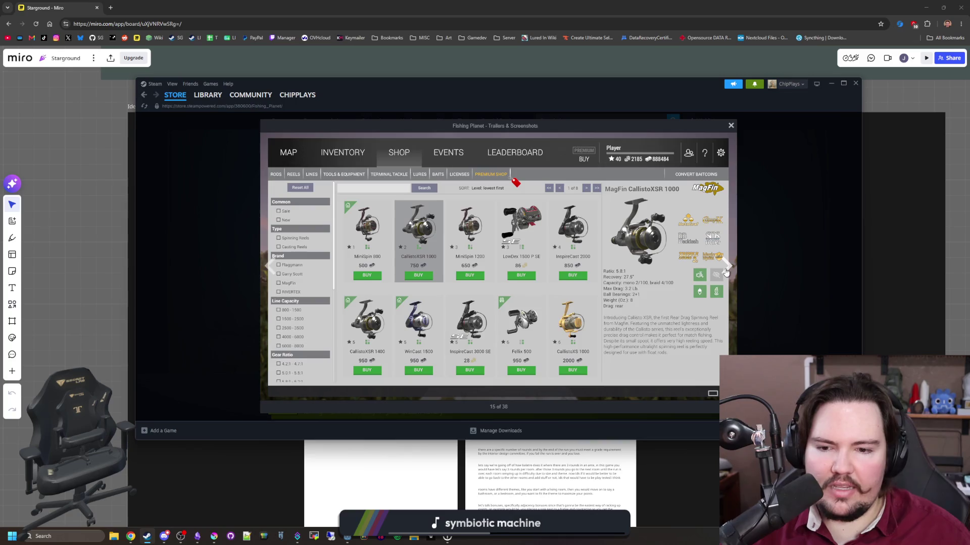
pyautogui.click(726, 270)
pyautogui.click(725, 270)
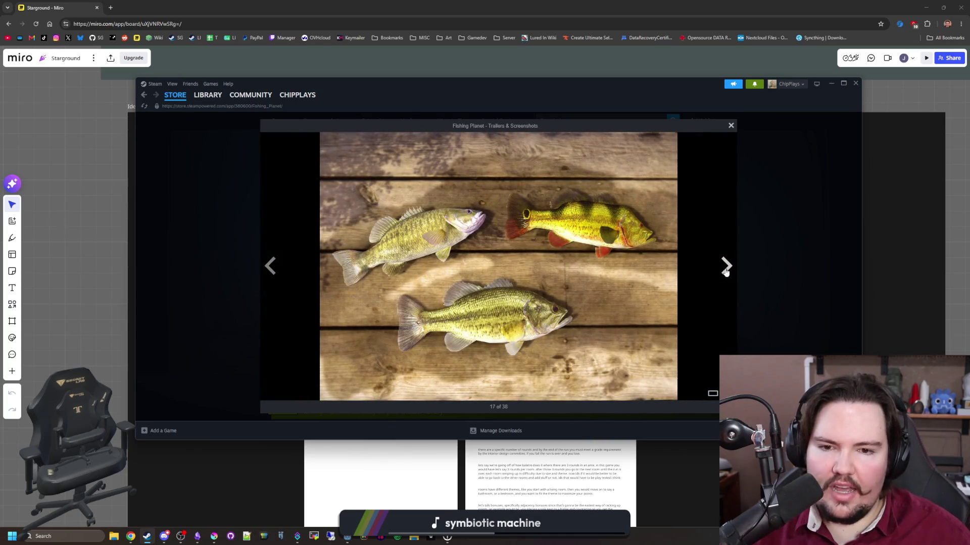
pyautogui.click(726, 272)
pyautogui.click(725, 272)
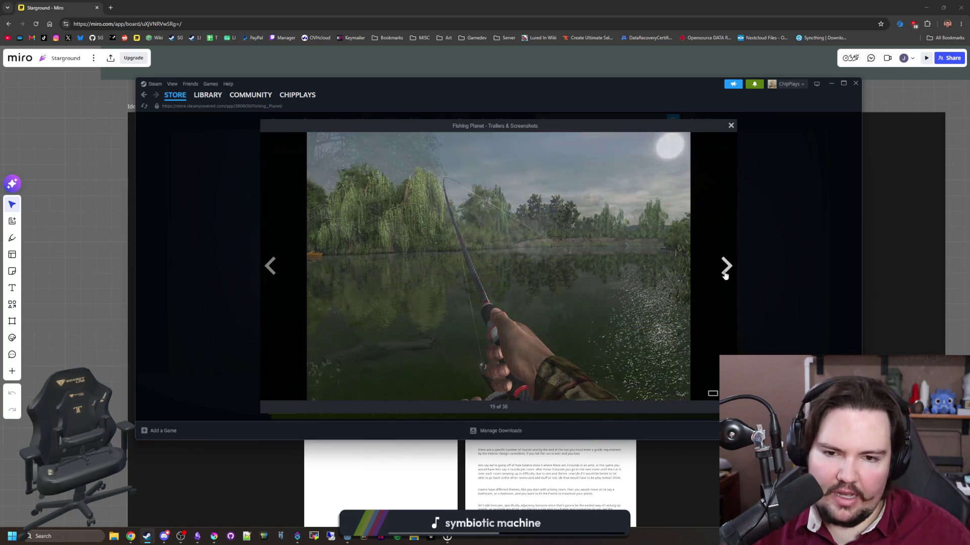
pyautogui.click(725, 274)
pyautogui.click(726, 274)
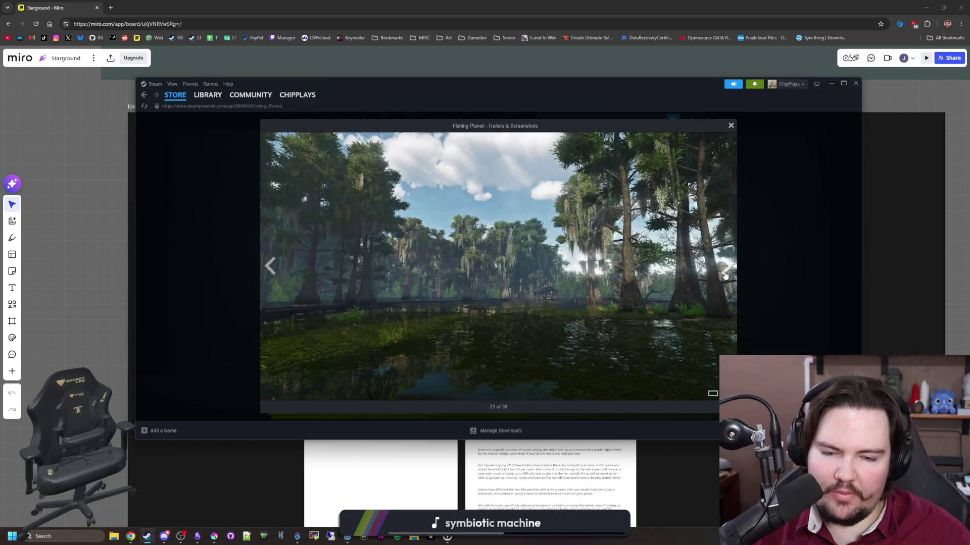
# Continue past the inventory, tournaments and forest shots through the Maldives and Norway trailers
pyautogui.click(725, 274)
pyautogui.click(726, 274)
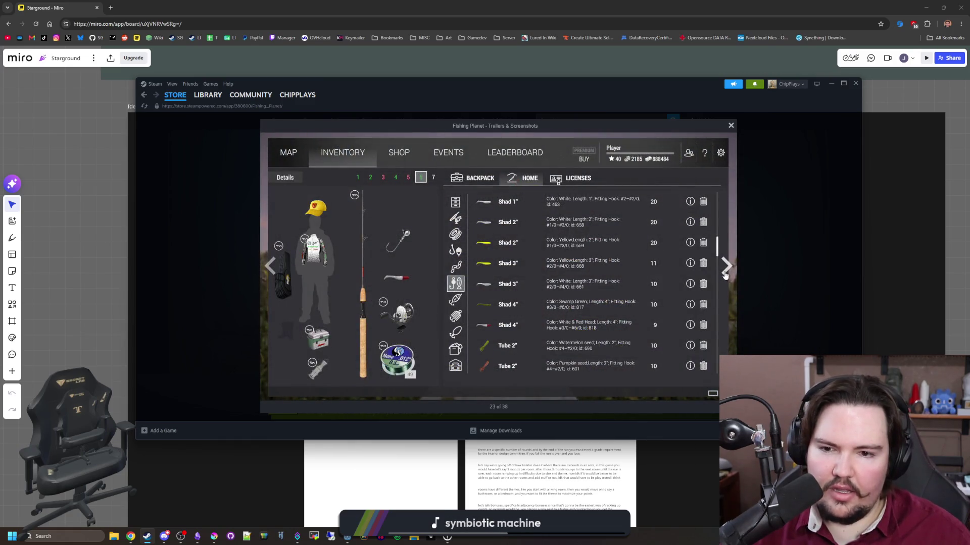
pyautogui.click(725, 274)
pyautogui.click(725, 274)
pyautogui.click(725, 274)
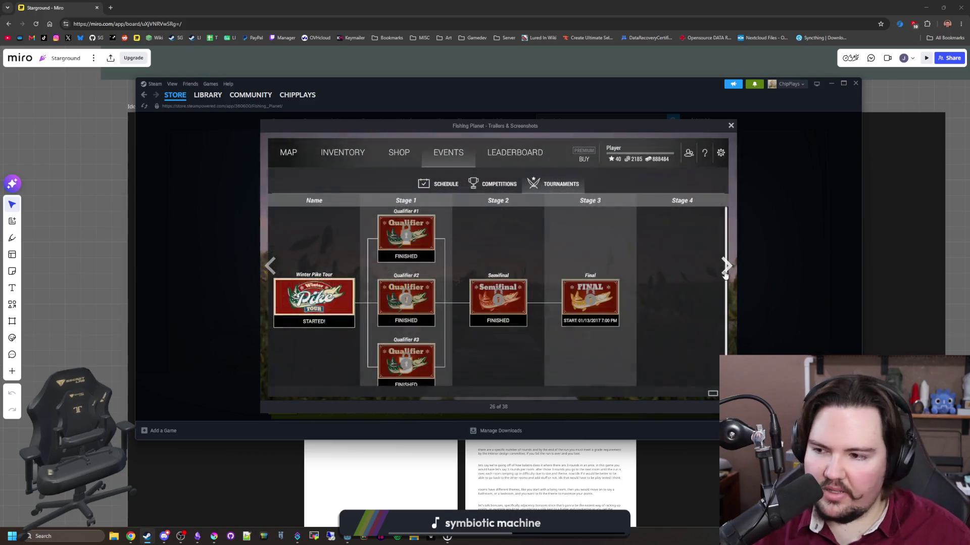
pyautogui.click(725, 275)
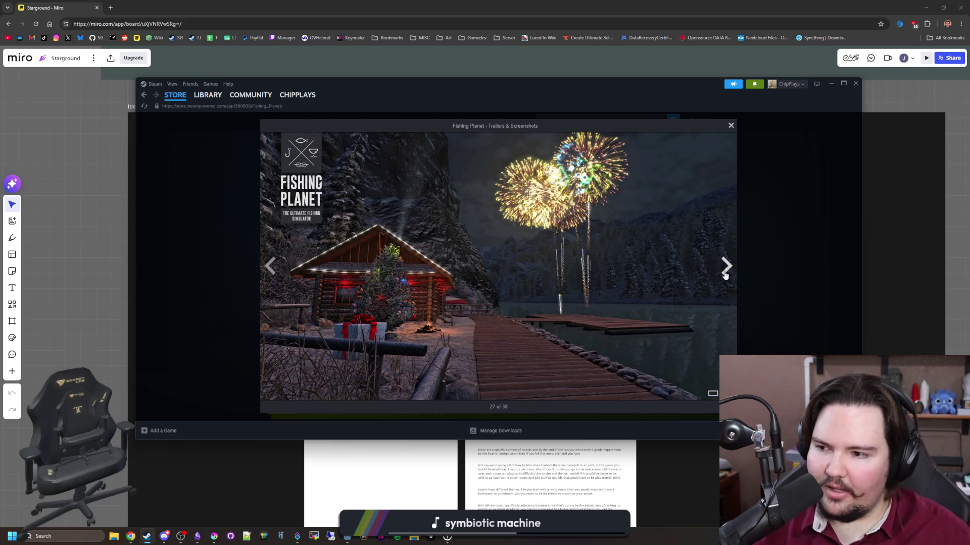
pyautogui.click(725, 275)
pyautogui.click(725, 274)
pyautogui.click(725, 274)
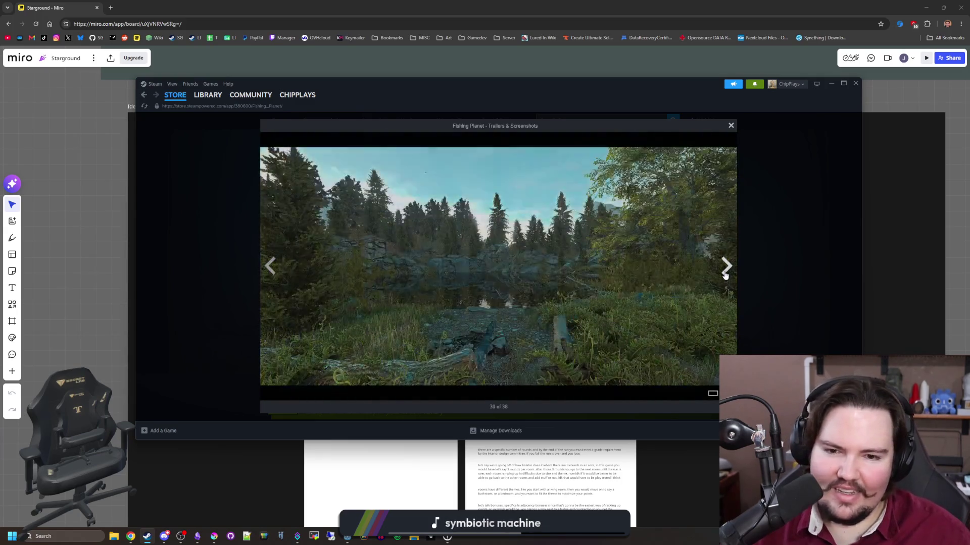
pyautogui.click(725, 274)
pyautogui.click(725, 275)
pyautogui.click(725, 274)
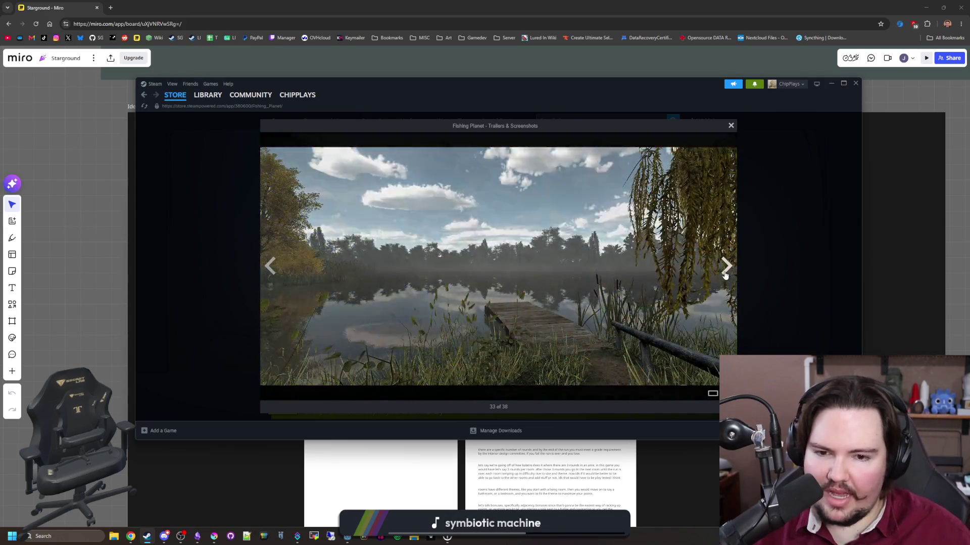
pyautogui.click(725, 274)
pyautogui.click(725, 275)
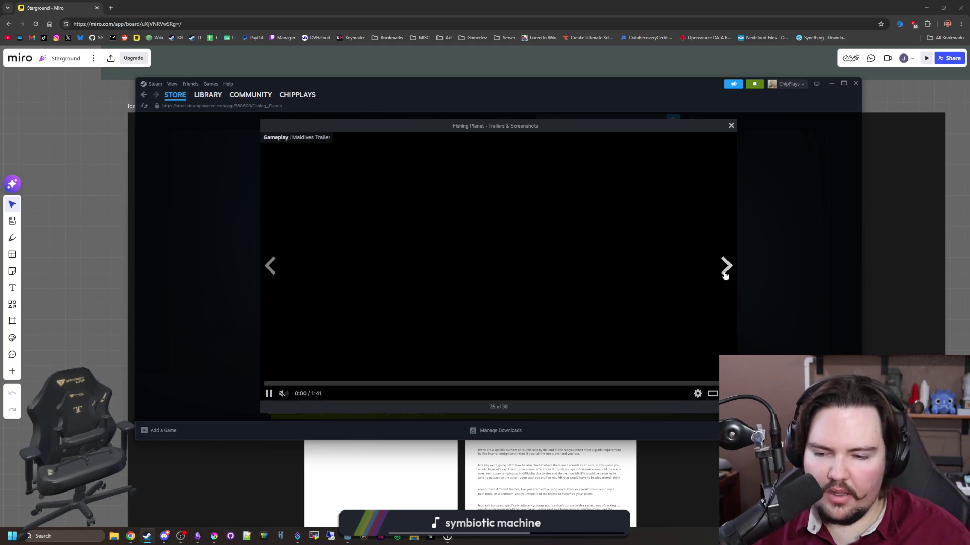
pyautogui.click(725, 275)
pyautogui.click(725, 274)
pyautogui.click(725, 275)
pyautogui.click(725, 275)
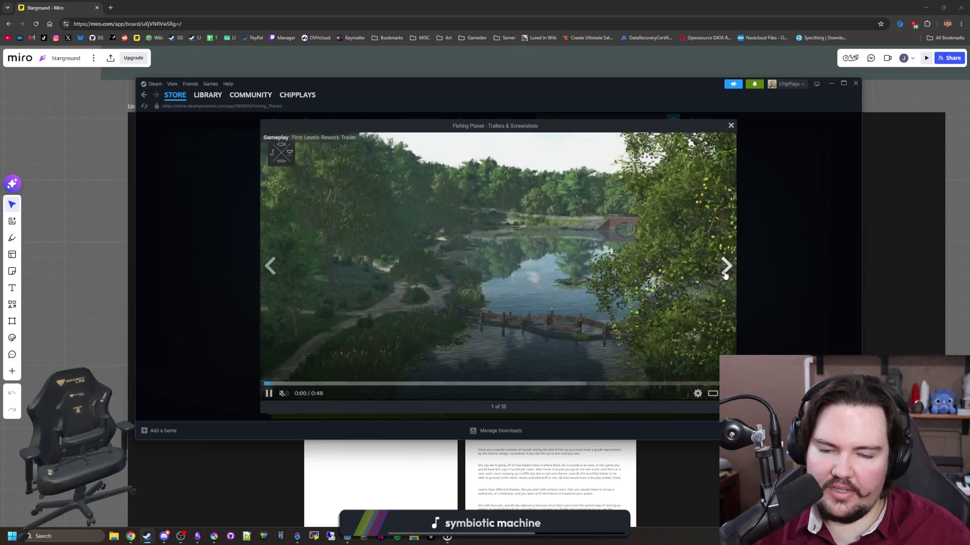
pyautogui.click(725, 274)
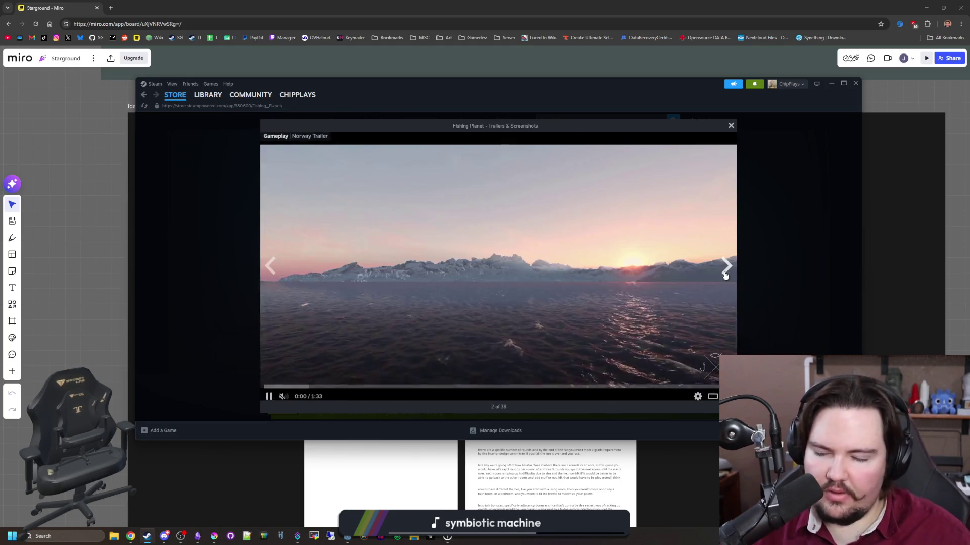
# Close the gallery, scroll the Fishing Planet store page, and return to the library
pyautogui.click(760, 208)
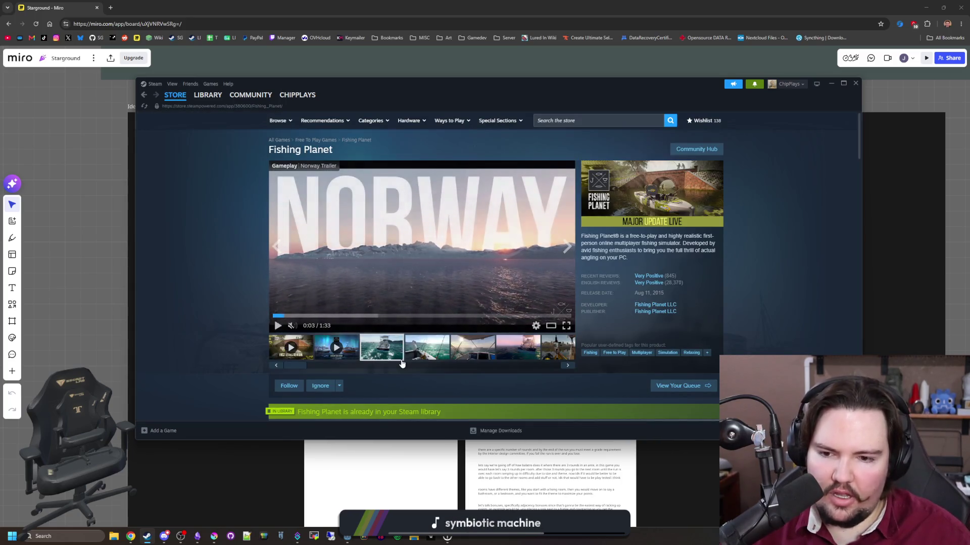
pyautogui.scroll(-5, 379, 351)
pyautogui.scroll(-4, 389, 347)
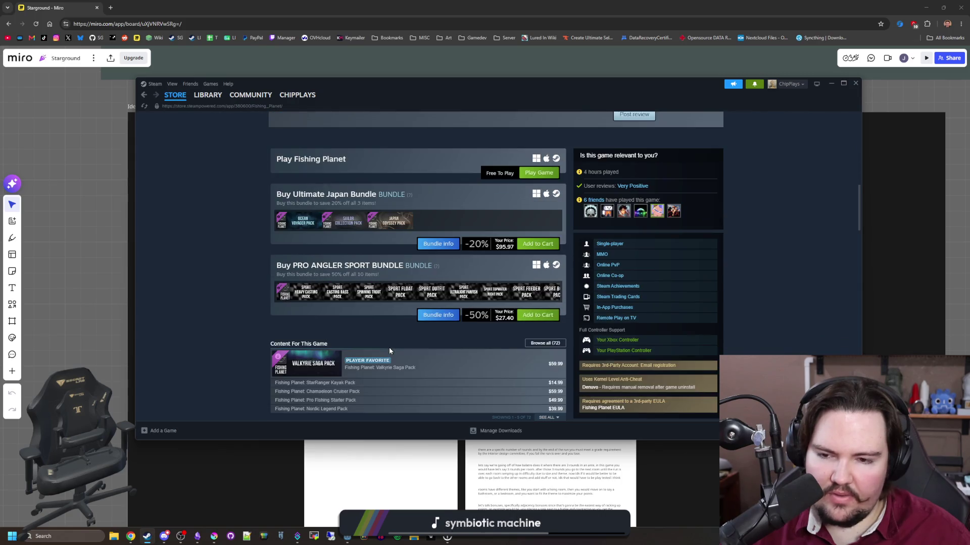
pyautogui.scroll(3, 374, 323)
pyautogui.scroll(10, 365, 310)
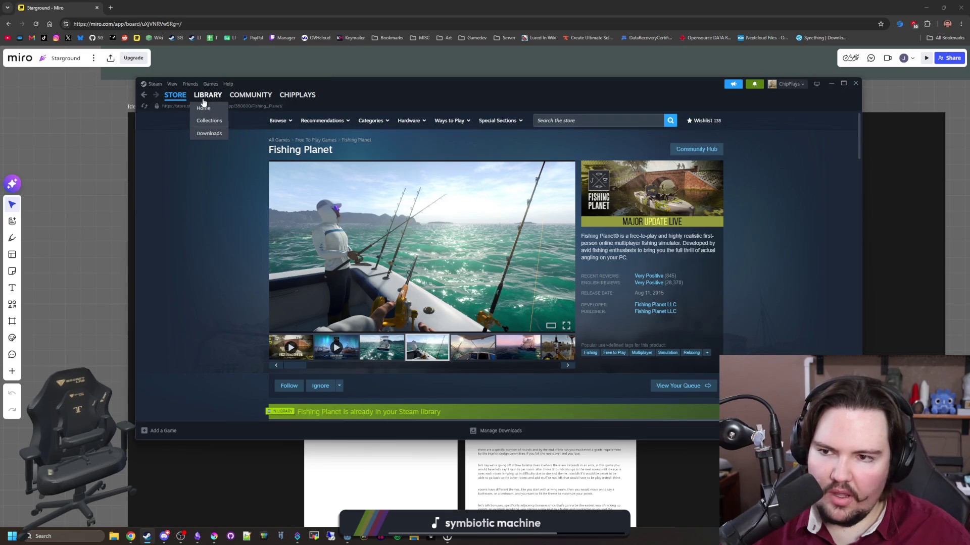
pyautogui.click(203, 100)
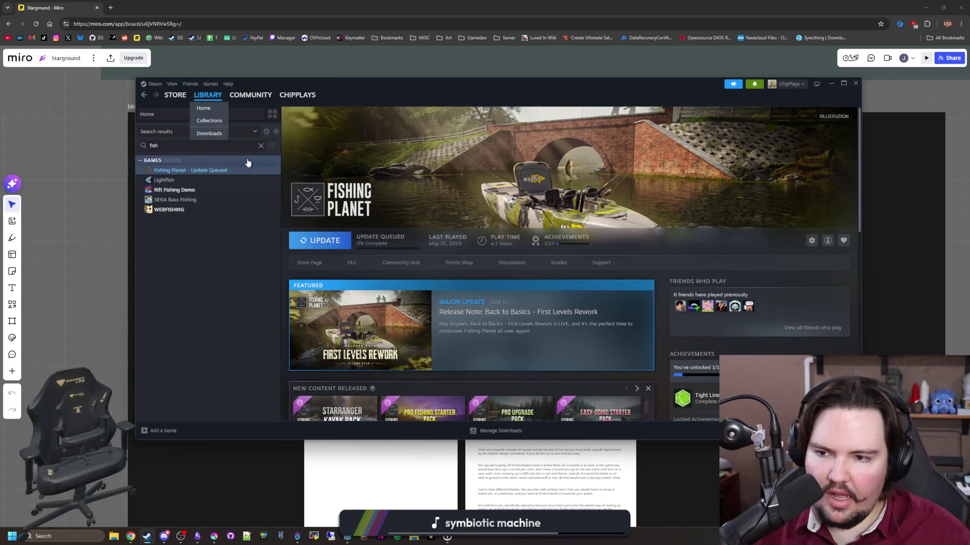
# Open WEBFISHING's store page and click through its thumbnails to the Night Crawler screenshot
pyautogui.click(171, 210)
pyautogui.click(308, 263)
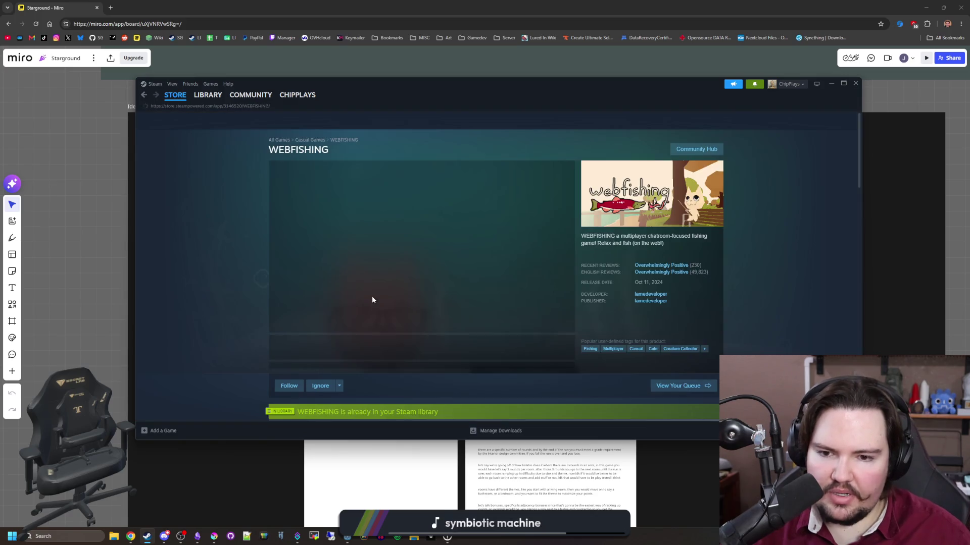
pyautogui.click(390, 353)
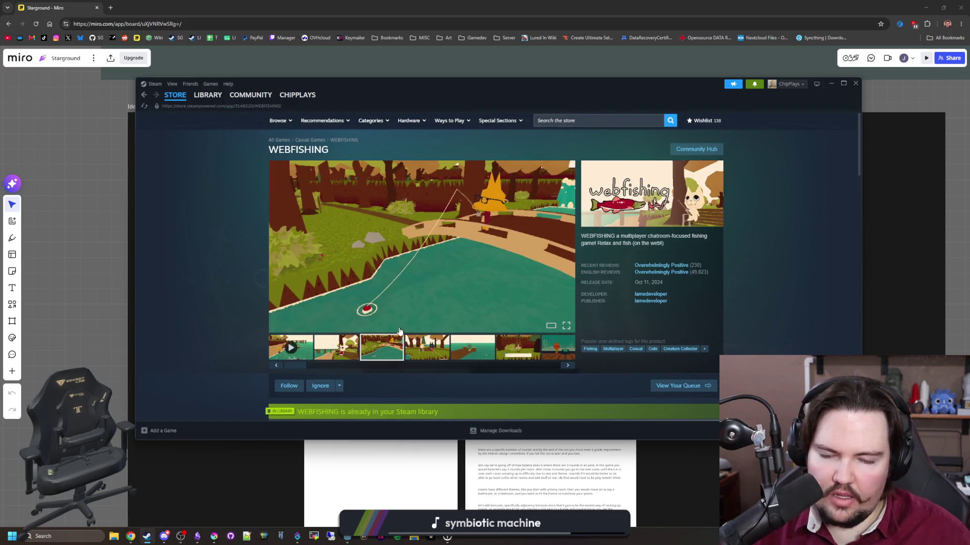
pyautogui.click(427, 348)
pyautogui.click(472, 347)
pyautogui.click(518, 348)
pyautogui.click(560, 355)
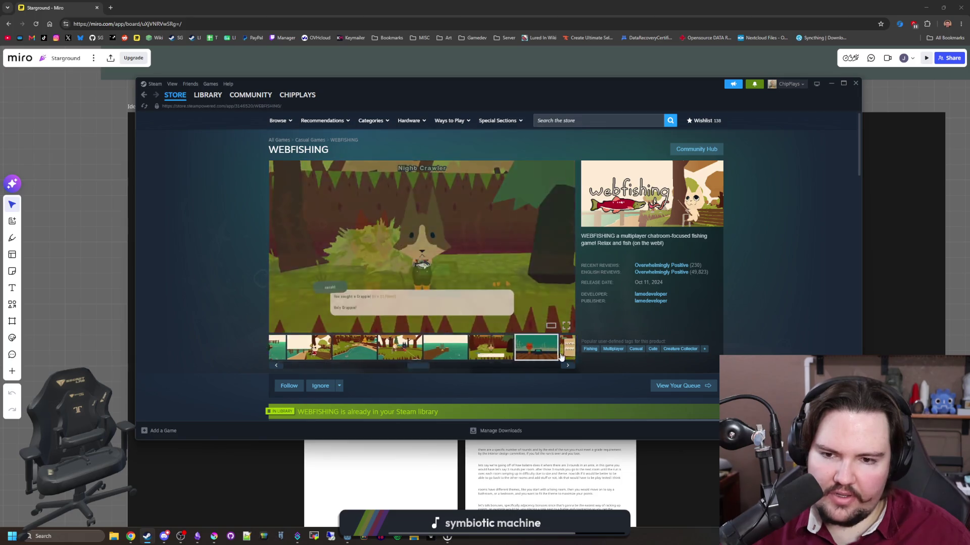
# Advance through the WEBFISHING media, wrapping past the trailer to the last screenshot
pyautogui.click(566, 257)
pyautogui.click(565, 257)
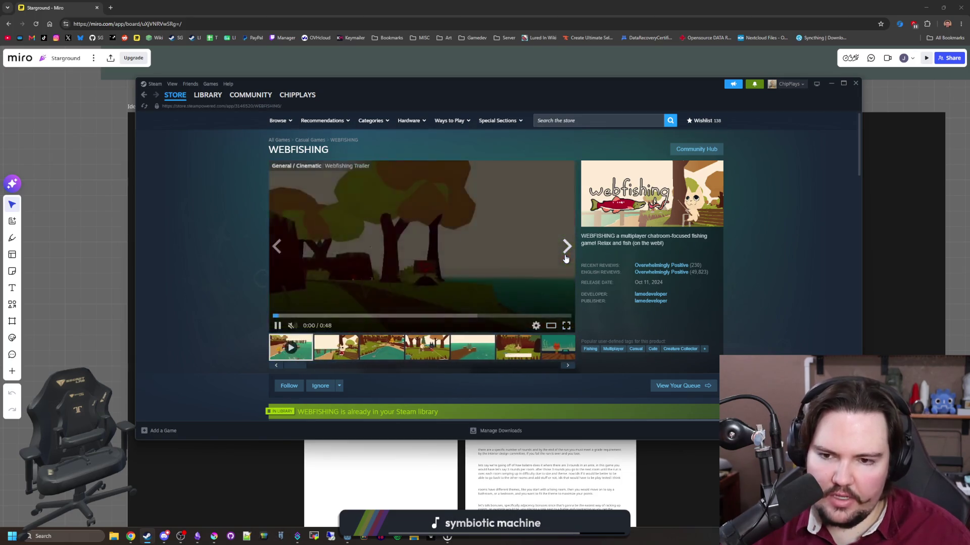
pyautogui.click(565, 257)
pyautogui.click(566, 258)
pyautogui.click(565, 257)
pyautogui.click(566, 257)
pyautogui.click(565, 258)
pyautogui.click(565, 258)
pyautogui.click(566, 257)
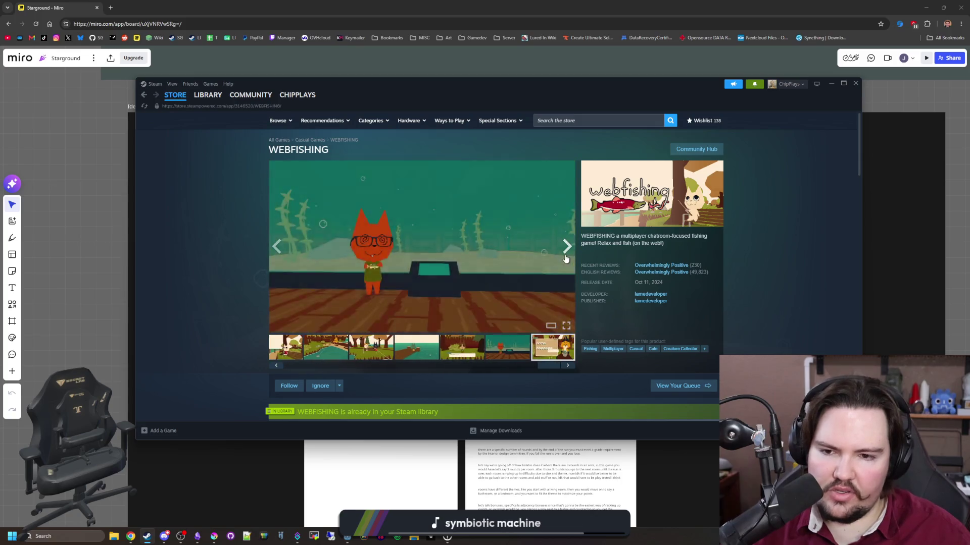
pyautogui.click(565, 258)
pyautogui.click(566, 257)
pyautogui.click(566, 258)
# Return to WEBFISHING's library page and clear the 'fish' search filter
pyautogui.moveTo(203, 102)
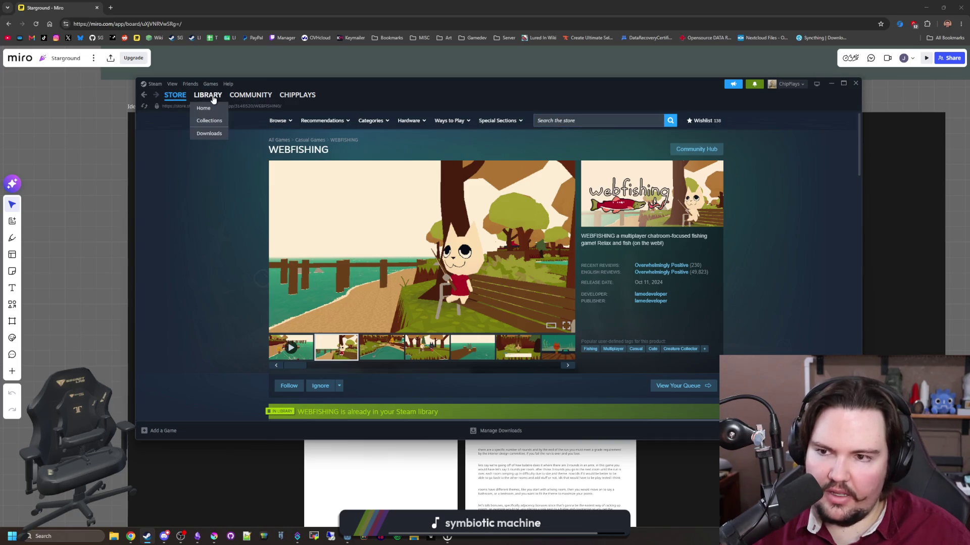
pyautogui.click(206, 96)
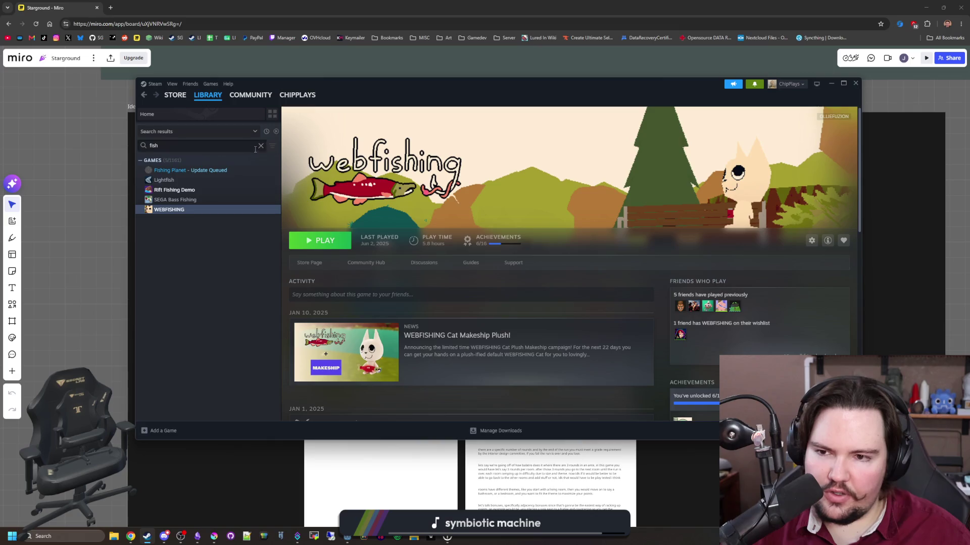
pyautogui.click(261, 145)
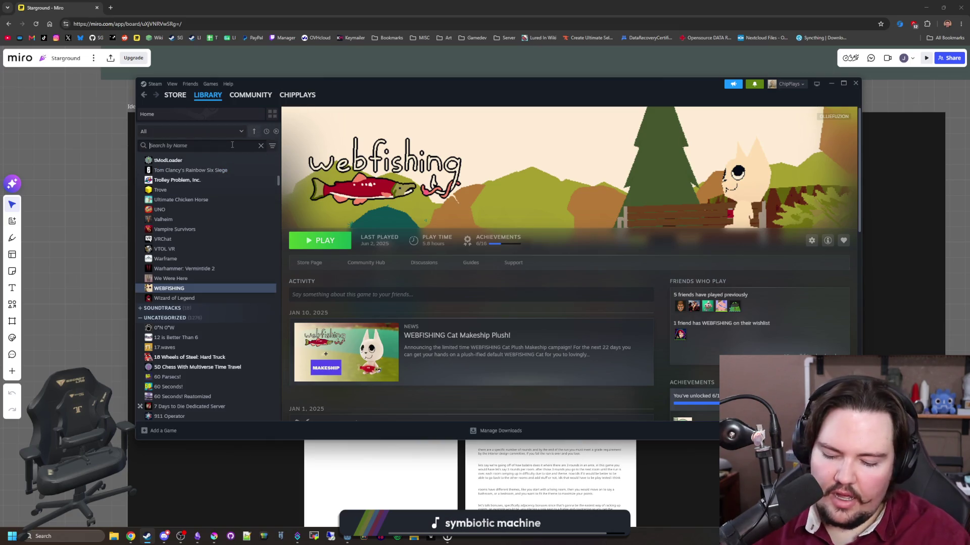
pyautogui.write('chil')
pyautogui.click(174, 180)
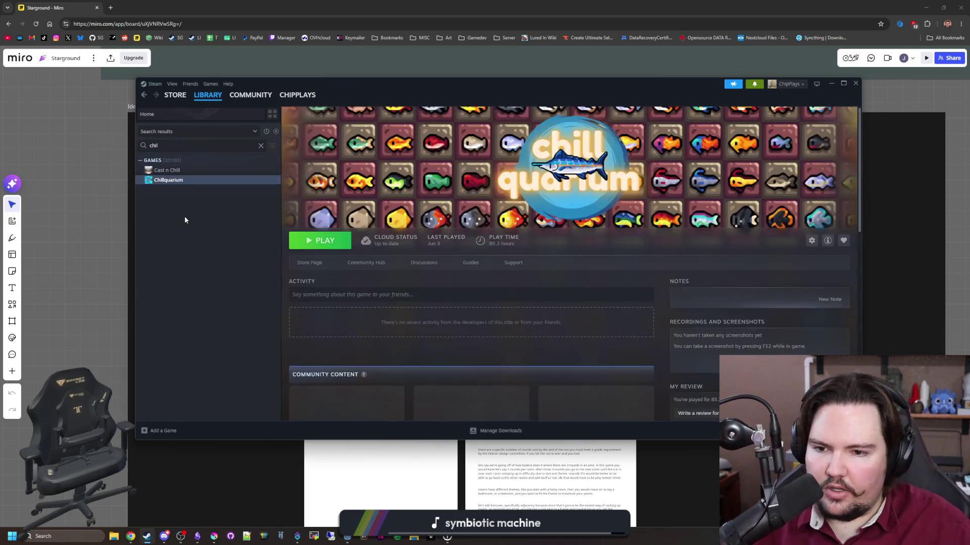
pyautogui.click(308, 265)
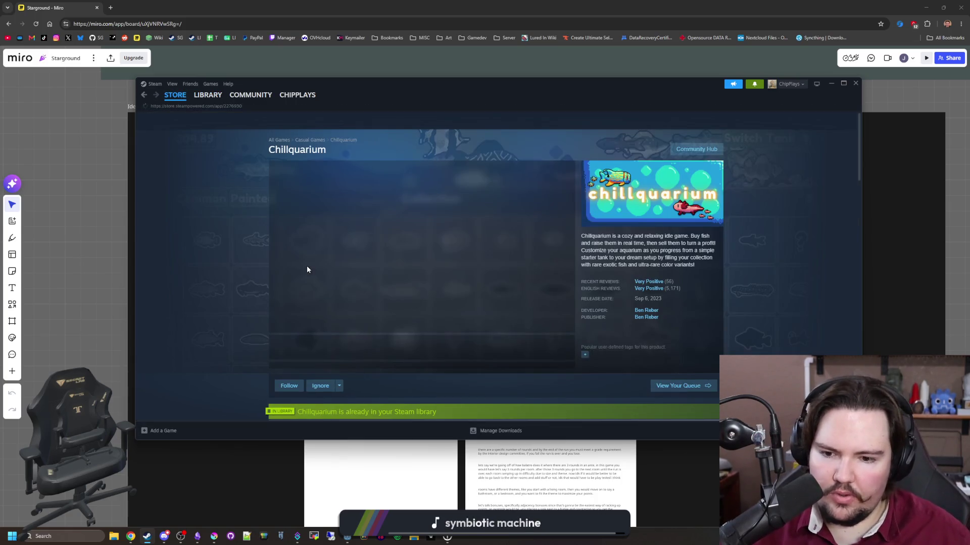
pyautogui.click(383, 348)
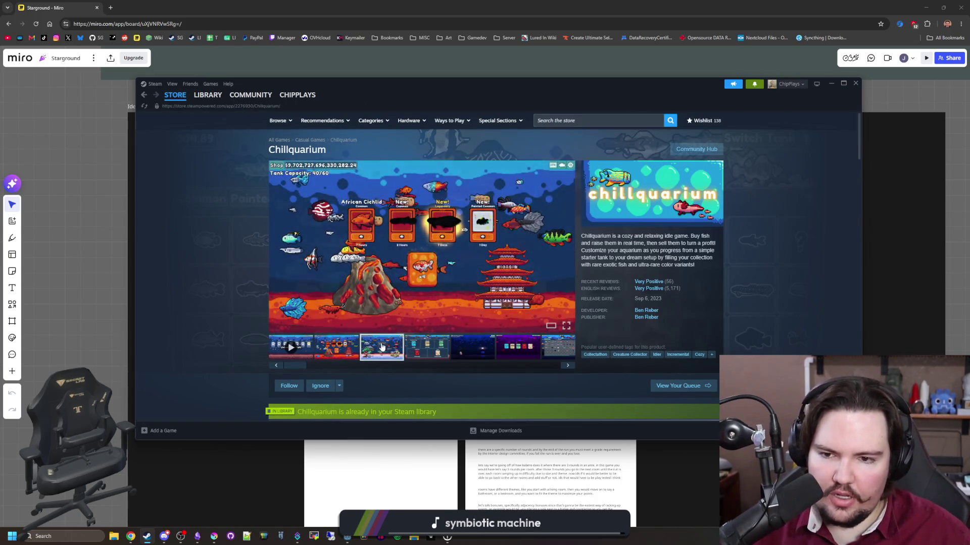
pyautogui.click(427, 347)
pyautogui.click(461, 281)
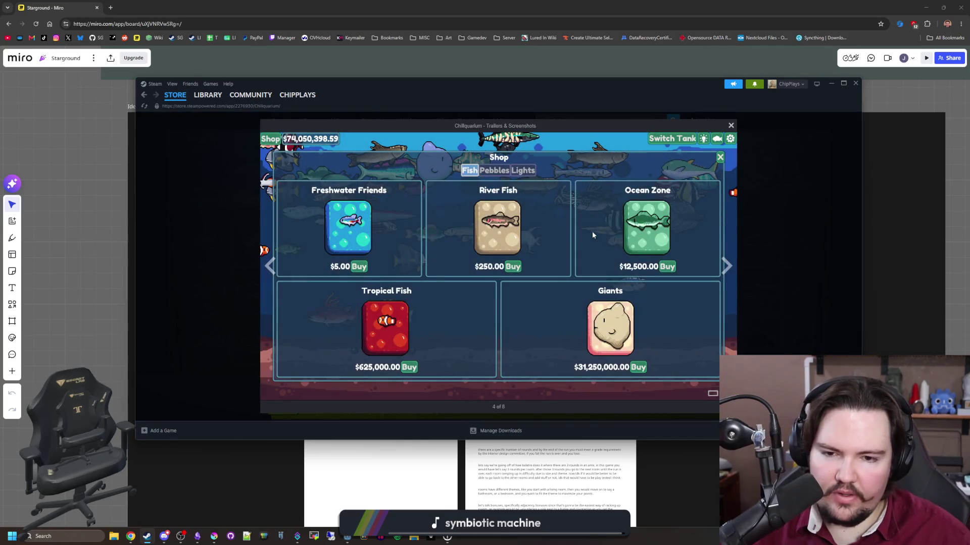
pyautogui.click(727, 266)
pyautogui.click(736, 271)
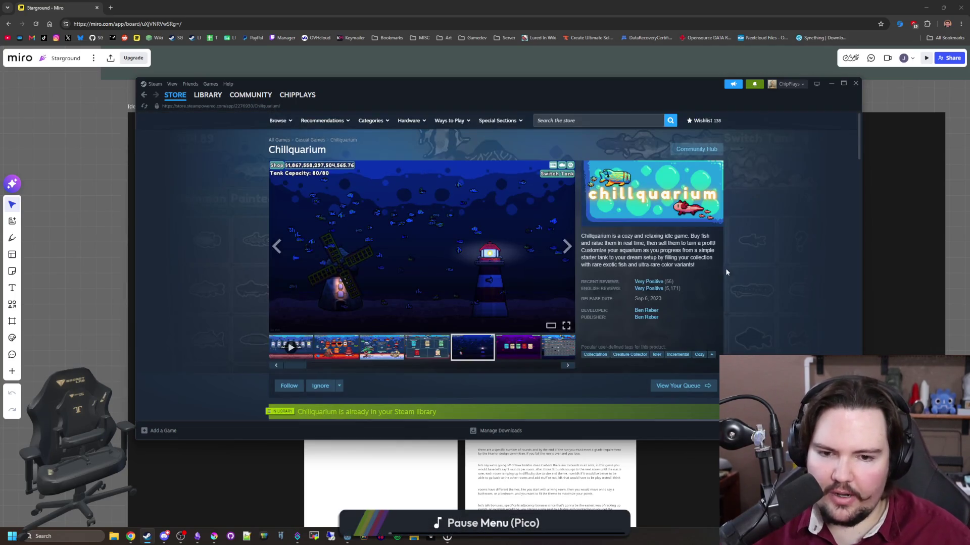
pyautogui.click(525, 277)
pyautogui.click(727, 265)
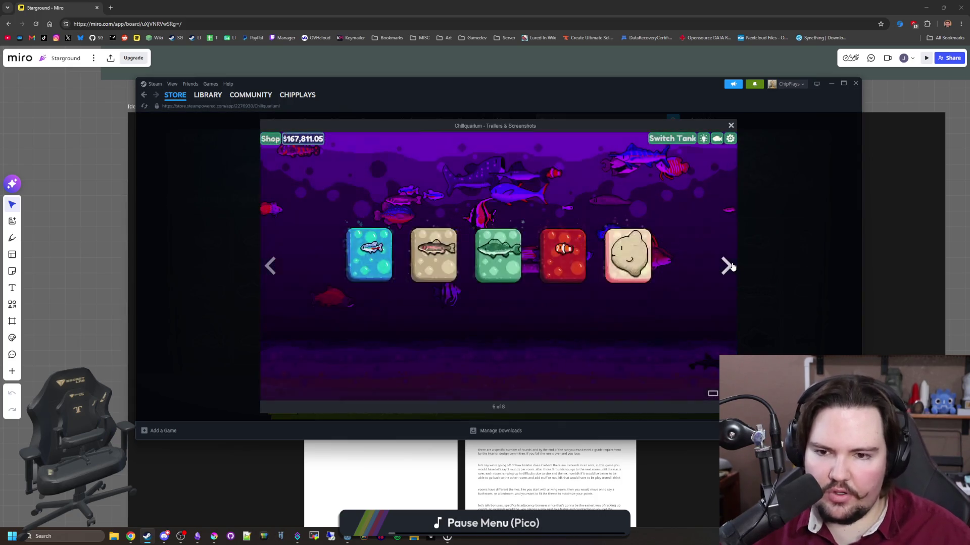
pyautogui.click(727, 265)
pyautogui.click(728, 265)
pyautogui.click(727, 265)
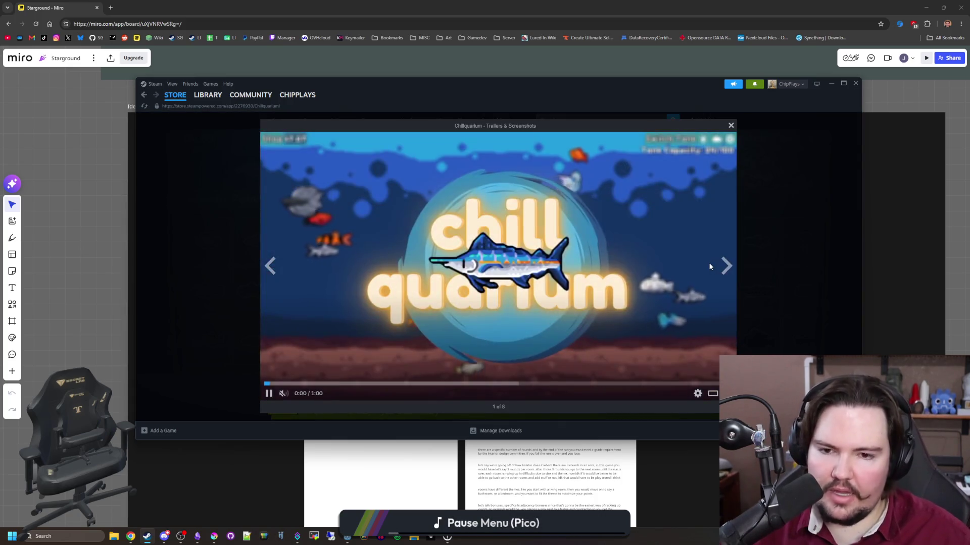
pyautogui.click(728, 265)
pyautogui.click(727, 265)
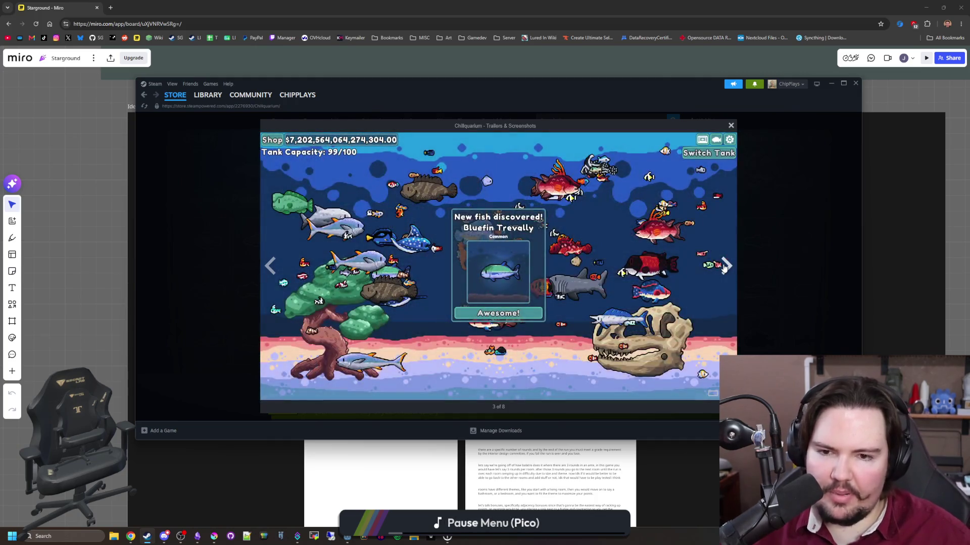
pyautogui.click(725, 266)
pyautogui.click(726, 266)
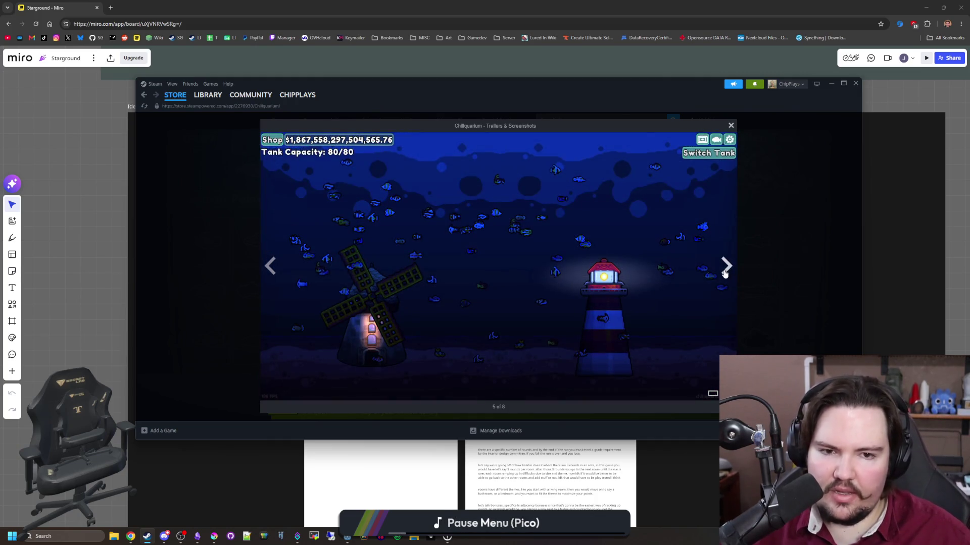
pyautogui.click(725, 269)
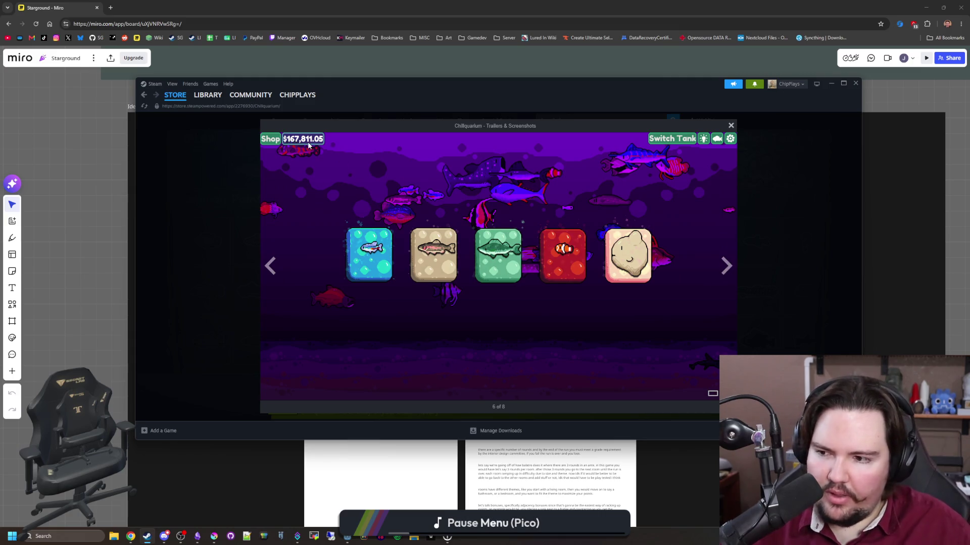
pyautogui.click(266, 278)
pyautogui.click(264, 275)
pyautogui.click(263, 276)
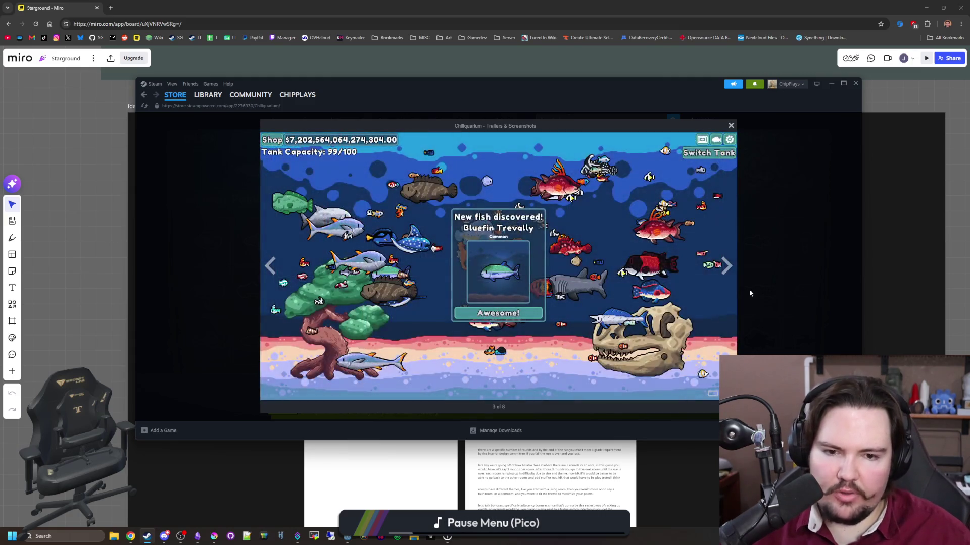
pyautogui.click(723, 267)
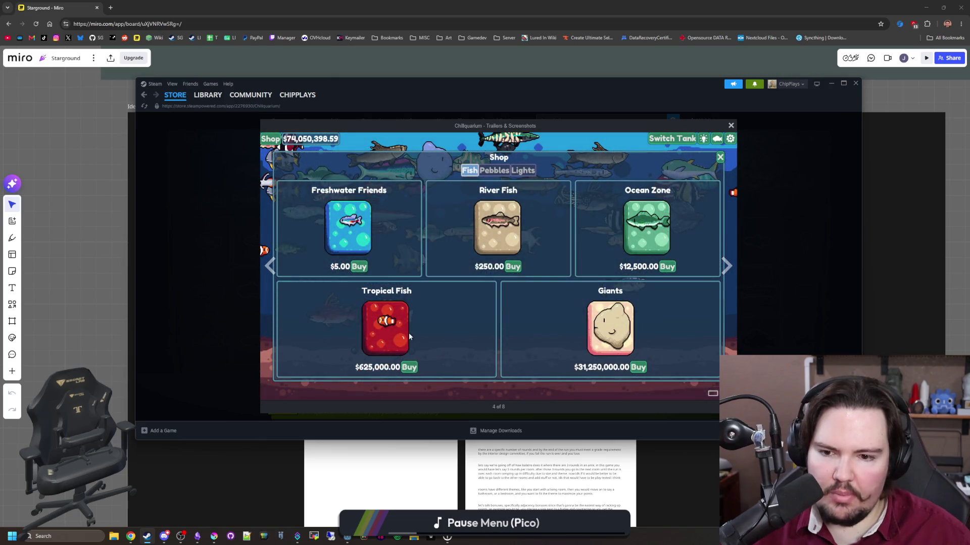
pyautogui.click(727, 270)
pyautogui.click(726, 268)
pyautogui.click(727, 268)
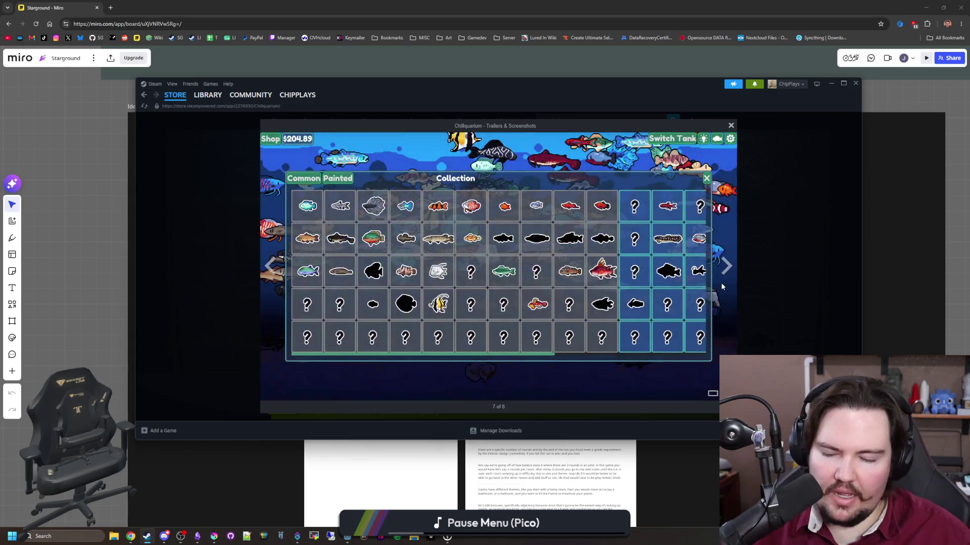
pyautogui.click(725, 268)
pyautogui.click(724, 268)
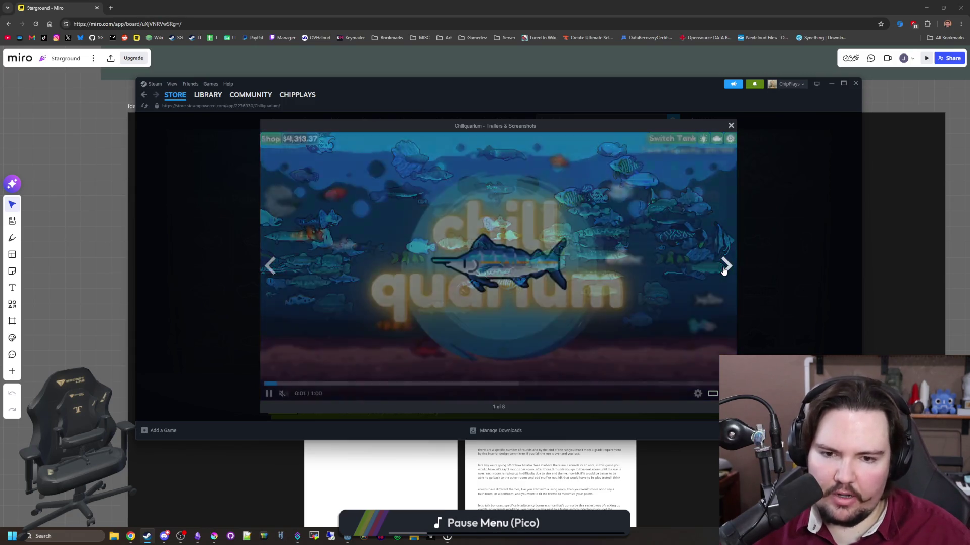
pyautogui.click(723, 268)
pyautogui.click(724, 270)
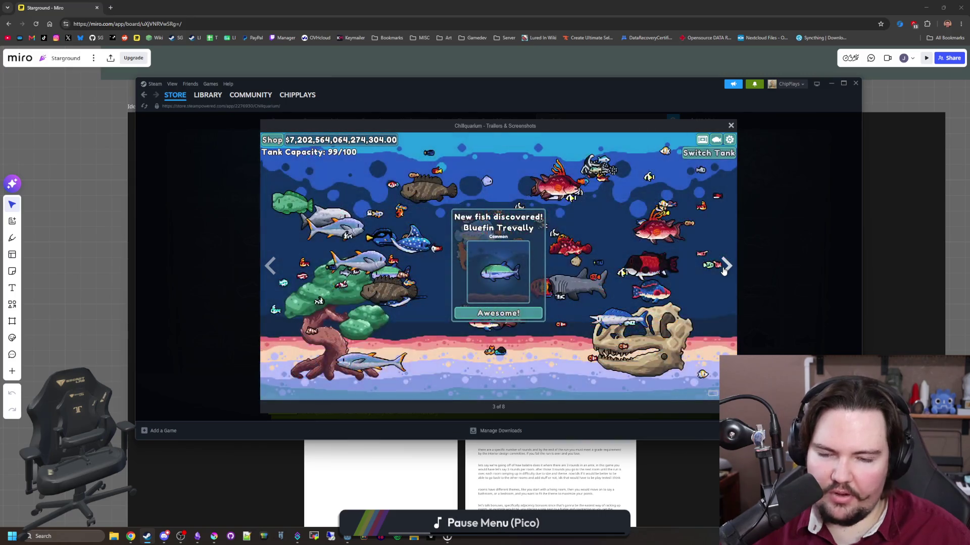
pyautogui.click(723, 271)
pyautogui.click(723, 271)
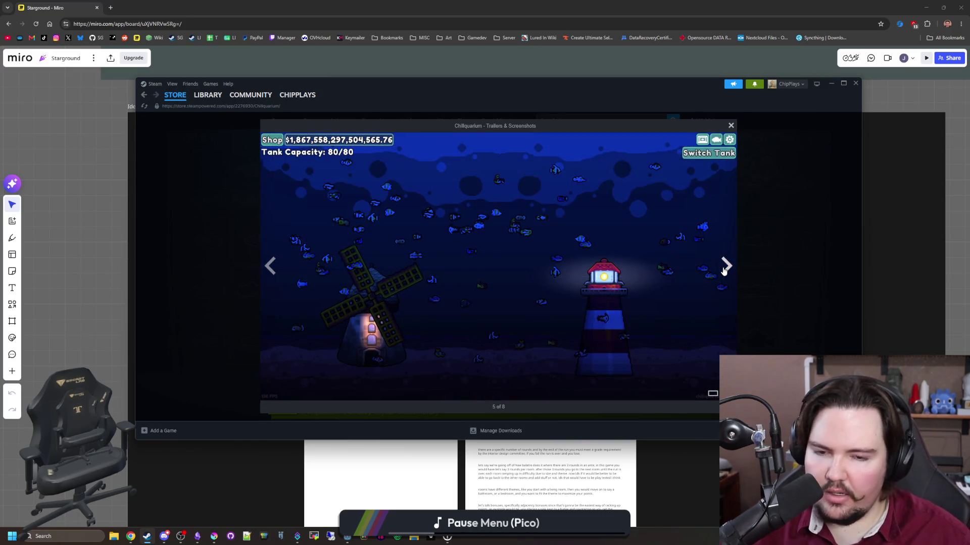
pyautogui.click(723, 270)
pyautogui.click(723, 270)
pyautogui.click(723, 271)
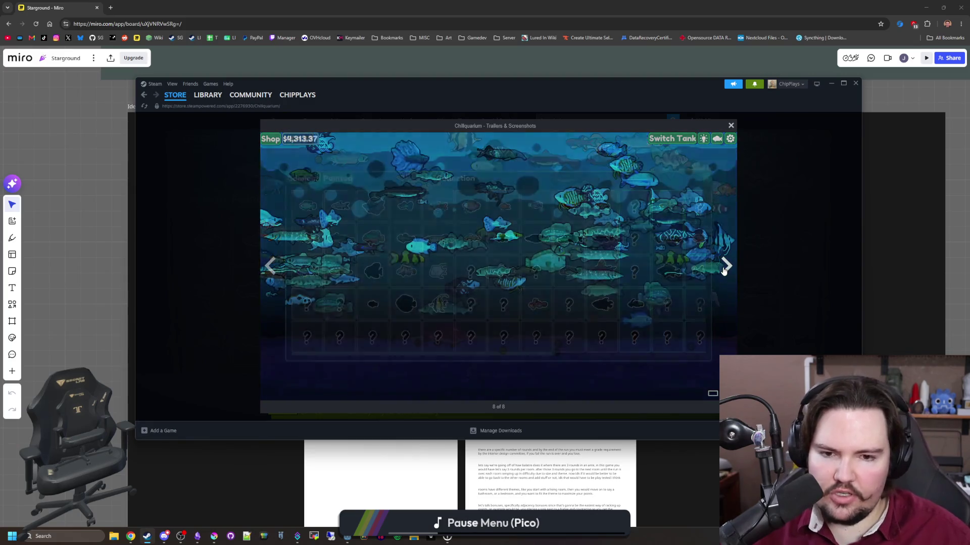
pyautogui.click(723, 270)
pyautogui.click(723, 270)
pyautogui.click(723, 270)
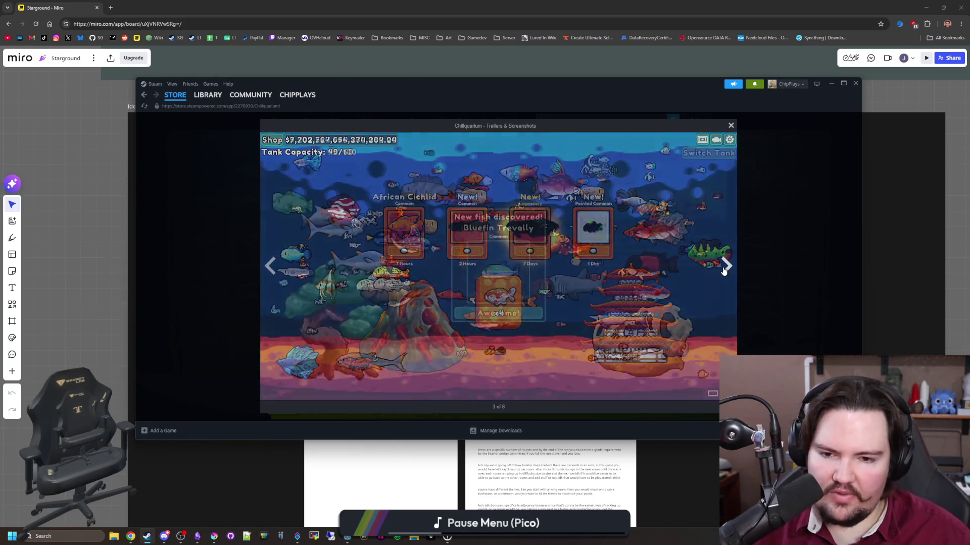
pyautogui.press('Escape')
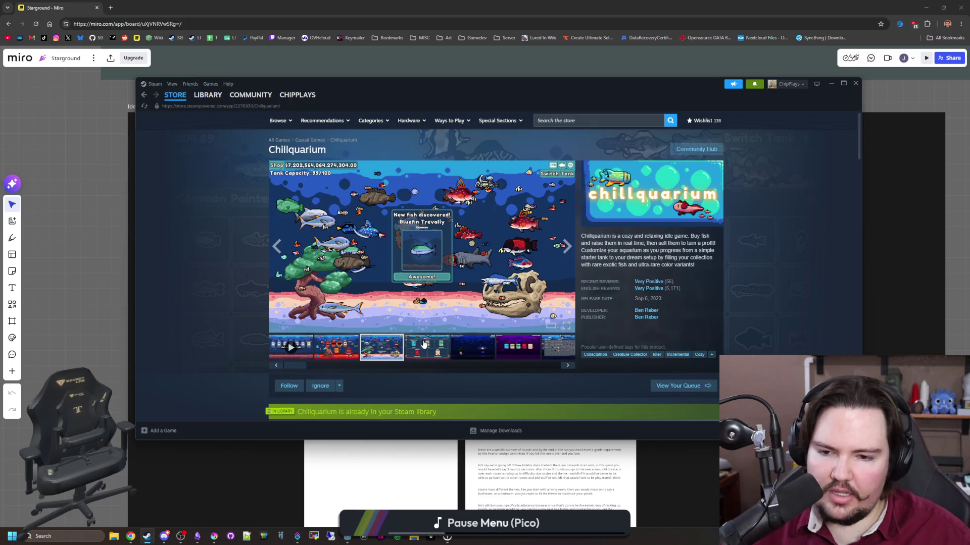
pyautogui.click(423, 343)
pyautogui.click(472, 348)
pyautogui.click(517, 348)
pyautogui.click(550, 355)
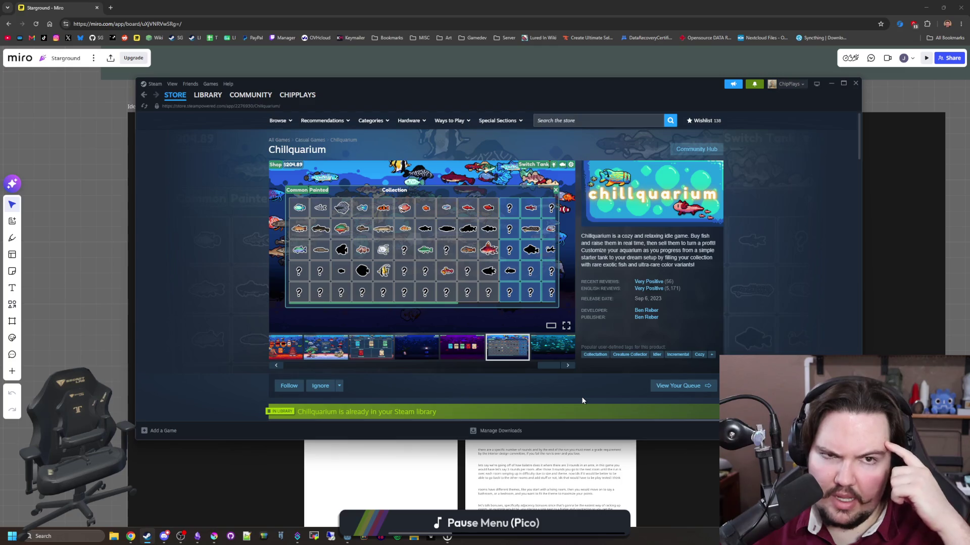
pyautogui.click(533, 353)
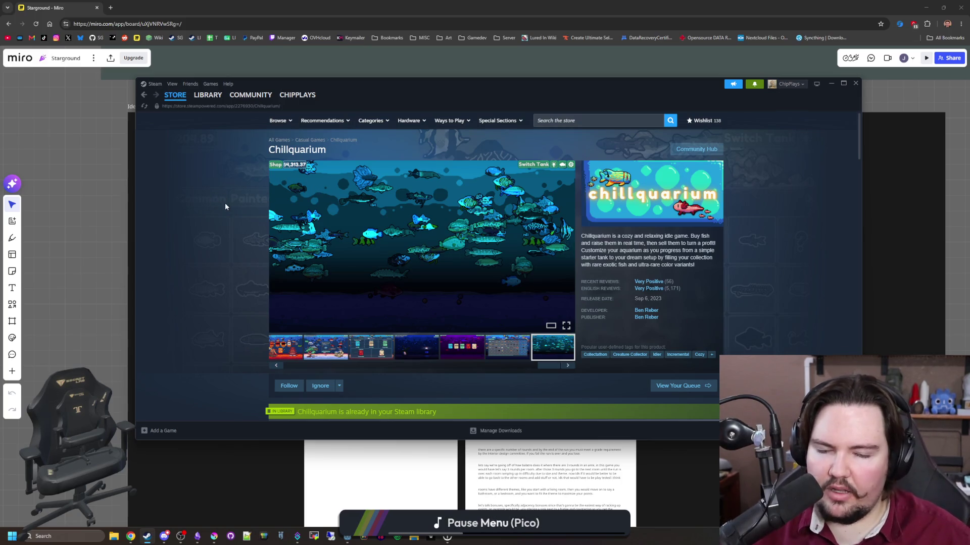
pyautogui.click(566, 247)
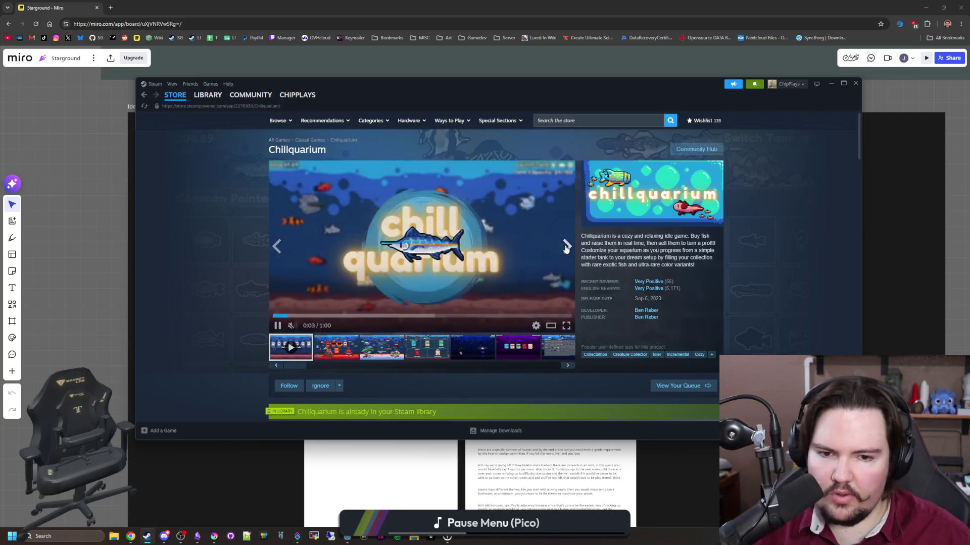
pyautogui.click(566, 248)
pyautogui.click(566, 247)
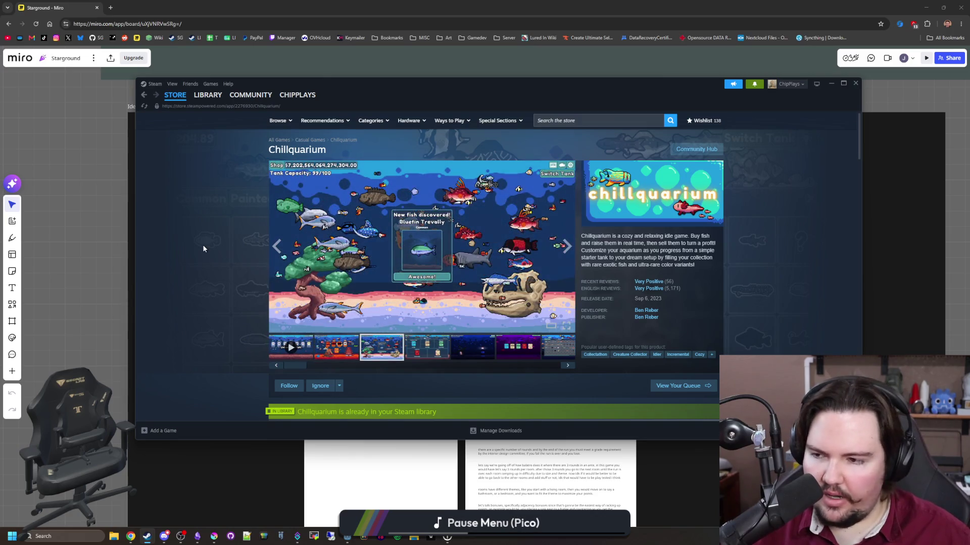
pyautogui.click(213, 97)
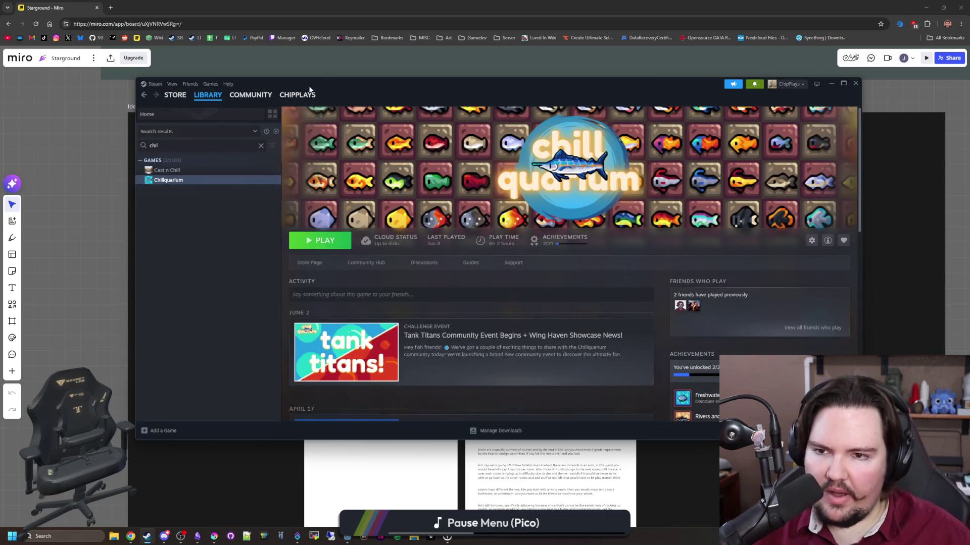
# Zoom around the Miro Ideation Board's game ideas, then return to Steam's Chillquarium page
pyautogui.click(147, 536)
pyautogui.scroll(-3, 424, 288)
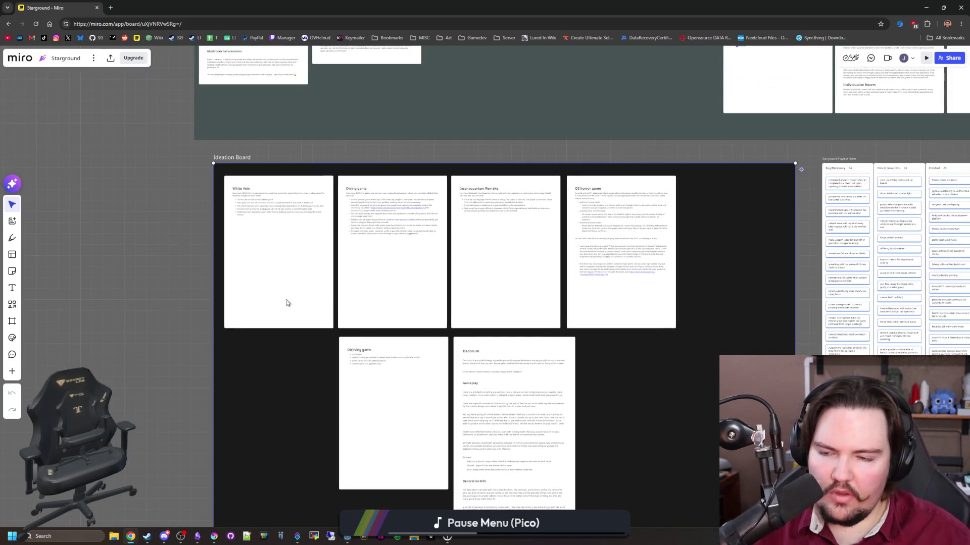
pyautogui.scroll(2, 262, 138)
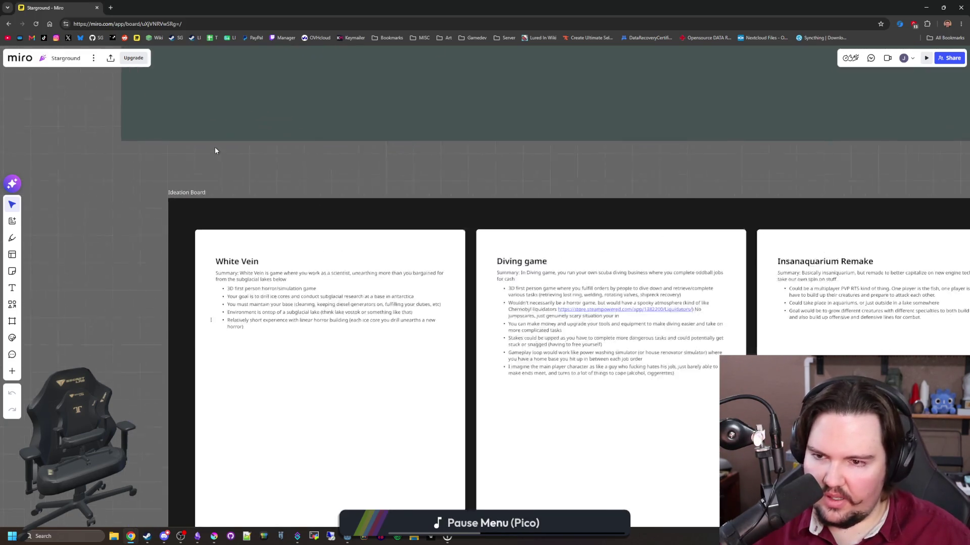
pyautogui.scroll(-6, 214, 147)
pyautogui.scroll(5, 250, 239)
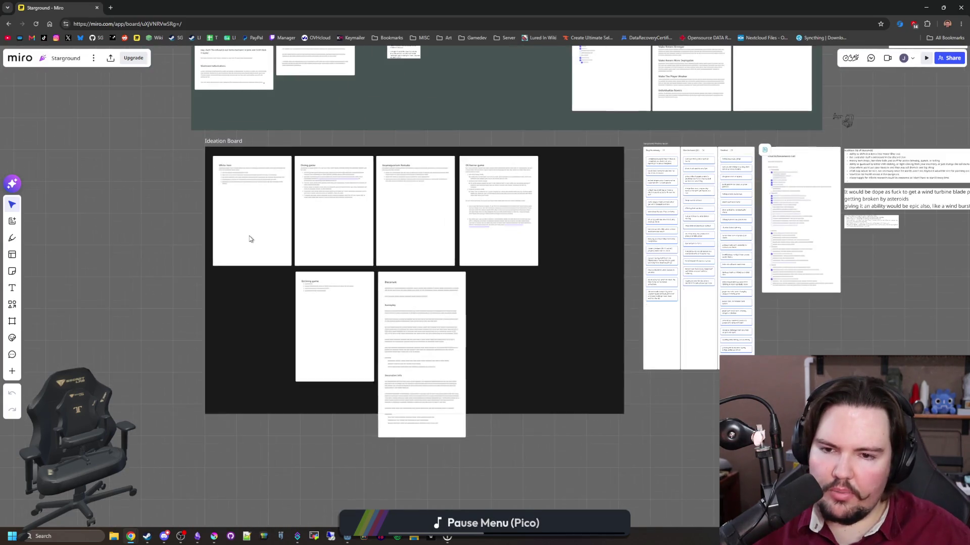
pyautogui.scroll(3, 422, 197)
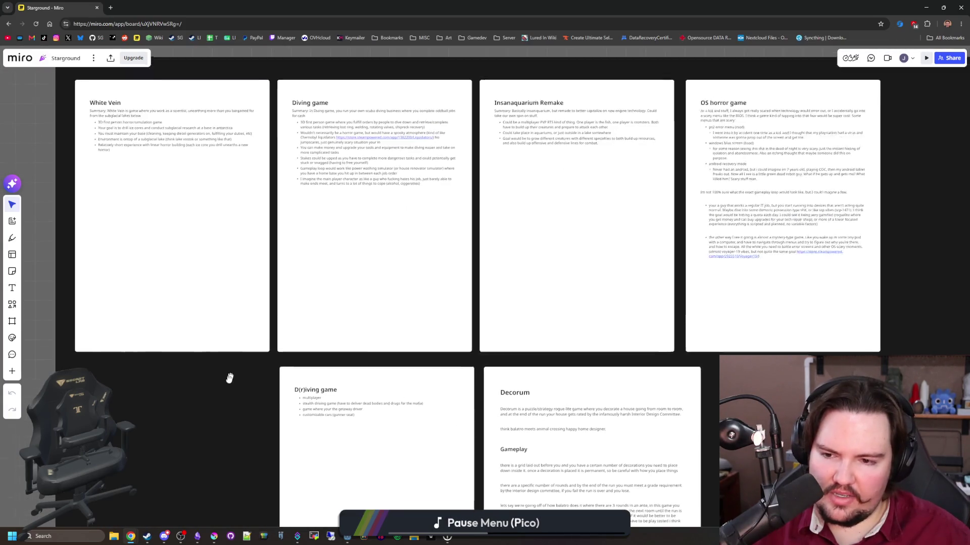
pyautogui.scroll(-5, 228, 378)
pyautogui.scroll(2, 84, 332)
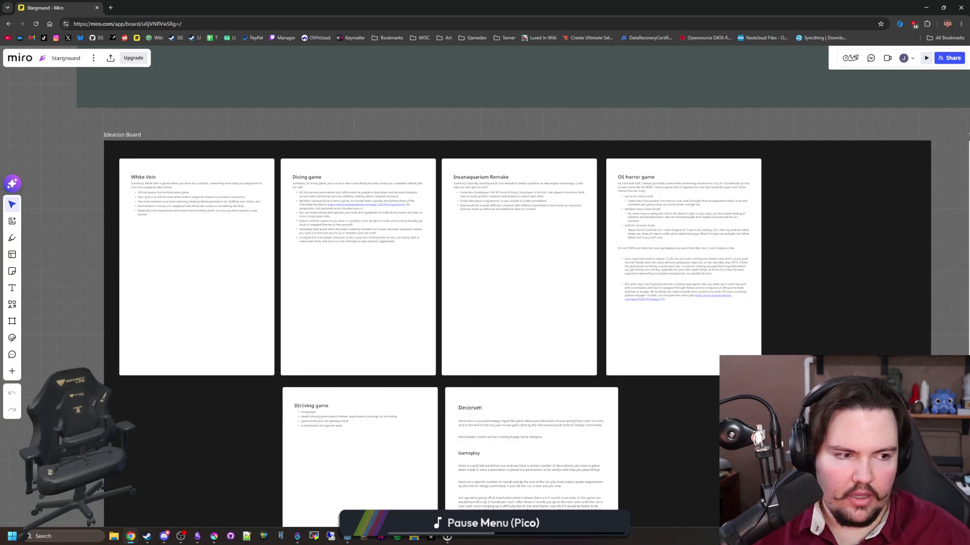
pyautogui.hotkey('alt', 'Tab')
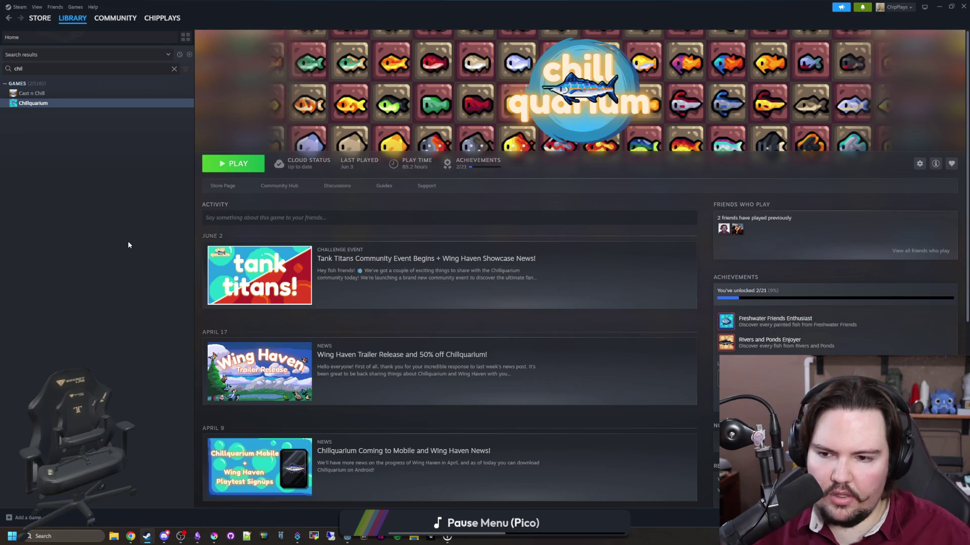
# Clear the 'chil' library search, open Godot Engine's page, and minimize Steam to reveal Miro
pyautogui.click(174, 68)
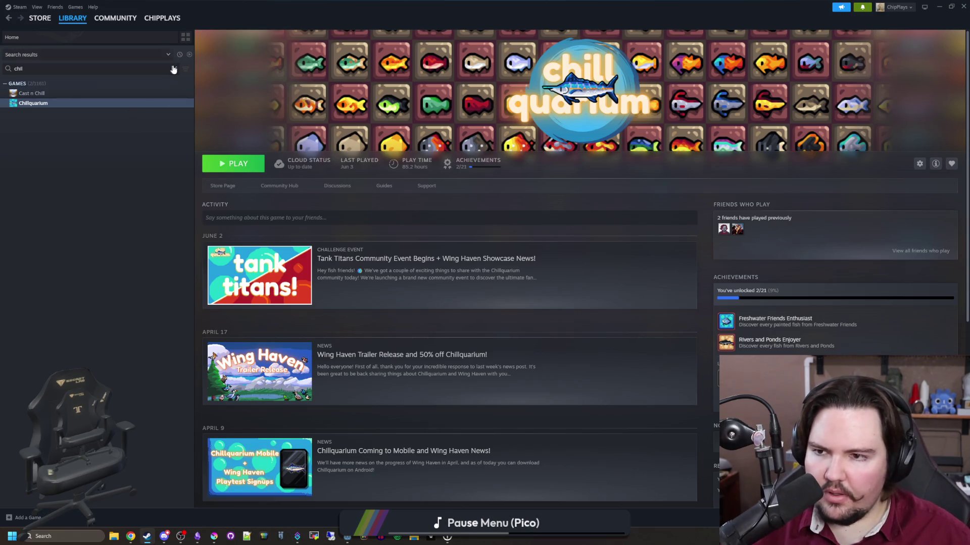
pyautogui.scroll(15, 75, 232)
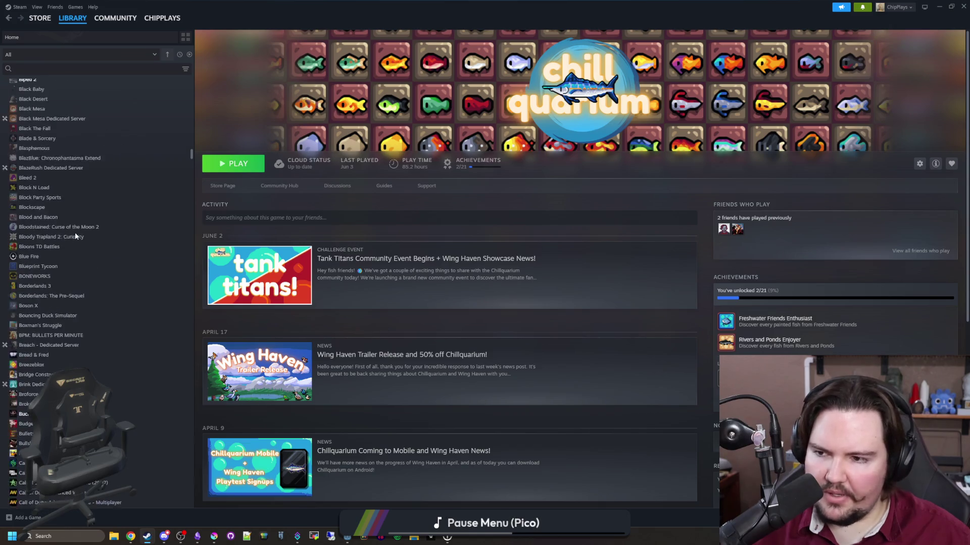
pyautogui.scroll(3, 74, 235)
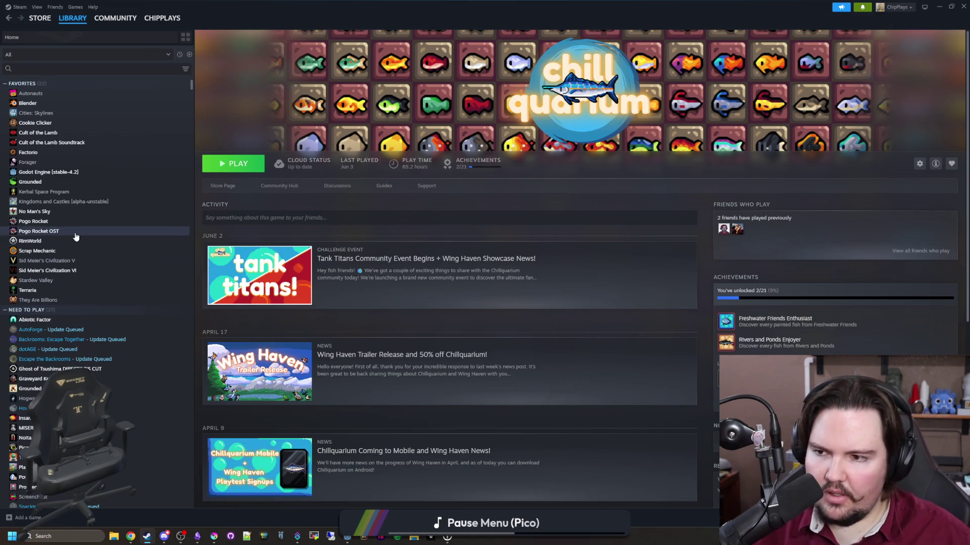
pyautogui.click(62, 174)
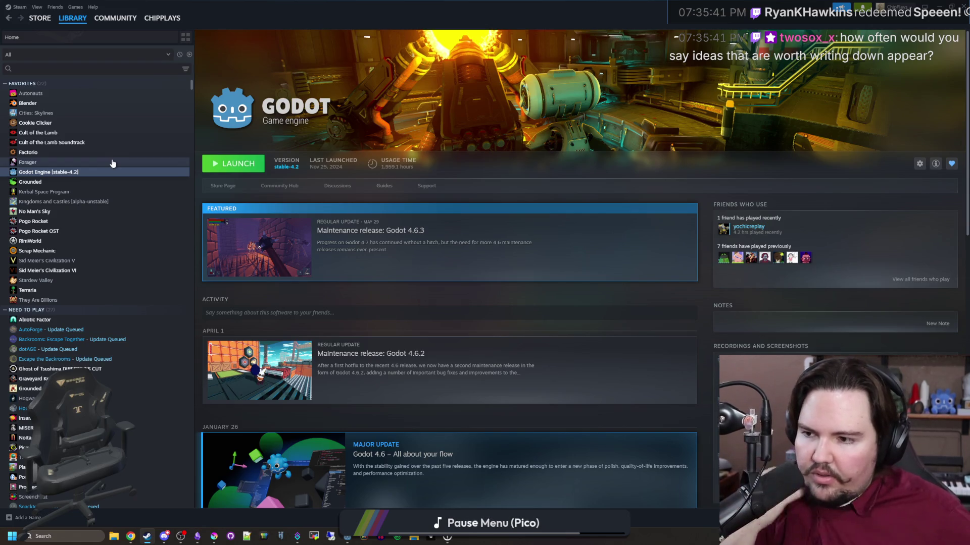
pyautogui.press('super+Down')
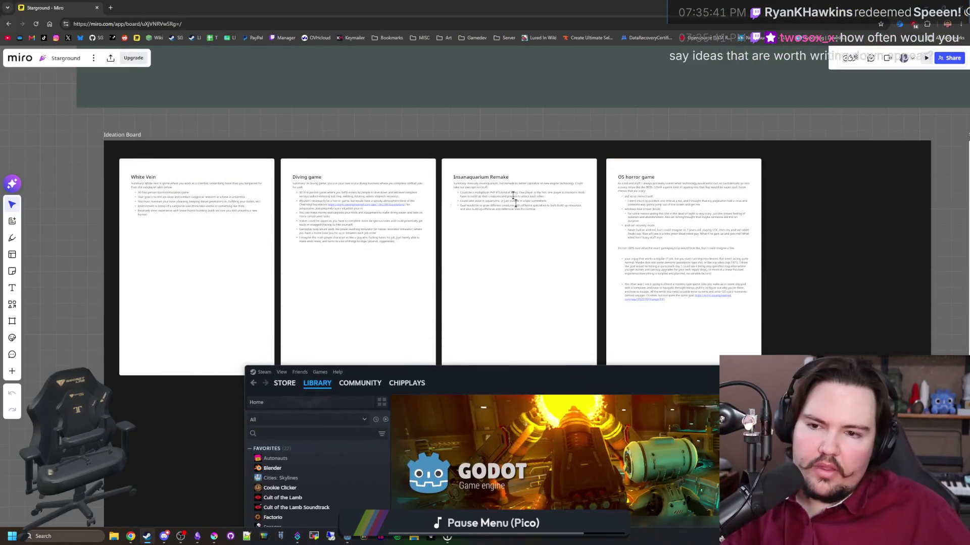
# Zoom around the Ideation Board and box-select the Decorum and D(r)iving cards twice, deselecting each time
pyautogui.scroll(-2, 475, 237)
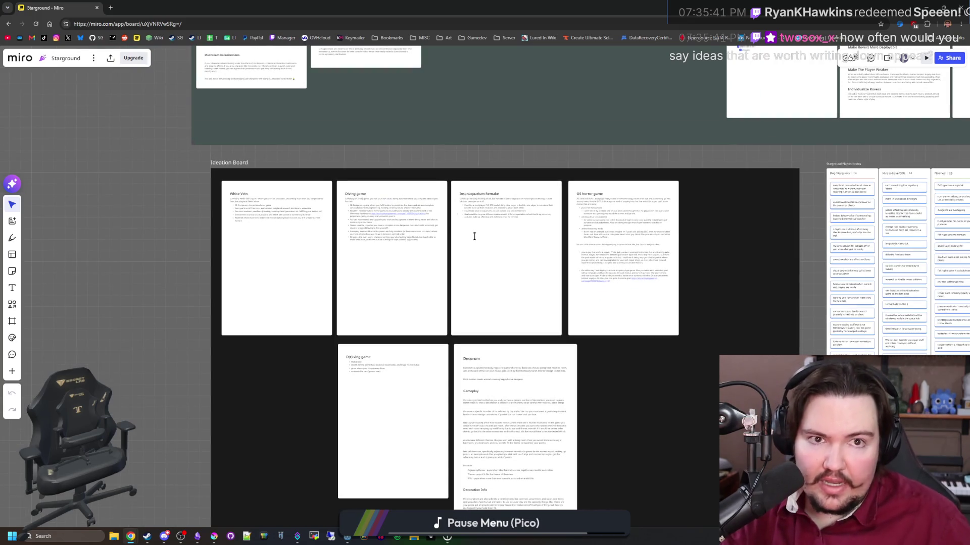
pyautogui.scroll(-1, 491, 253)
pyautogui.scroll(1, 557, 318)
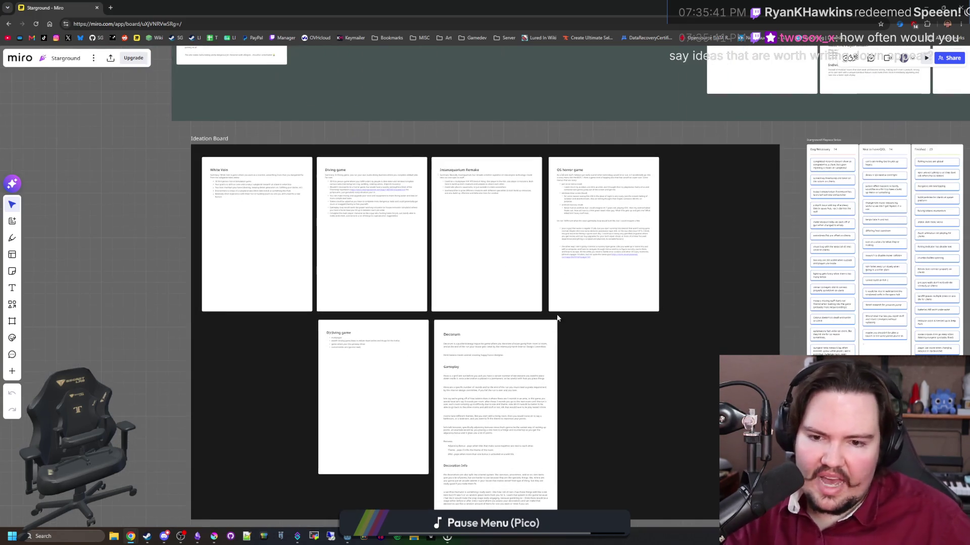
pyautogui.scroll(1, 394, 256)
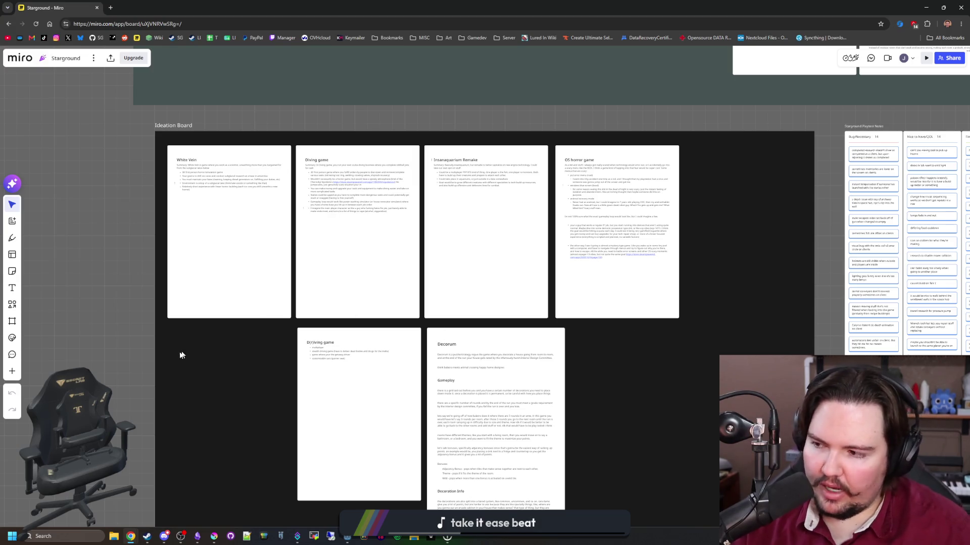
pyautogui.scroll(2, 127, 350)
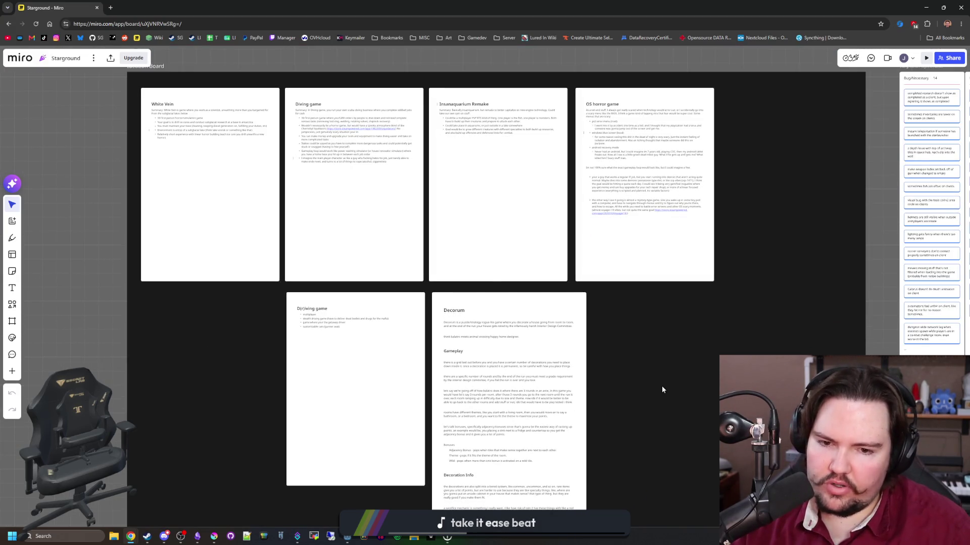
pyautogui.moveTo(661, 386); pyautogui.dragTo(397, 306)
pyautogui.click(70, 349)
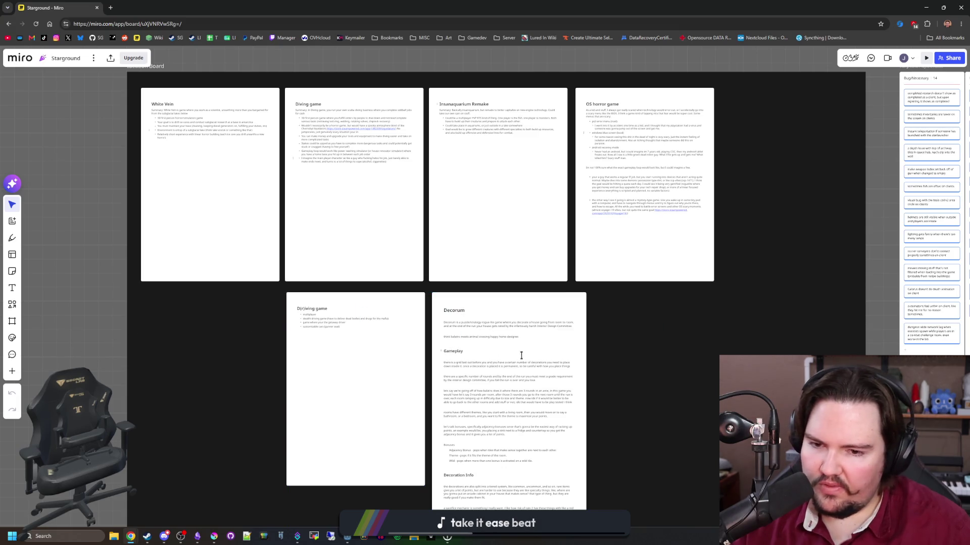
pyautogui.moveTo(643, 379); pyautogui.dragTo(415, 306)
pyautogui.click(80, 351)
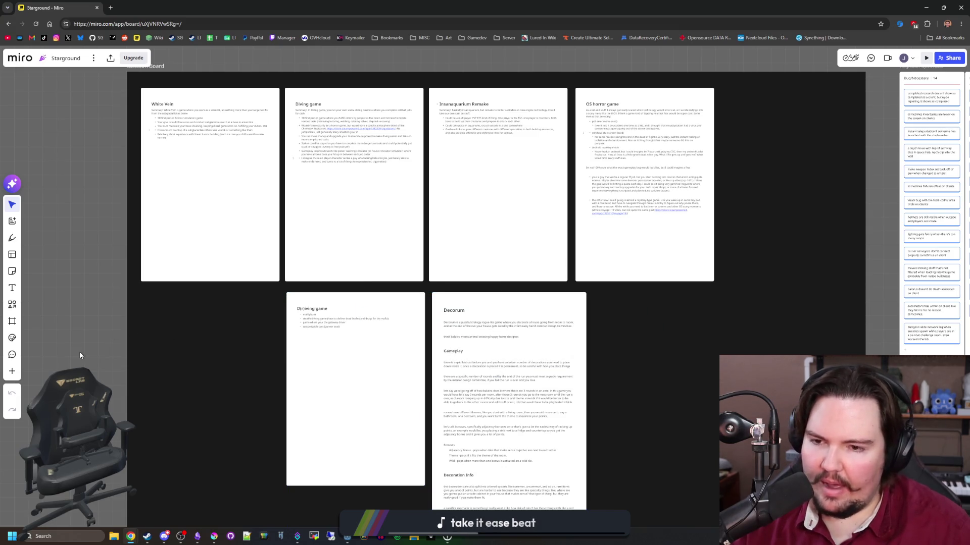
# Zoom over more idea cards, then bring Steam back maximized on the Godot Engine page
pyautogui.scroll(5, 346, 305)
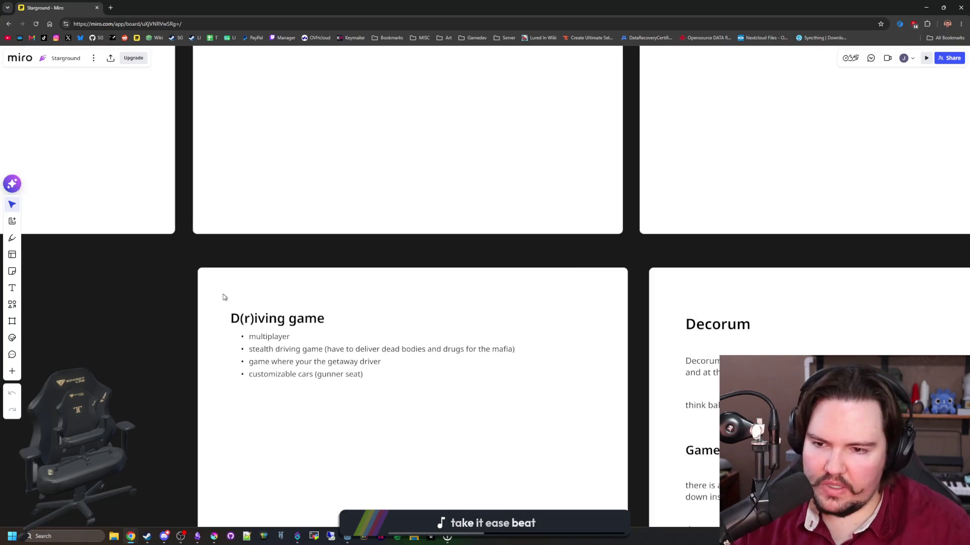
pyautogui.scroll(2, 227, 290)
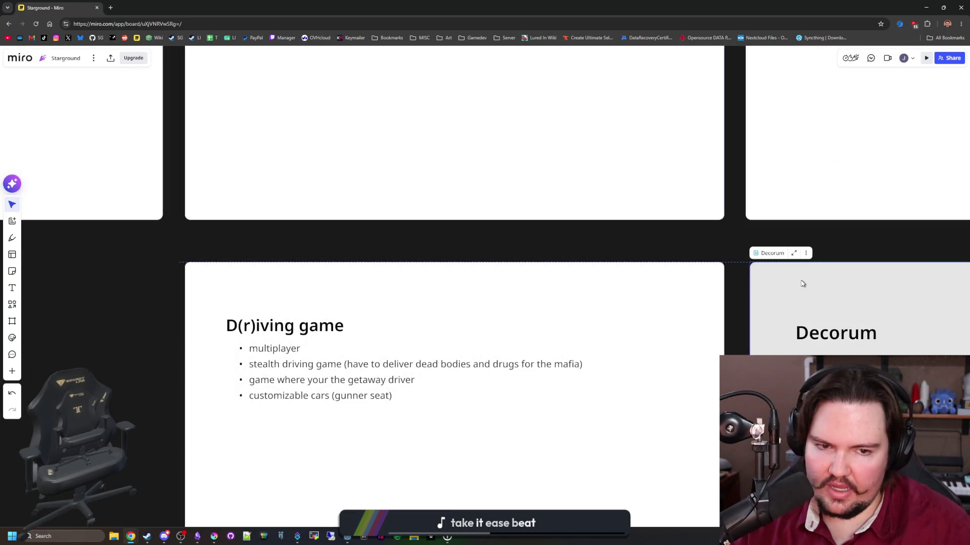
pyautogui.scroll(-7, 636, 281)
pyautogui.scroll(3, 550, 121)
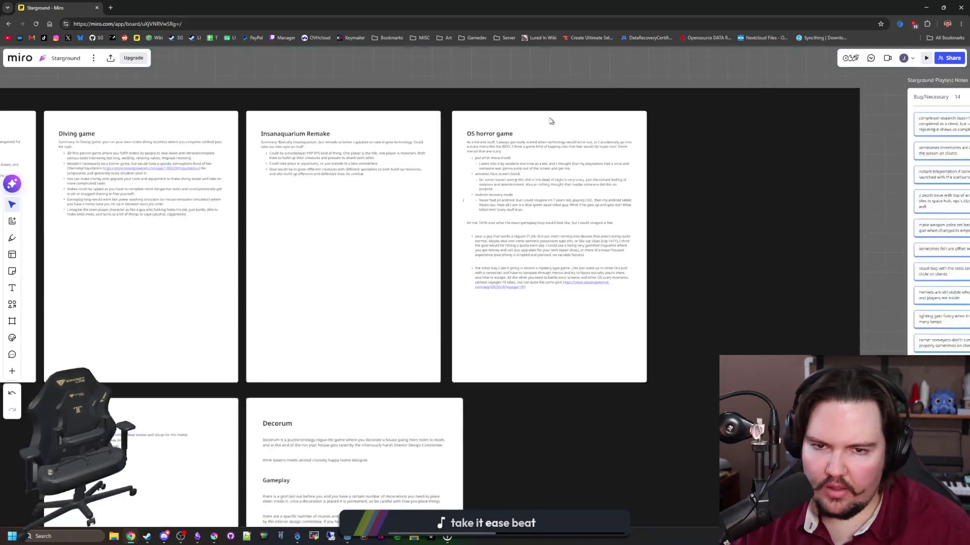
pyautogui.scroll(3, 525, 122)
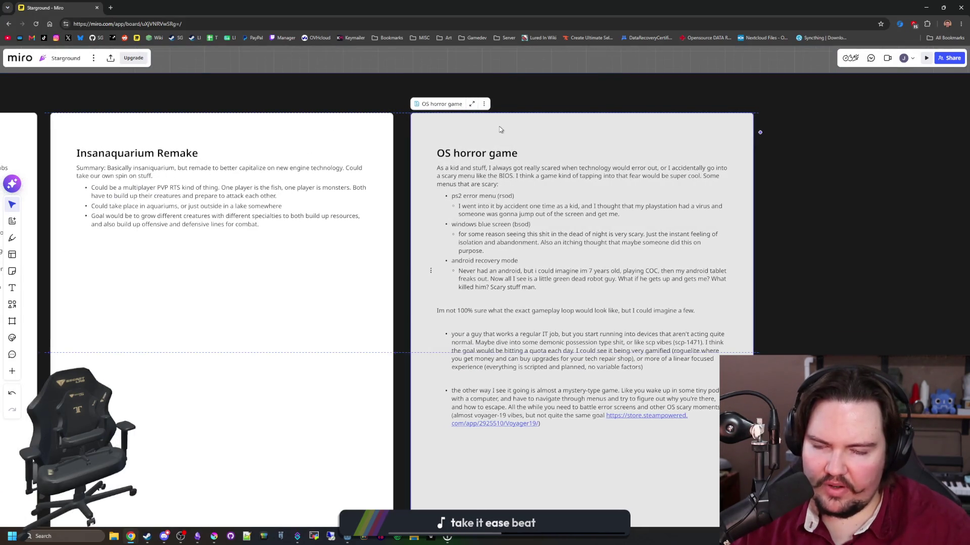
pyautogui.scroll(-5, 499, 130)
pyautogui.scroll(2, 416, 302)
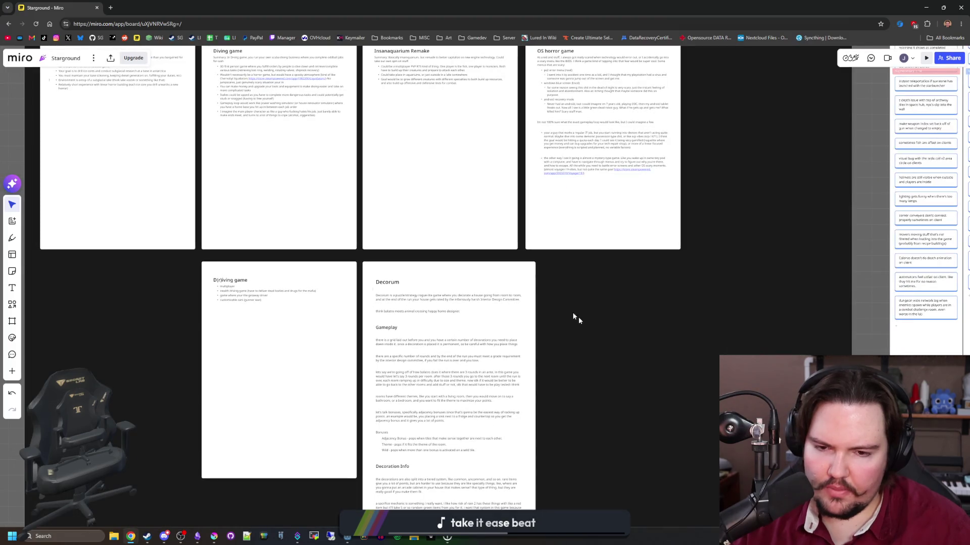
pyautogui.scroll(-5, 577, 317)
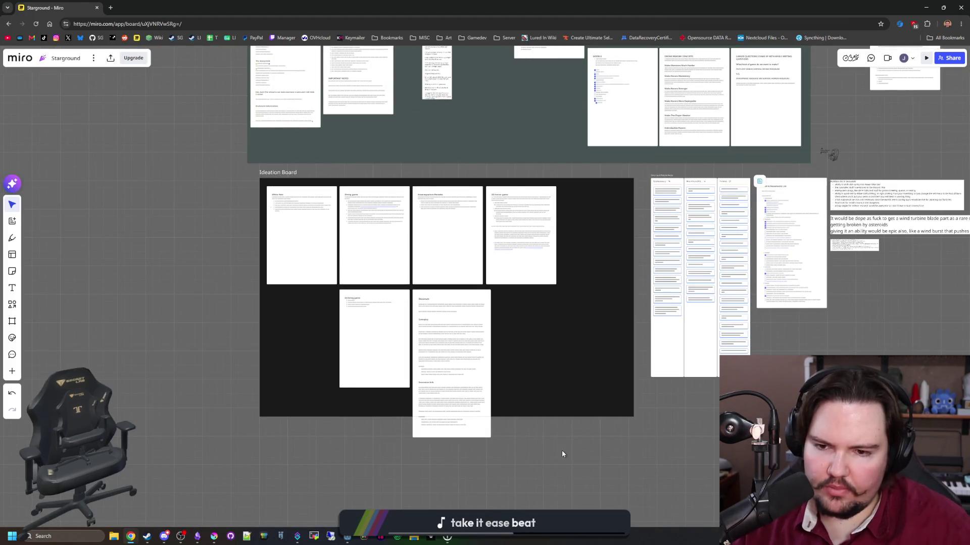
pyautogui.scroll(5, 447, 331)
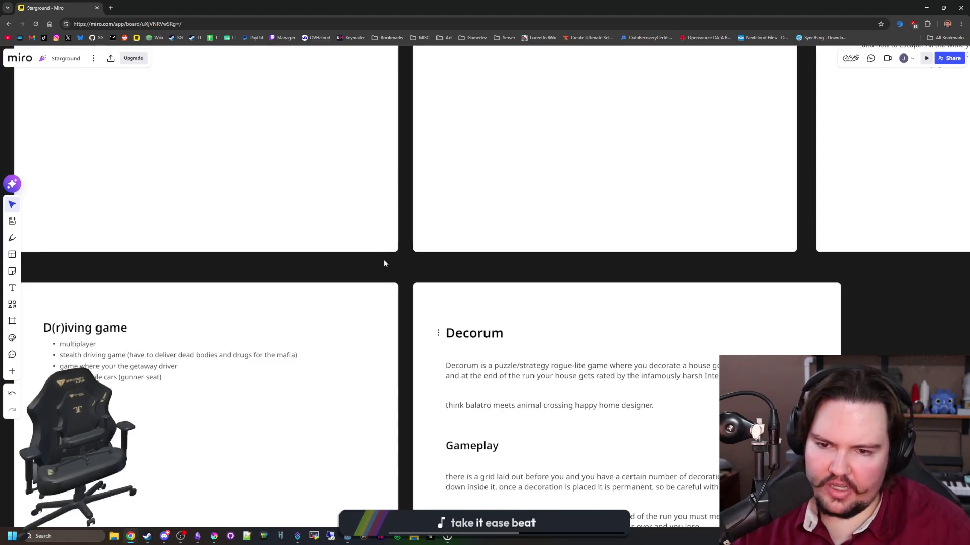
pyautogui.scroll(-6, 384, 263)
pyautogui.scroll(2, 611, 502)
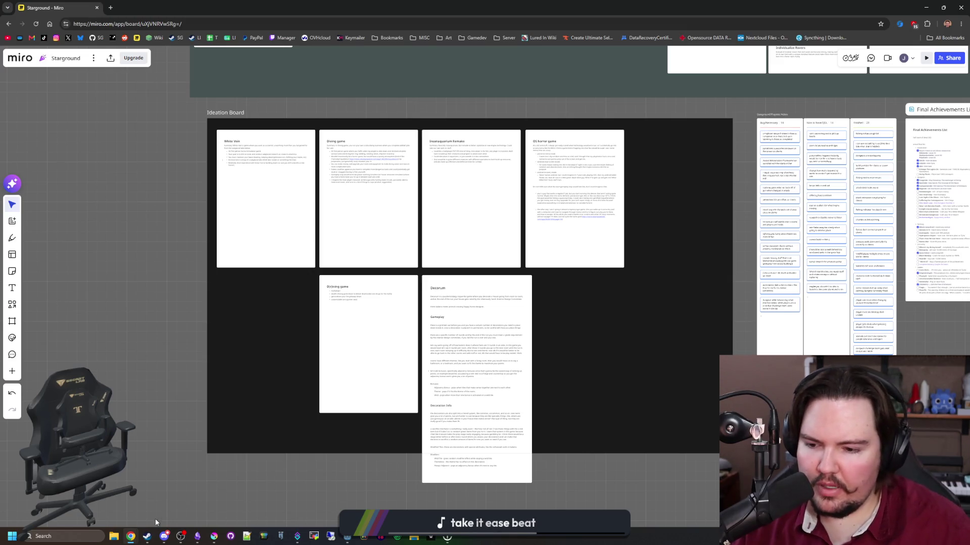
pyautogui.click(147, 536)
pyautogui.doubleClick(443, 368)
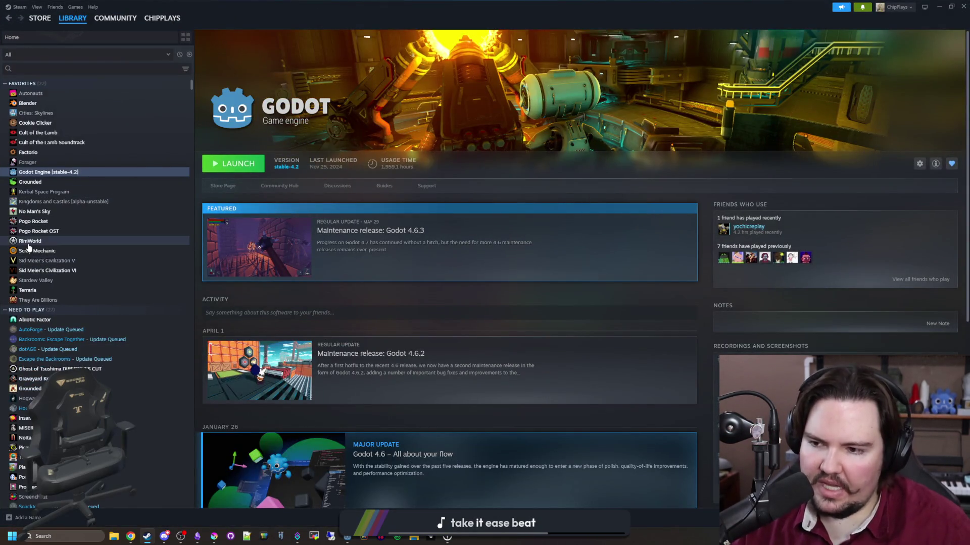
# Browse the Civ VI, Stardew Valley, Terraria, Pogo Rocket OST, RimWorld, Scrap Mechanic and Civ V pages
pyautogui.click(84, 272)
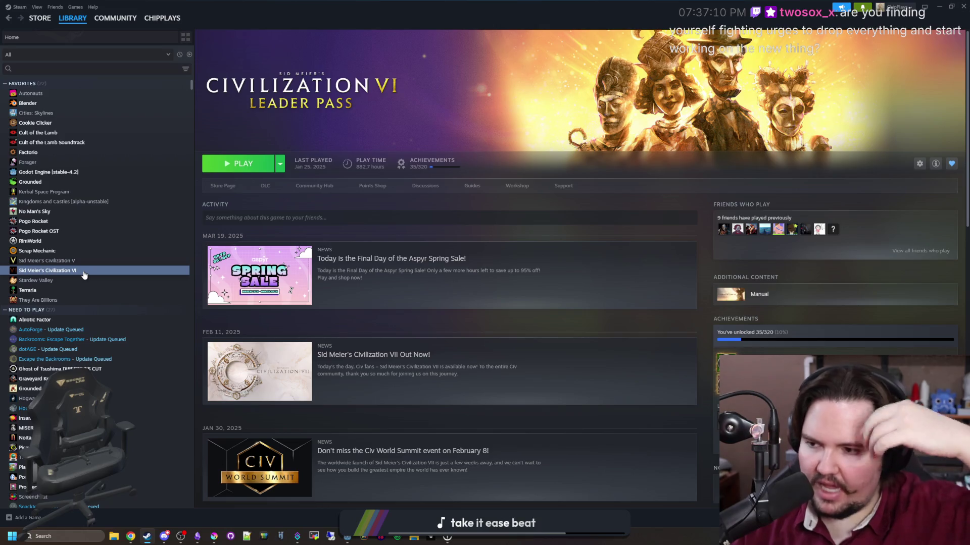
pyautogui.click(71, 280)
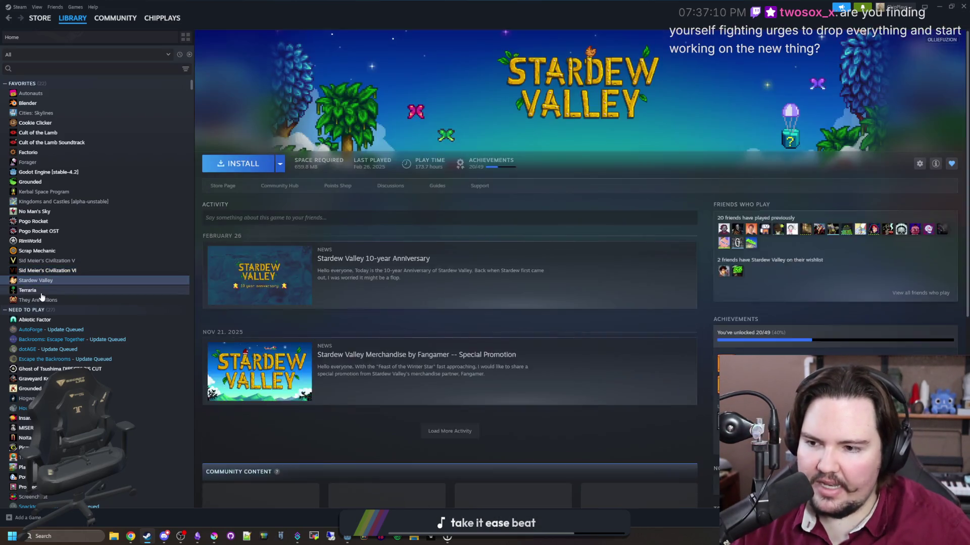
pyautogui.click(43, 292)
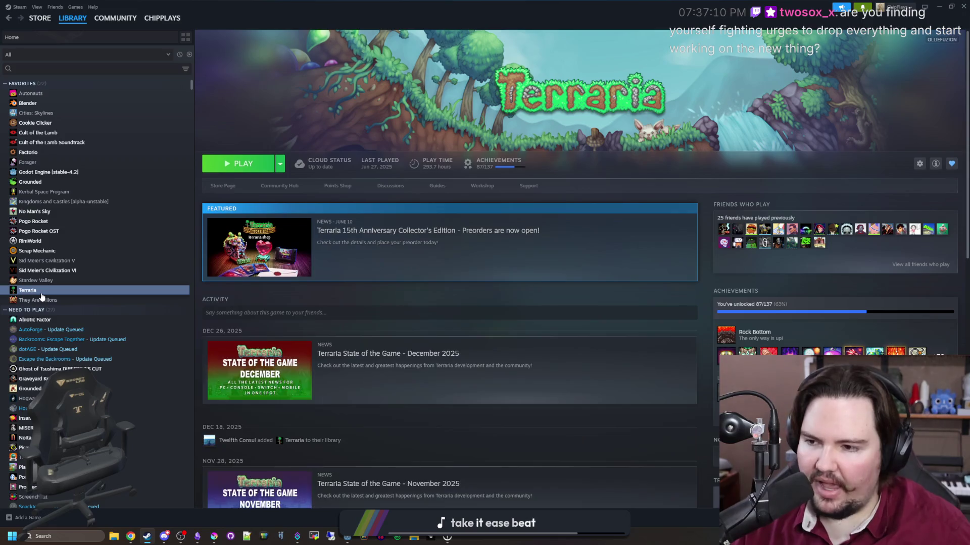
pyautogui.click(173, 231)
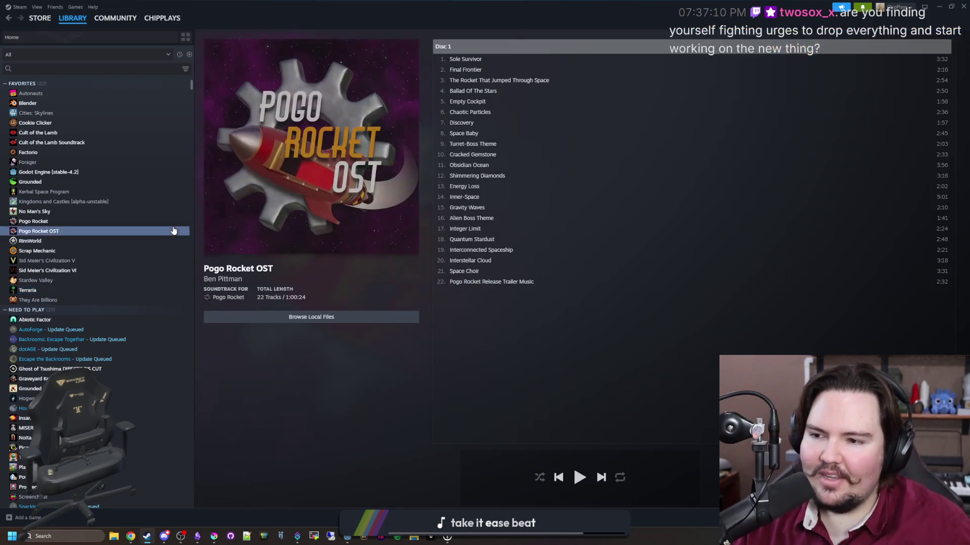
pyautogui.click(81, 241)
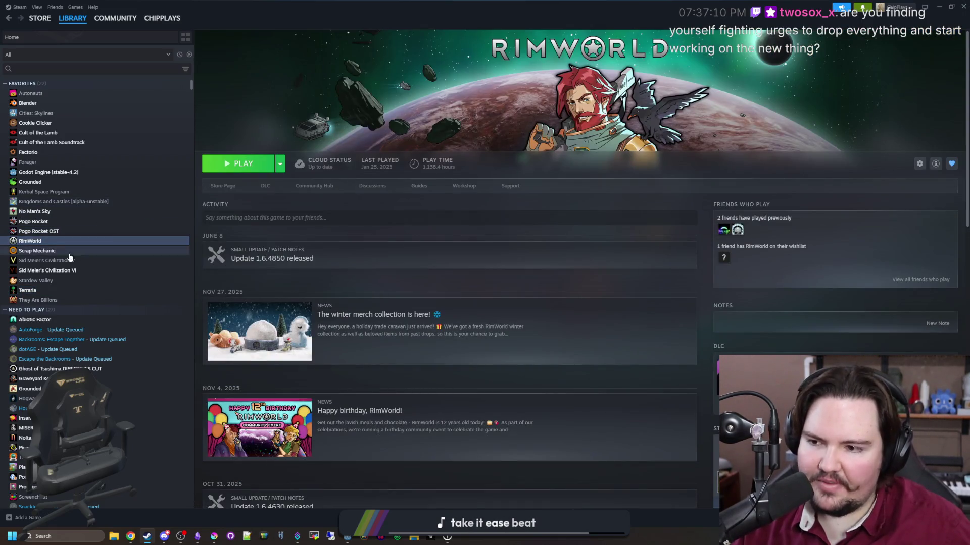
pyautogui.click(66, 251)
pyautogui.click(67, 261)
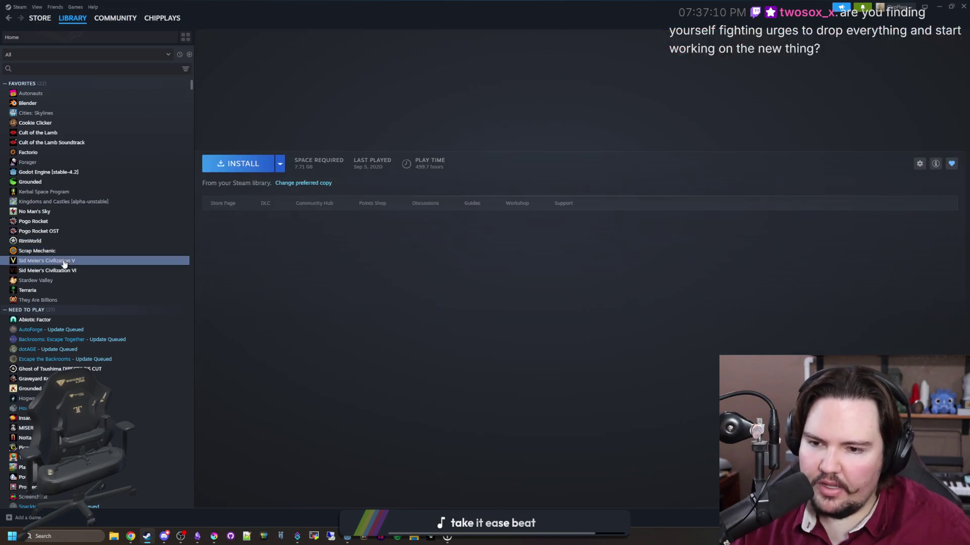
# Revisit Civ VI, settle on Scrap Mechanic, then drag Steam and the Miro browser down
pyautogui.click(68, 269)
pyautogui.press('Up')
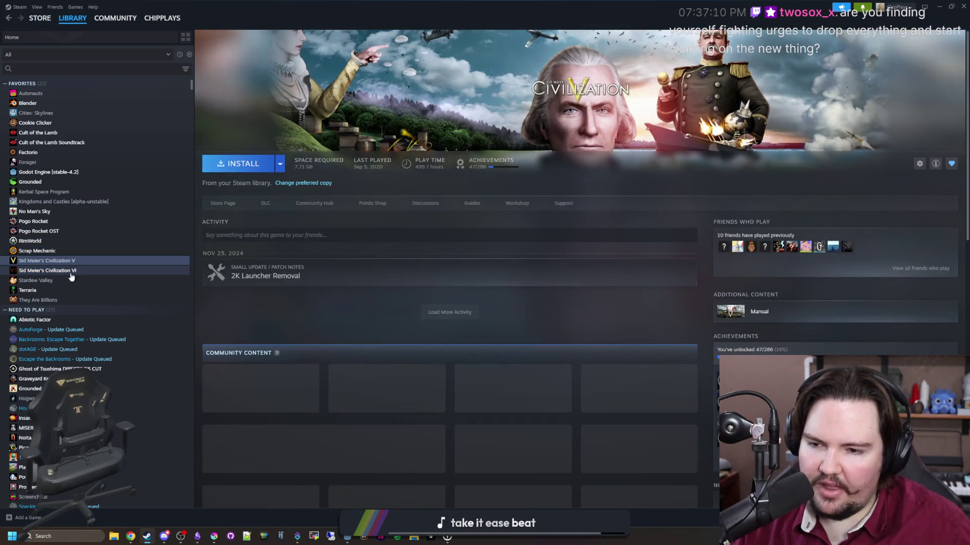
pyautogui.click(71, 273)
pyautogui.click(68, 252)
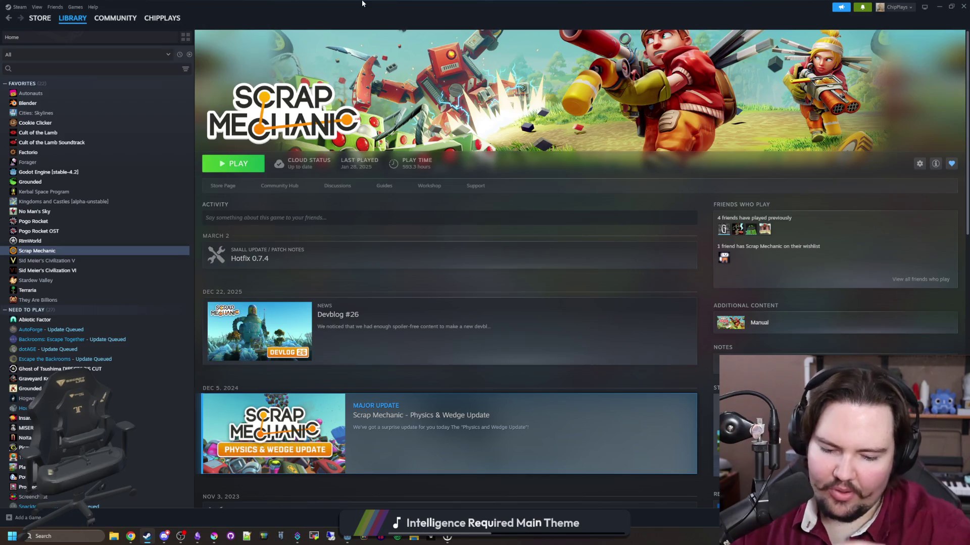
pyautogui.moveTo(363, 4)
pyautogui.mouseDown()
pyautogui.moveTo(447, 325)
pyautogui.moveTo(436, 371)
pyautogui.mouseUp()
pyautogui.moveTo(531, 6)
pyautogui.mouseDown()
pyautogui.moveTo(531, 221)
pyautogui.moveTo(586, 309)
pyautogui.moveTo(549, 419)
pyautogui.mouseUp()
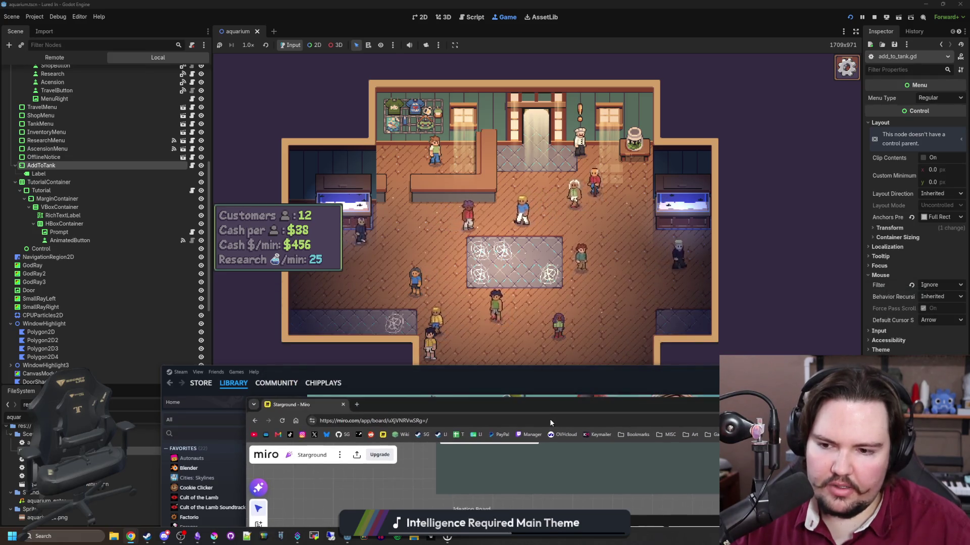
# Move the Steam window down to uncover the Godot playtest output
pyautogui.click(527, 375)
pyautogui.moveTo(527, 375); pyautogui.dragTo(530, 525)
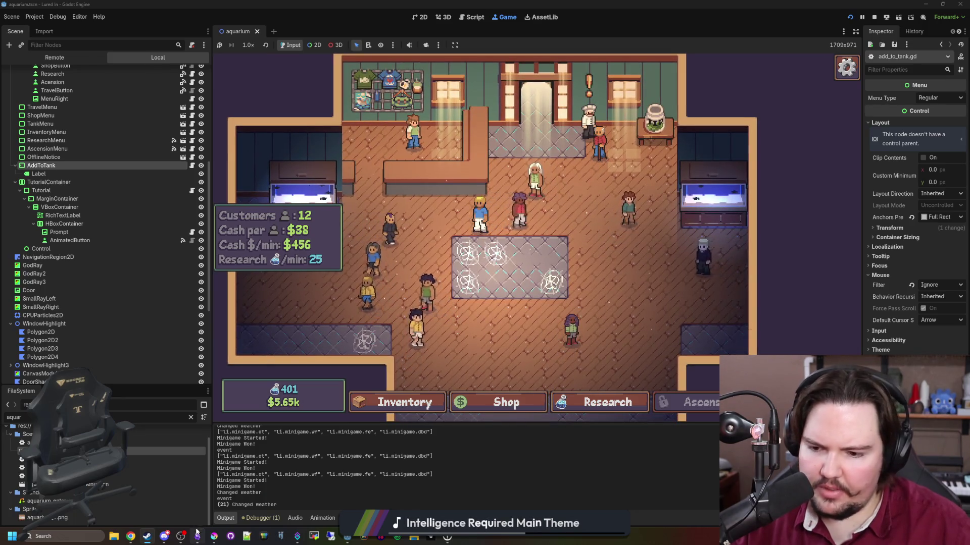
pyautogui.hotkey('alt', 'Tab')
# Add 'rebalance research' and 'increase rare fish chance' lines at the top of the Lured In note
pyautogui.press('Return')
pyautogui.press('Return')
pyautogui.press('Return')
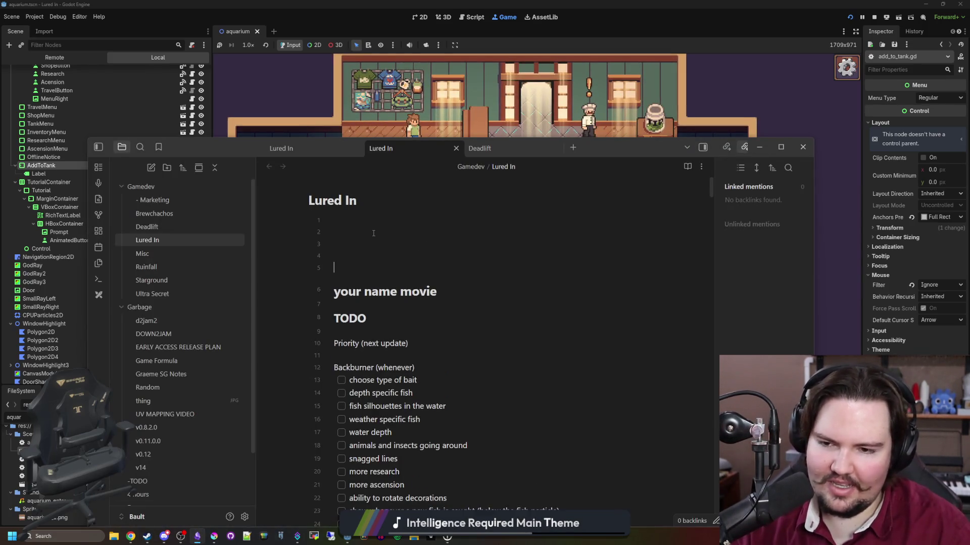
pyautogui.press('Up')
pyautogui.press('Up')
pyautogui.press('Up')
pyautogui.write('rebalance research')
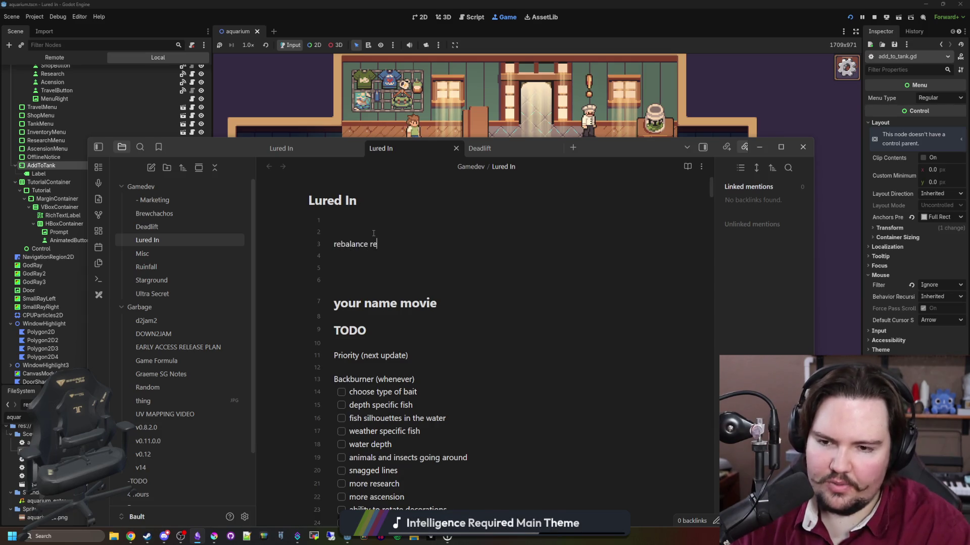
pyautogui.press('Return')
pyautogui.write('increase rar')
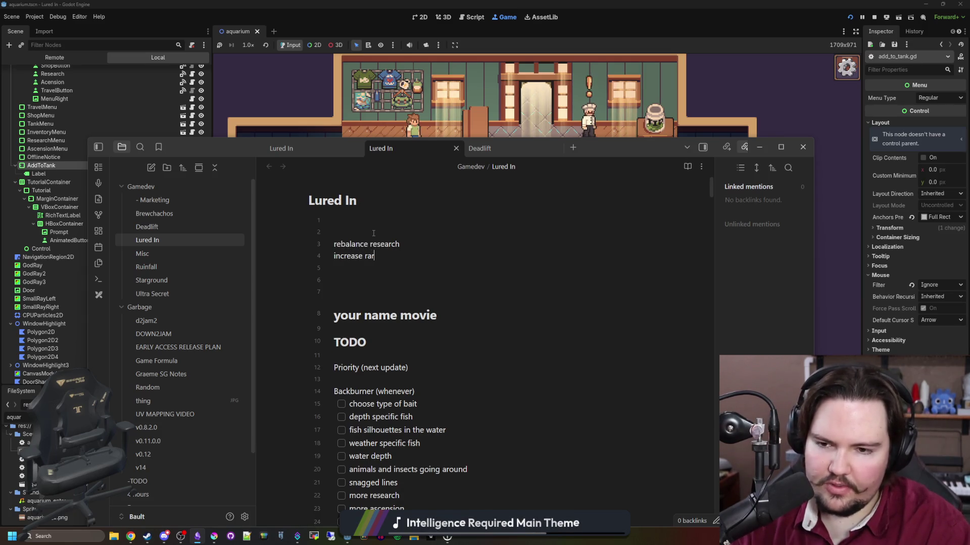
pyautogui.write('e fish chance')
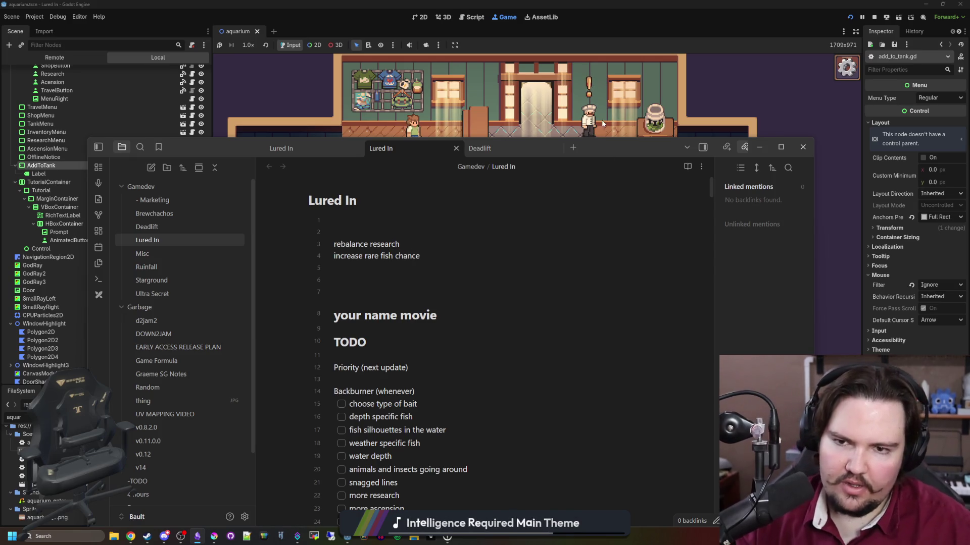
pyautogui.hotkey('alt', 'Tab')
pyautogui.hotkey('alt', 'Tab')
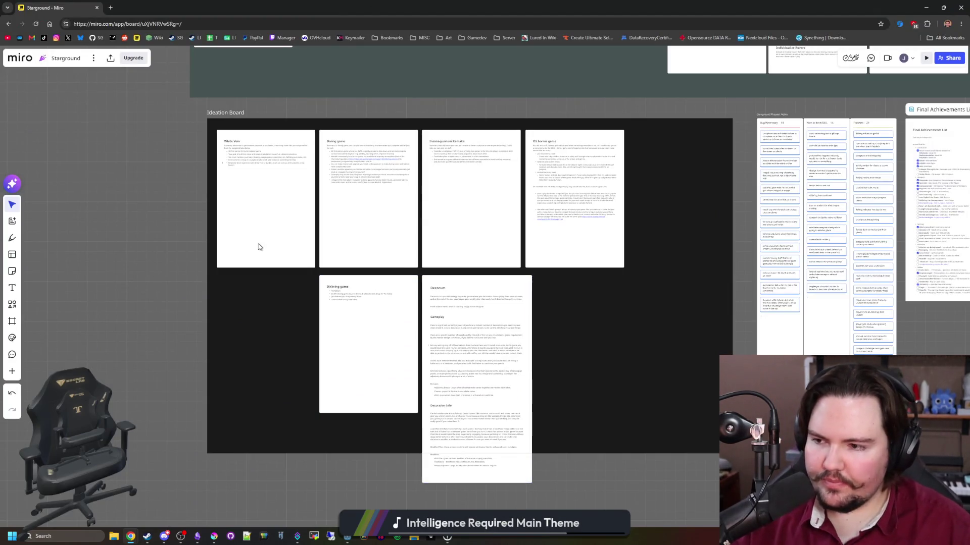
# Align the D(r)iving game and Decorum cards on the Ideation Board, then open a new browser tab
pyautogui.scroll(2, 398, 221)
pyautogui.scroll(-2, 406, 277)
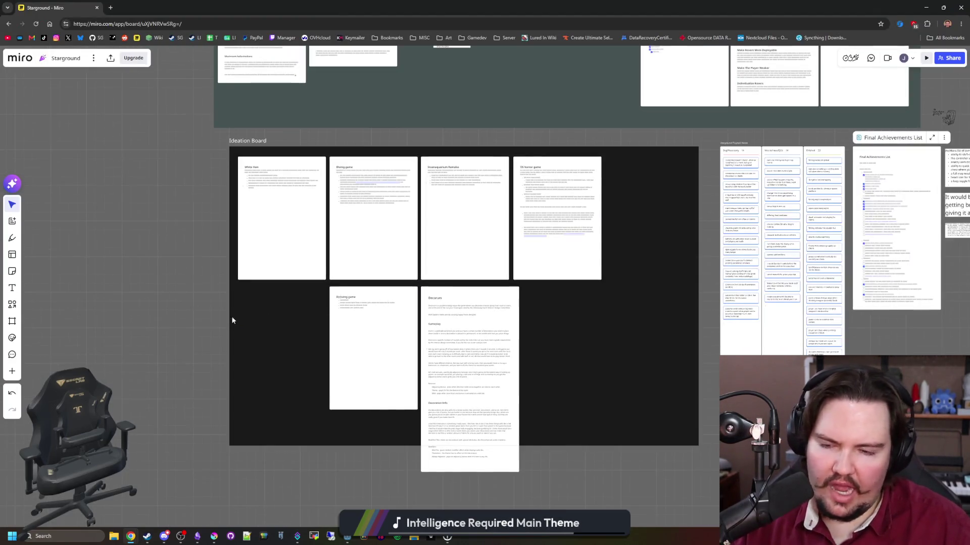
pyautogui.scroll(6, 401, 283)
pyautogui.scroll(2, 400, 283)
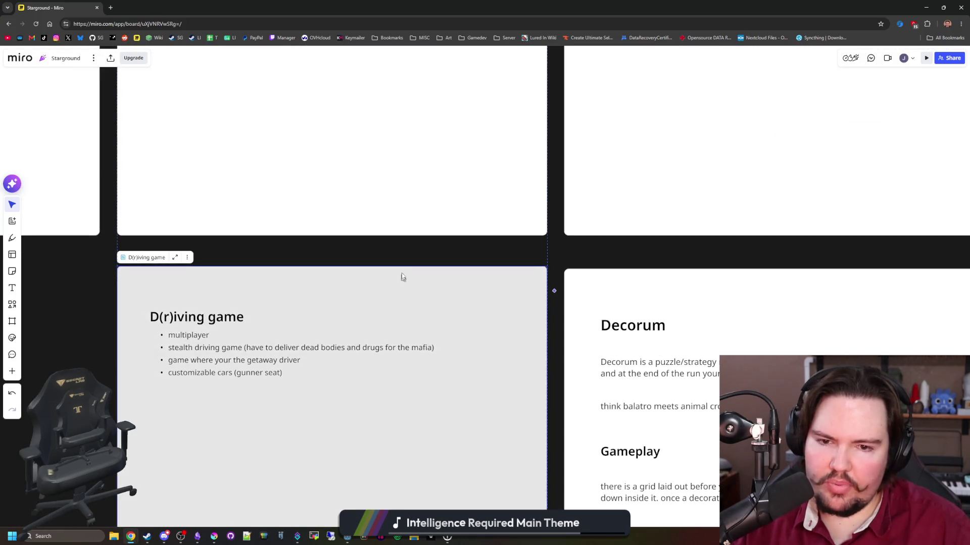
pyautogui.moveTo(403, 271); pyautogui.dragTo(399, 267)
pyautogui.moveTo(645, 290)
pyautogui.mouseDown()
pyautogui.moveTo(644, 262)
pyautogui.moveTo(646, 277)
pyautogui.mouseUp()
pyautogui.scroll(-10, 318, 290)
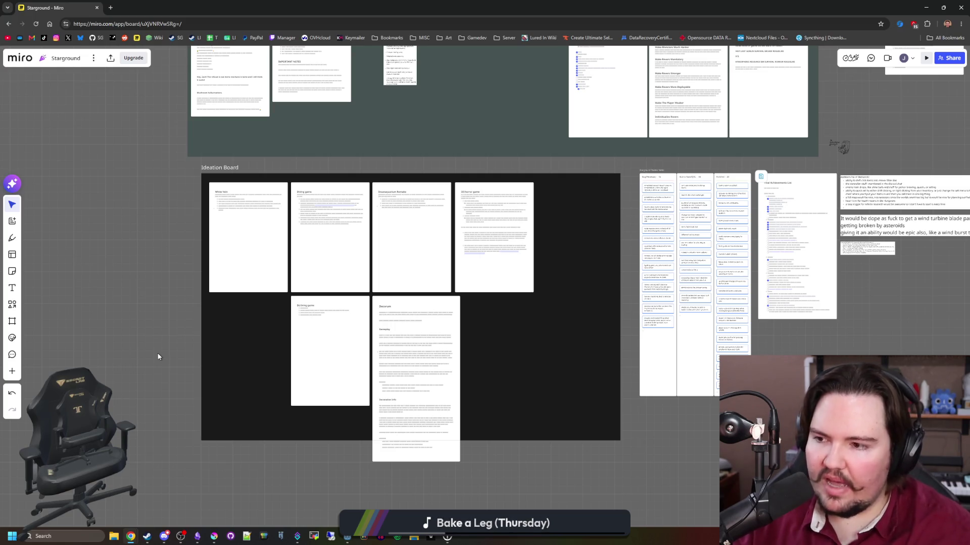
pyautogui.click(110, 8)
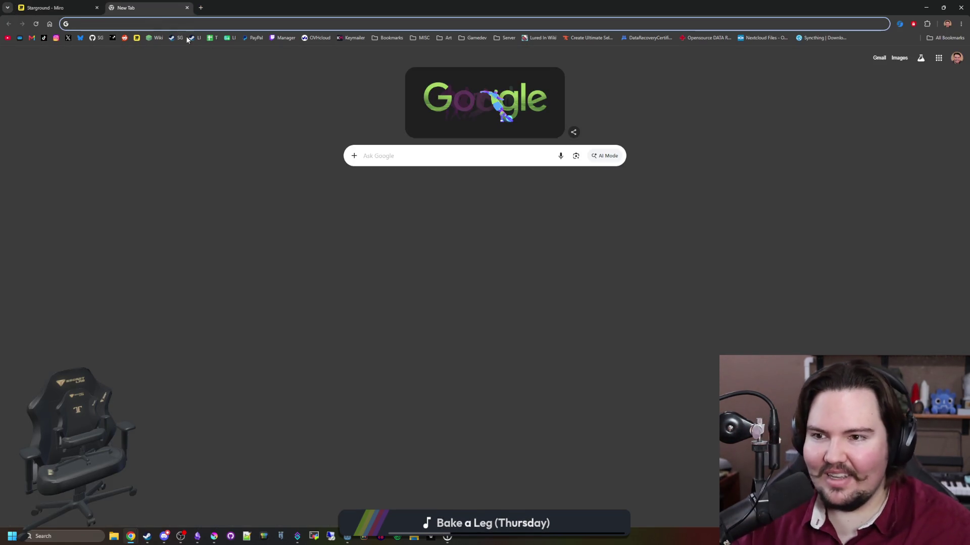
# Go from the Lured In page through the Big Boy Games curator list to Pogo Rocket's store page
pyautogui.click(192, 38)
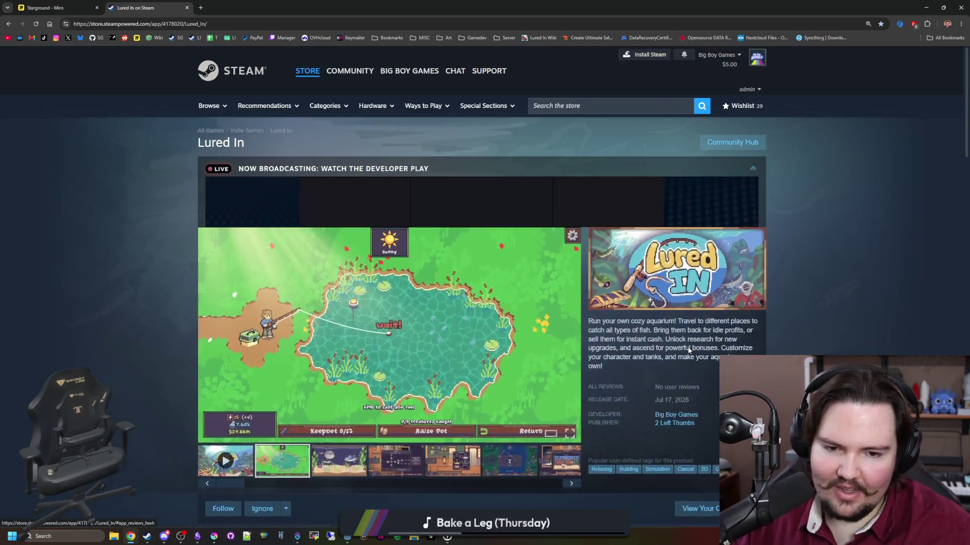
pyautogui.click(679, 406)
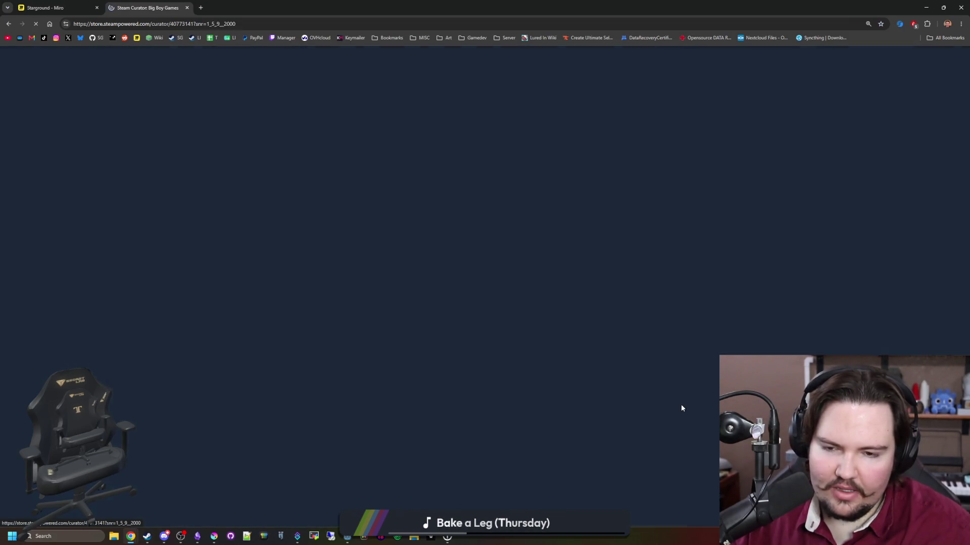
pyautogui.scroll(-10, 368, 366)
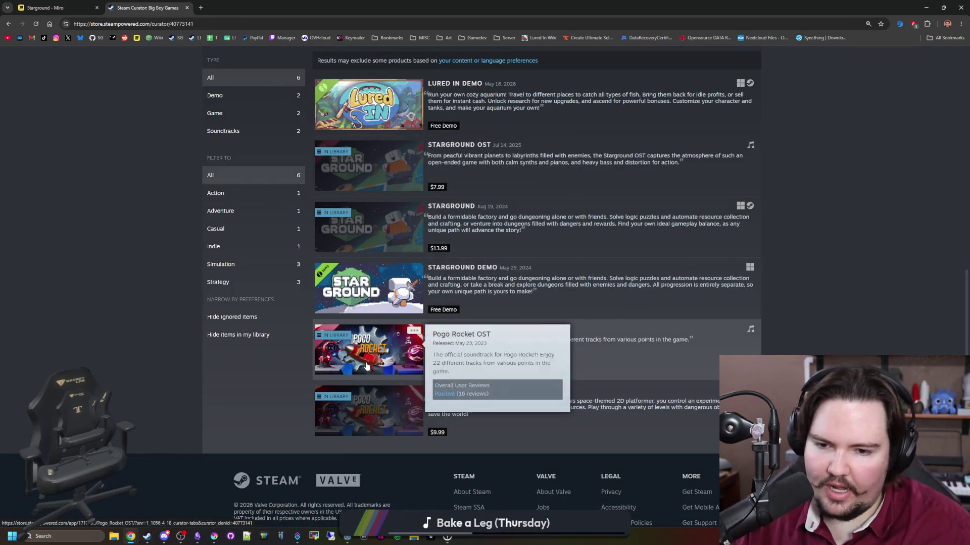
pyautogui.click(391, 432)
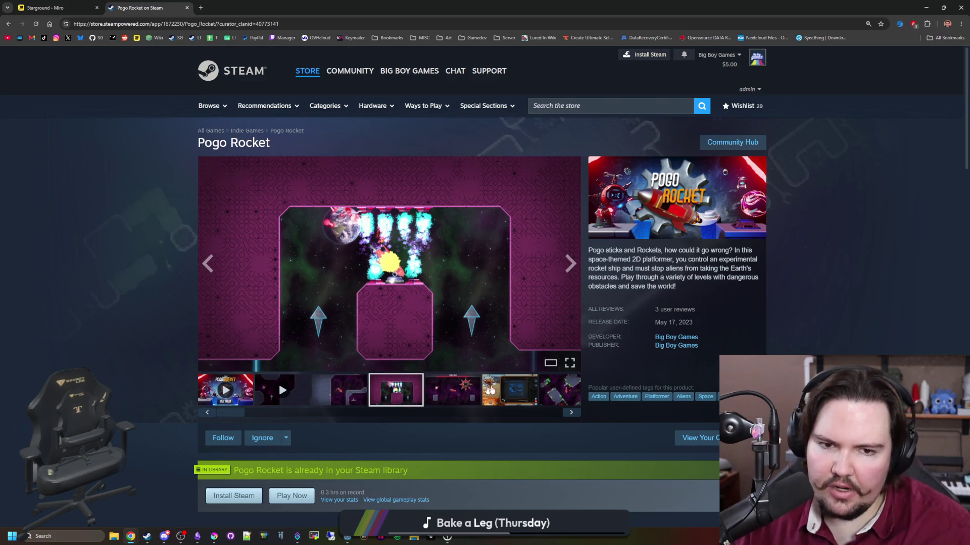
# Page through Pogo Rocket's screenshots from the fifth to the last, then scroll the store page
pyautogui.click(449, 386)
pyautogui.click(575, 271)
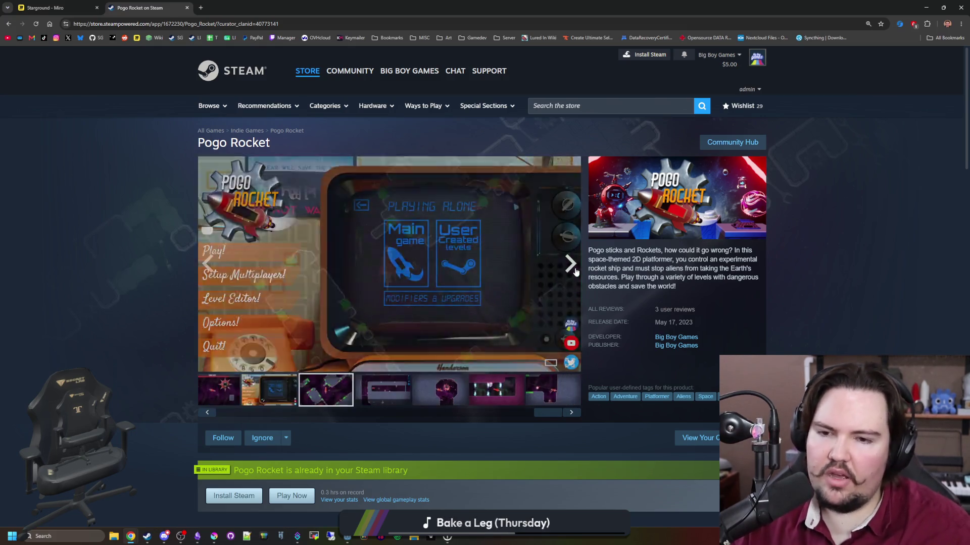
pyautogui.click(575, 272)
pyautogui.click(575, 271)
pyautogui.click(576, 271)
pyautogui.click(576, 271)
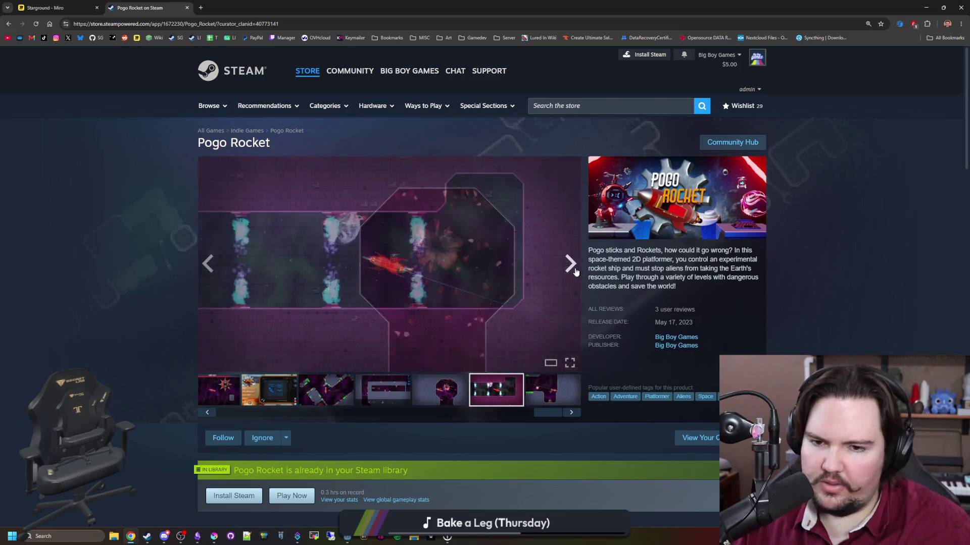
pyautogui.click(576, 271)
pyautogui.scroll(-2, 525, 235)
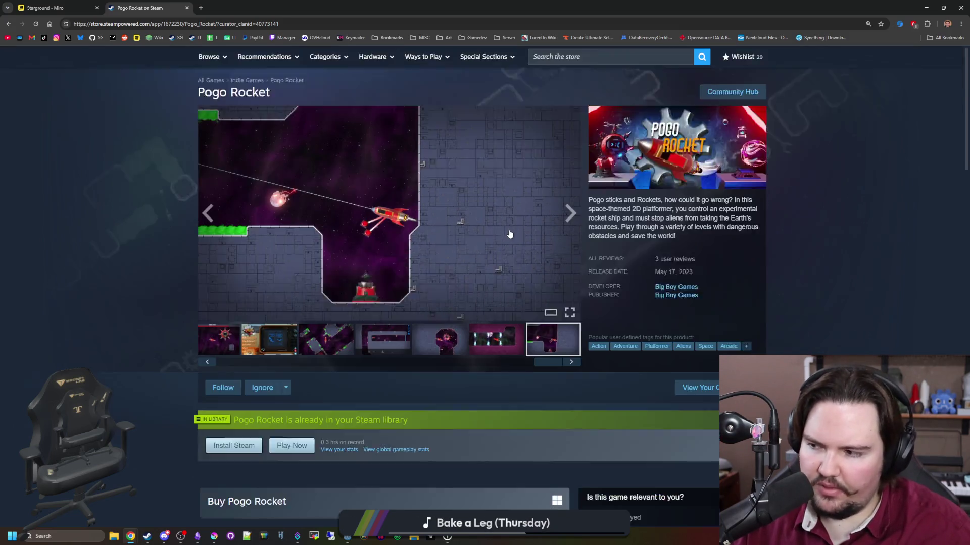
pyautogui.scroll(-3, 509, 233)
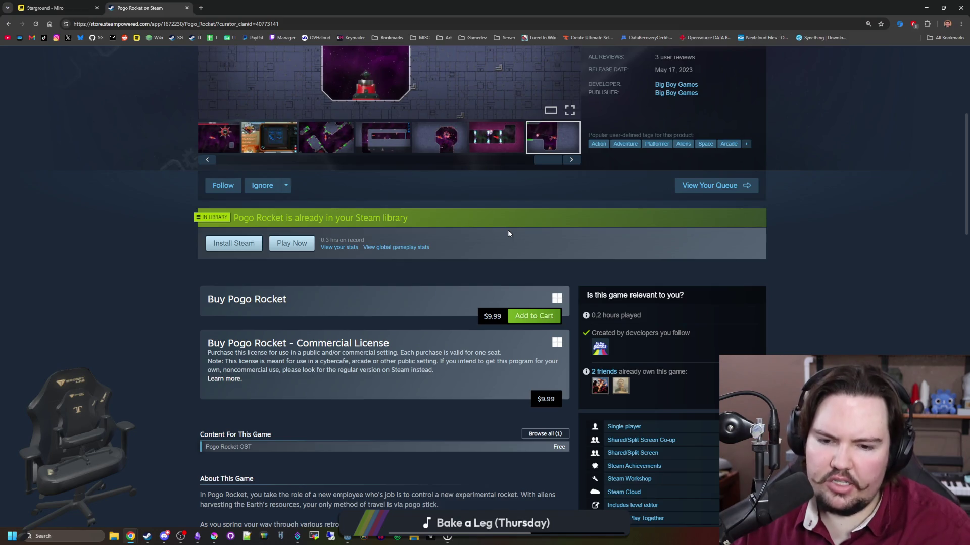
pyautogui.scroll(-12, 508, 233)
pyautogui.scroll(-4, 508, 233)
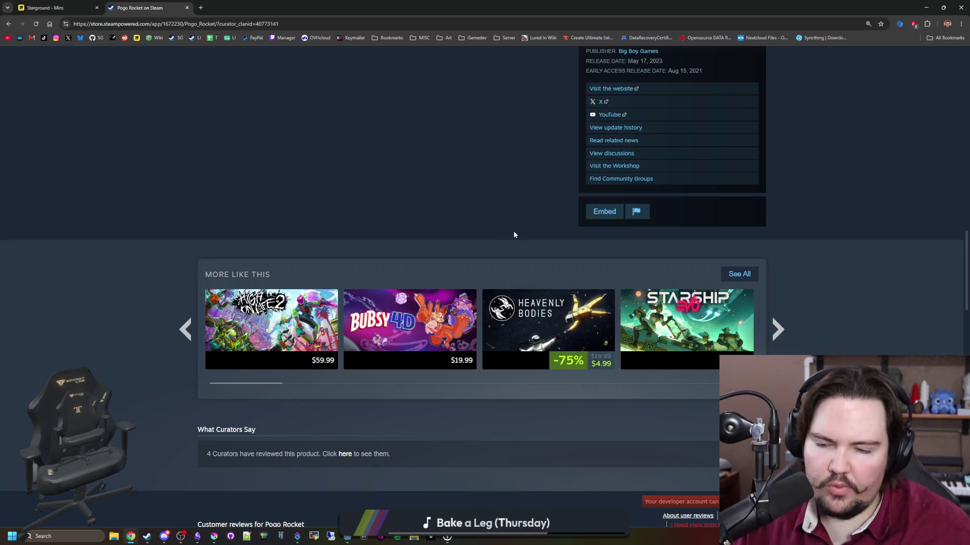
pyautogui.scroll(18, 514, 235)
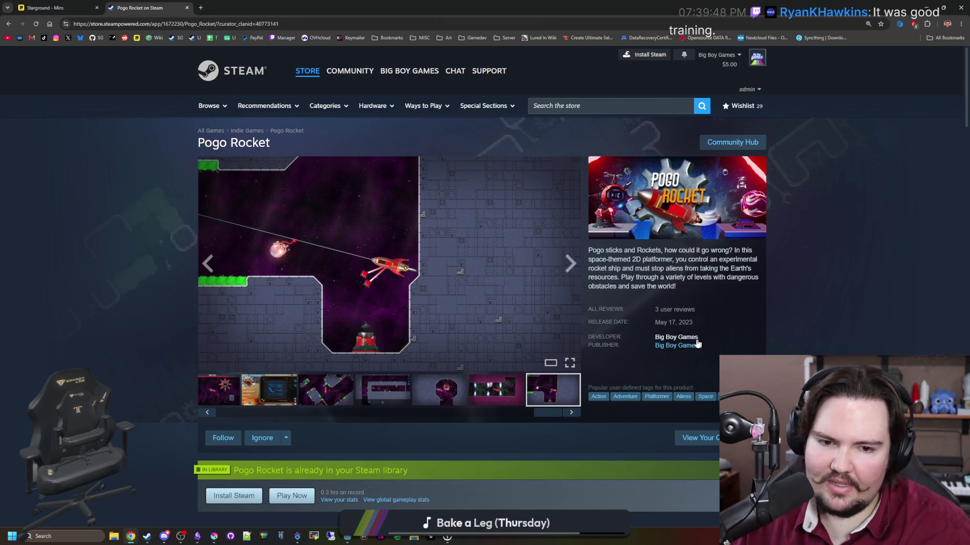
# Open Starground's store page from the Big Boy Games curator page
pyautogui.click(694, 341)
pyautogui.scroll(-6, 393, 280)
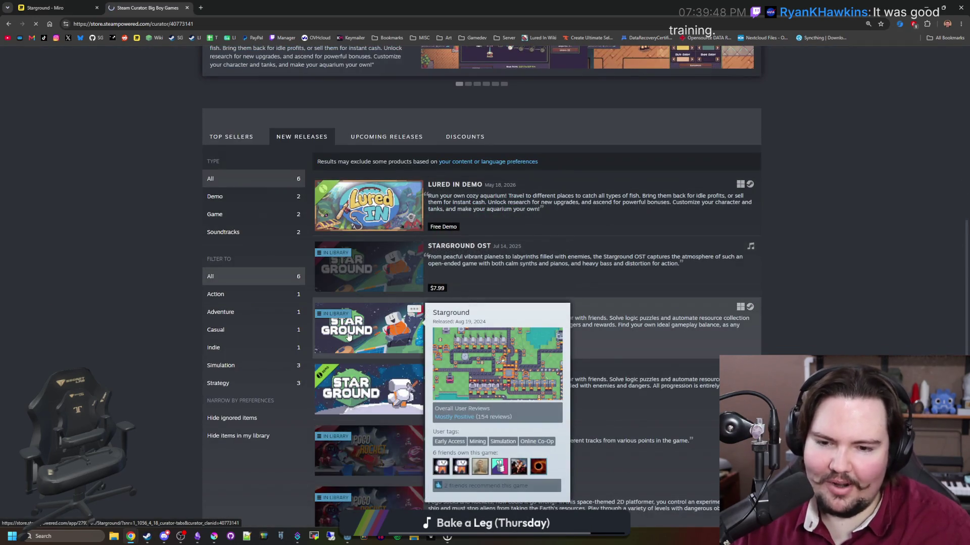
pyautogui.click(348, 335)
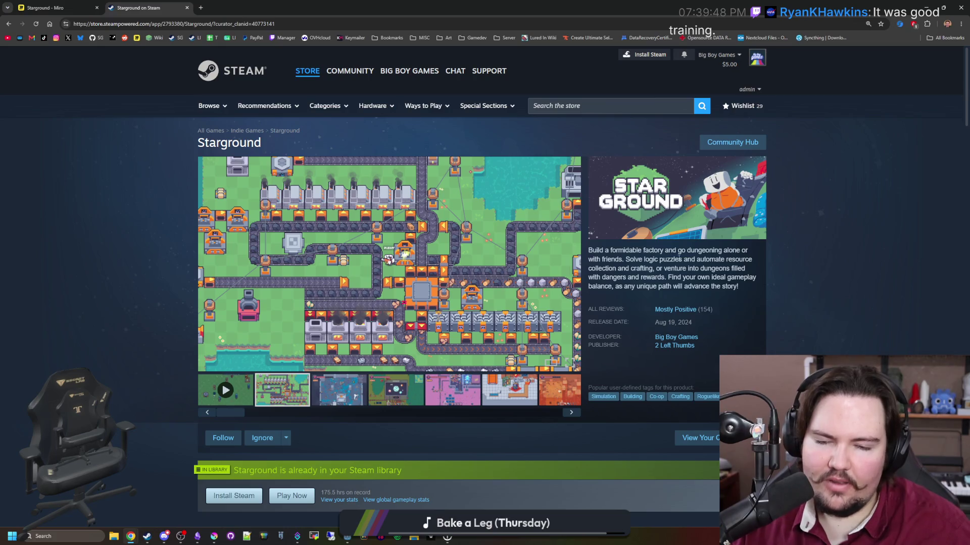
# Scroll through Starground's store details, including the Early Access section, and return to the top
pyautogui.scroll(-15, 678, 256)
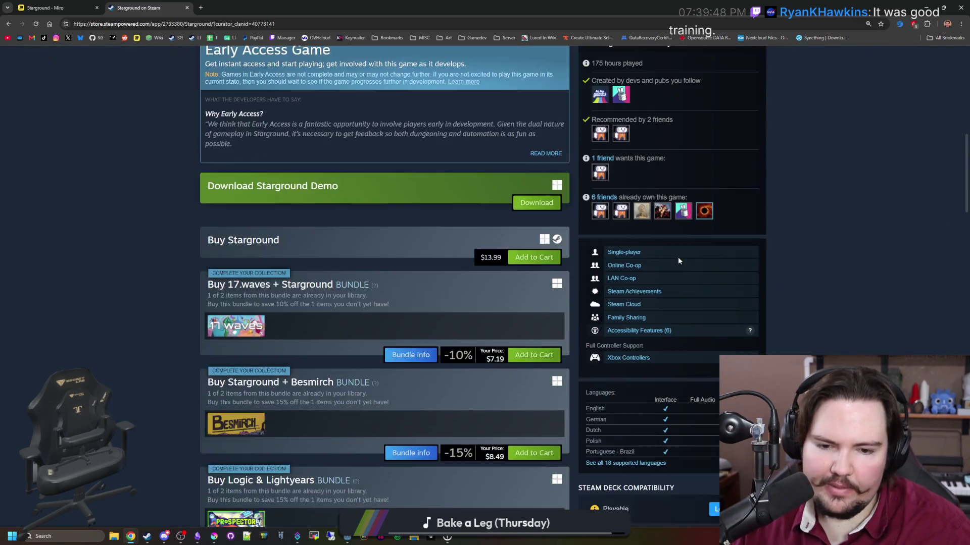
pyautogui.scroll(-15, 678, 261)
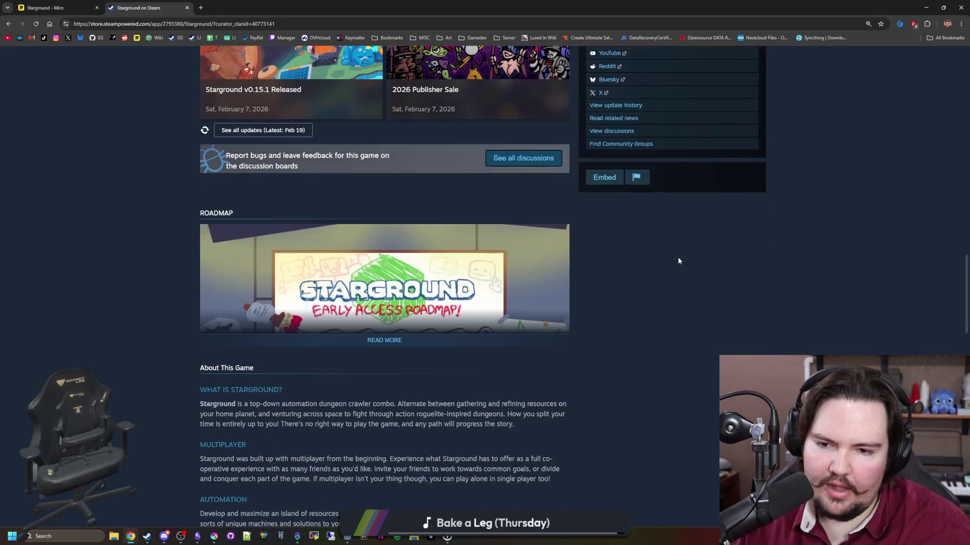
pyautogui.scroll(-10, 677, 260)
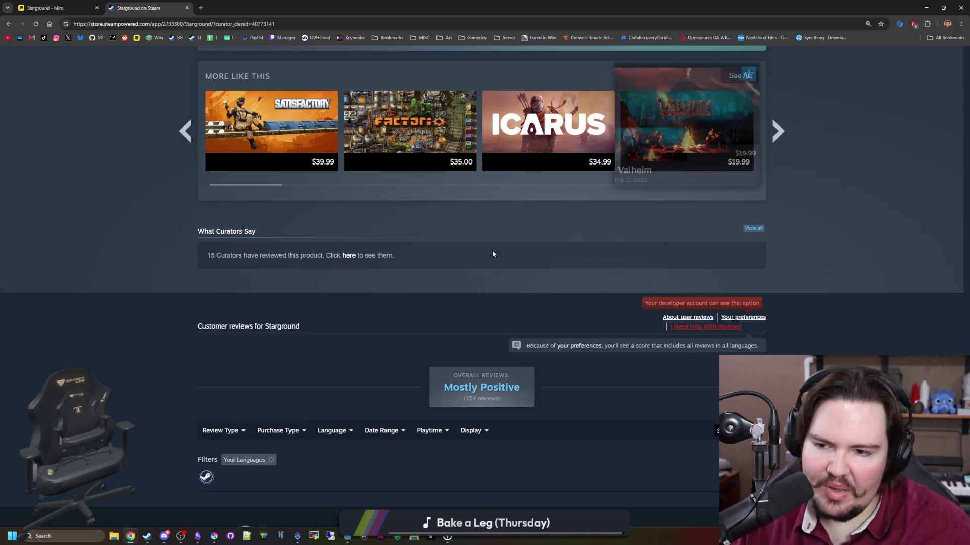
pyautogui.press('Home')
pyautogui.scroll(-5, 186, 223)
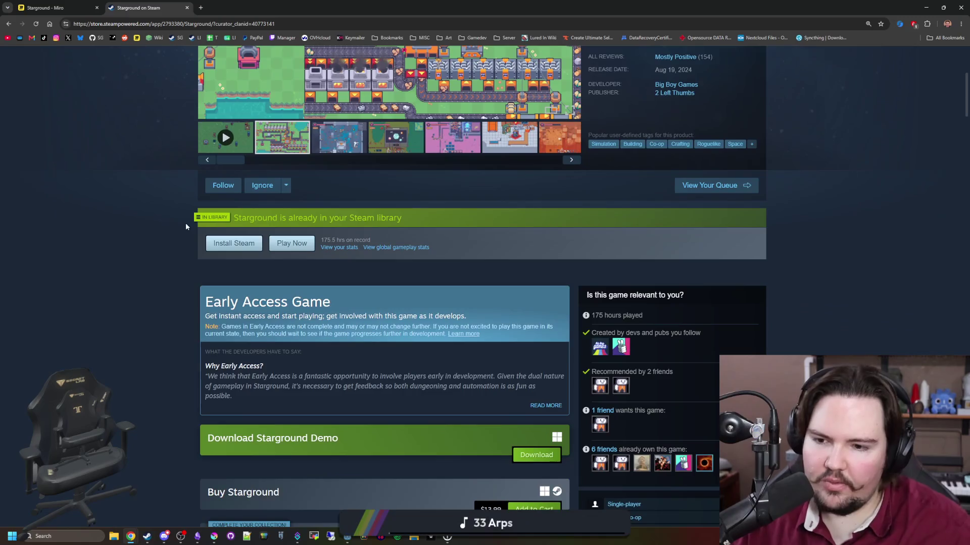
pyautogui.scroll(1, 541, 419)
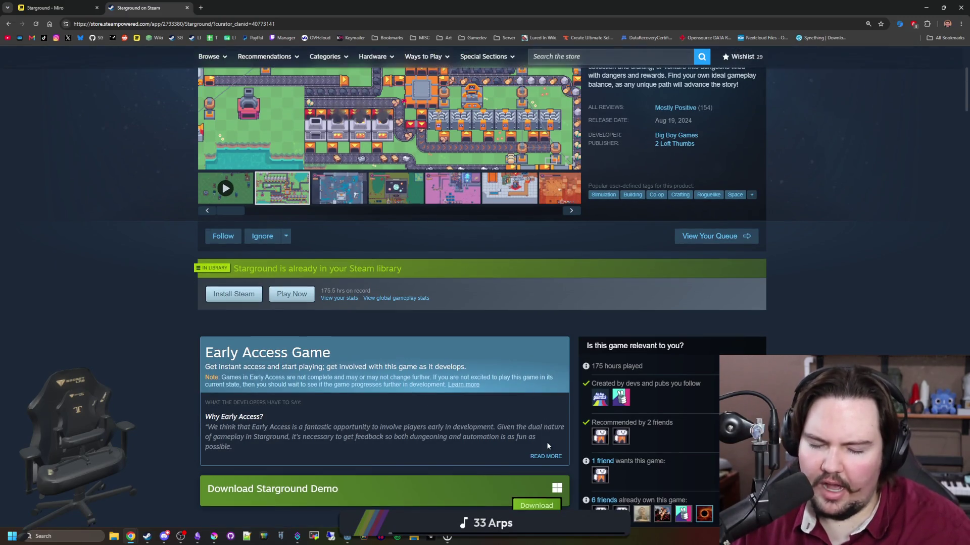
pyautogui.scroll(-1, 501, 398)
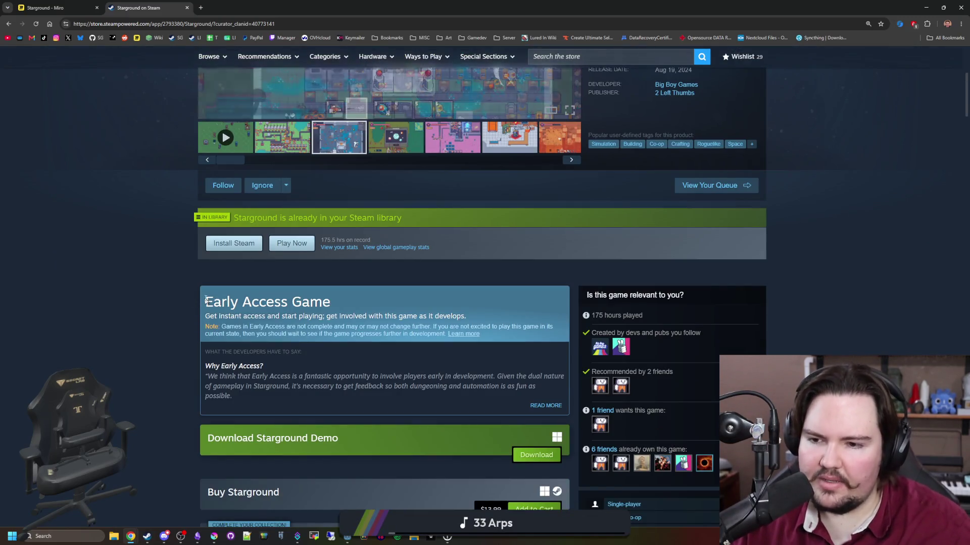
pyautogui.moveTo(206, 302)
pyautogui.mouseDown()
pyautogui.moveTo(334, 309)
pyautogui.moveTo(204, 303)
pyautogui.mouseUp()
pyautogui.click(334, 309)
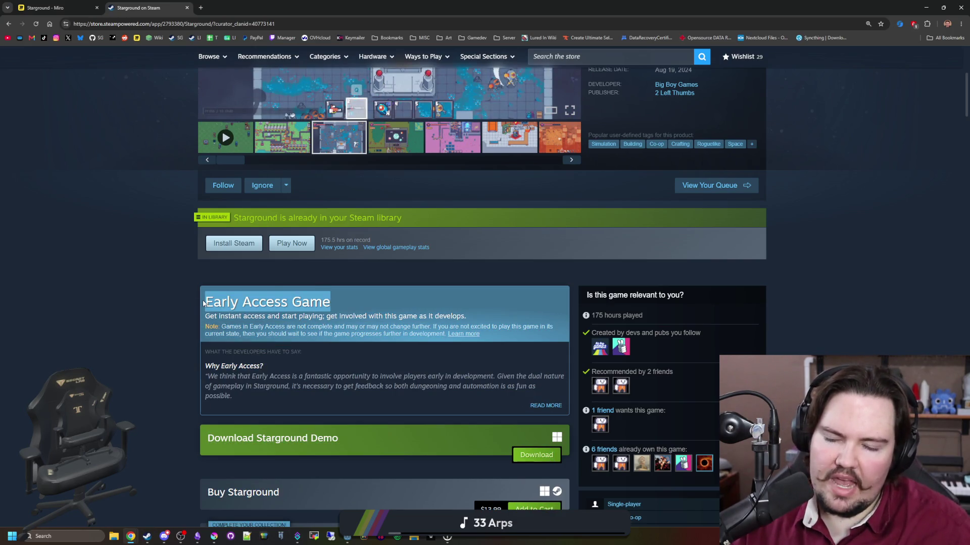
pyautogui.click(177, 301)
pyautogui.scroll(5, 181, 295)
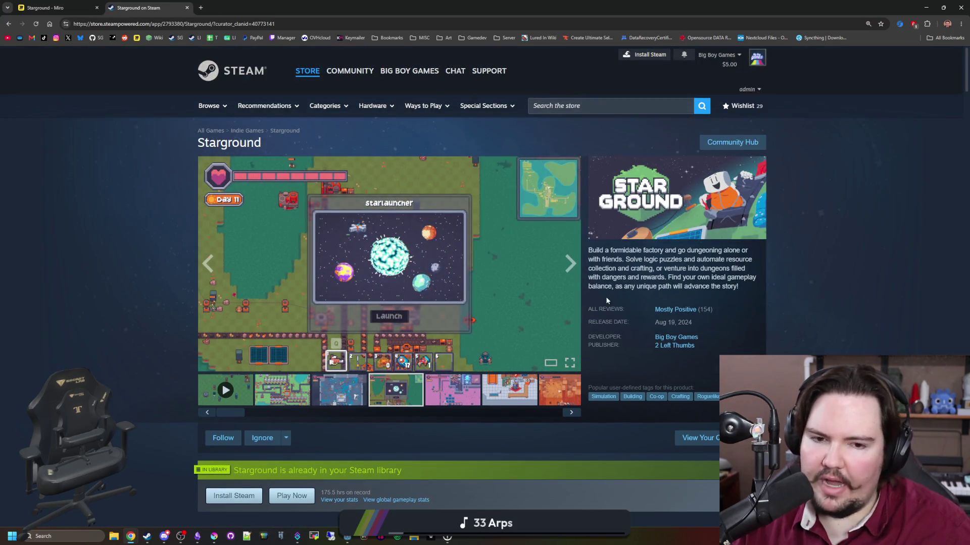
# Open Lured In Demo from Big Boy Games' New Releases in a new tab and scroll its page
pyautogui.click(667, 337)
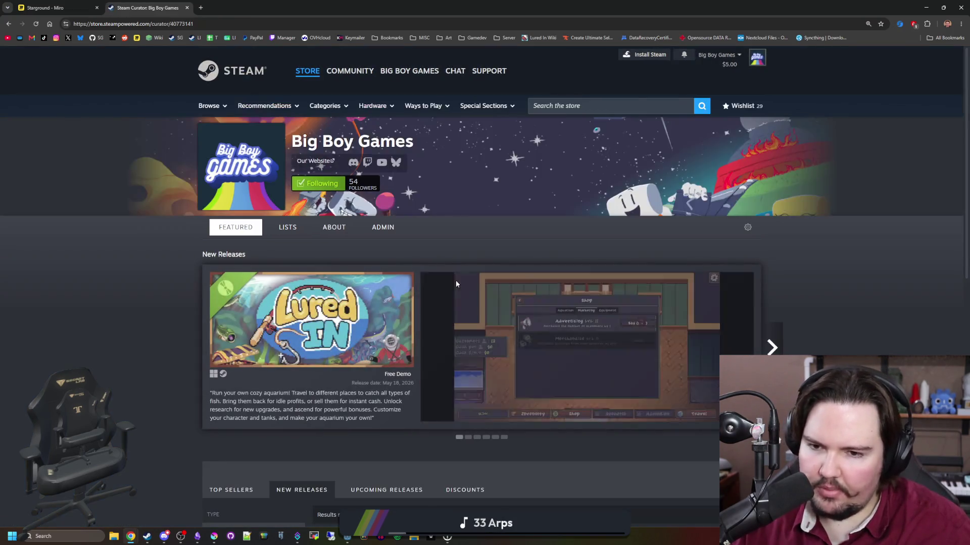
pyautogui.scroll(-6, 180, 267)
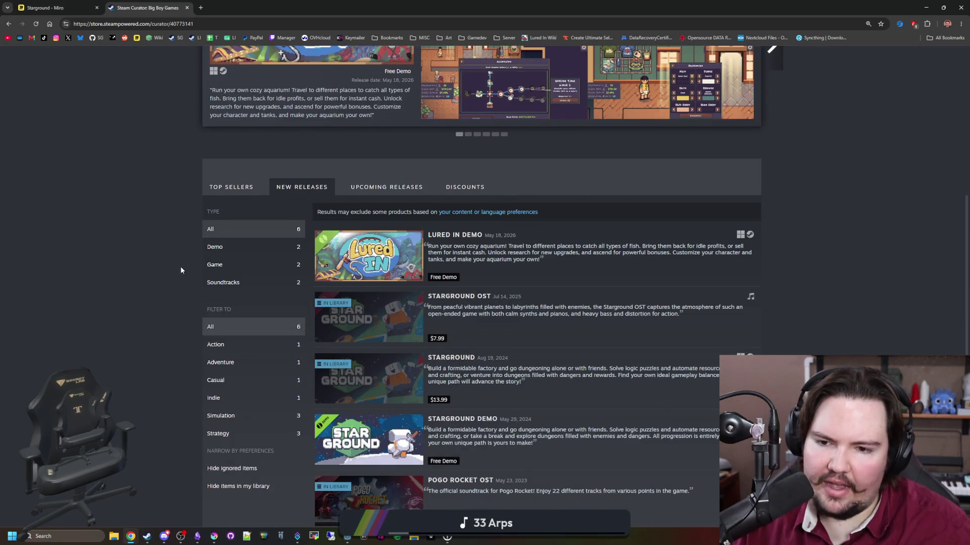
pyautogui.scroll(-1, 167, 268)
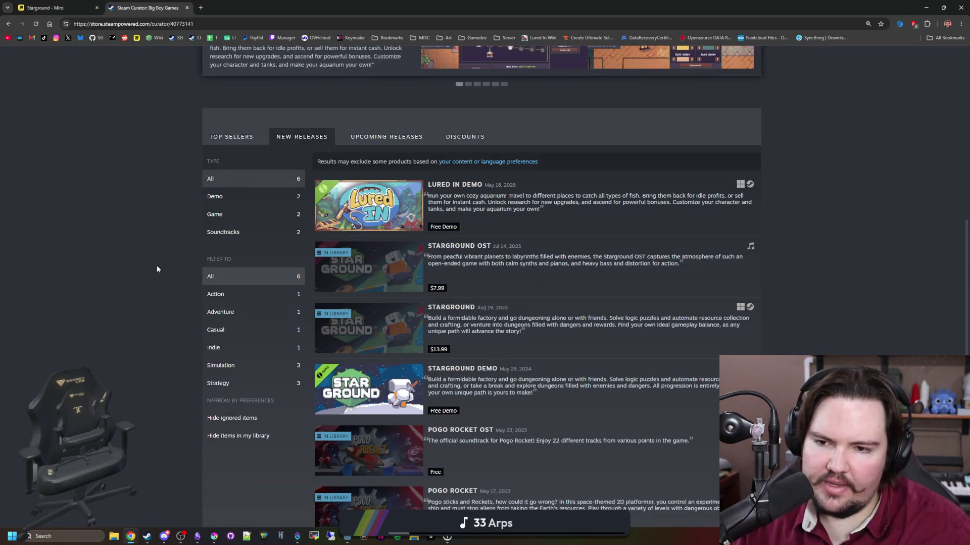
pyautogui.middleClick(369, 204)
pyautogui.click(233, 8)
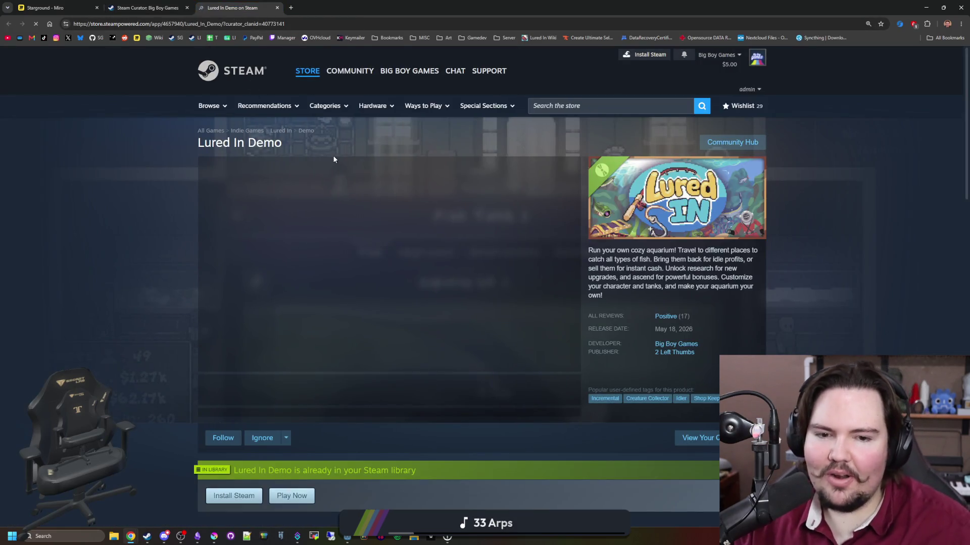
pyautogui.scroll(-5, 583, 317)
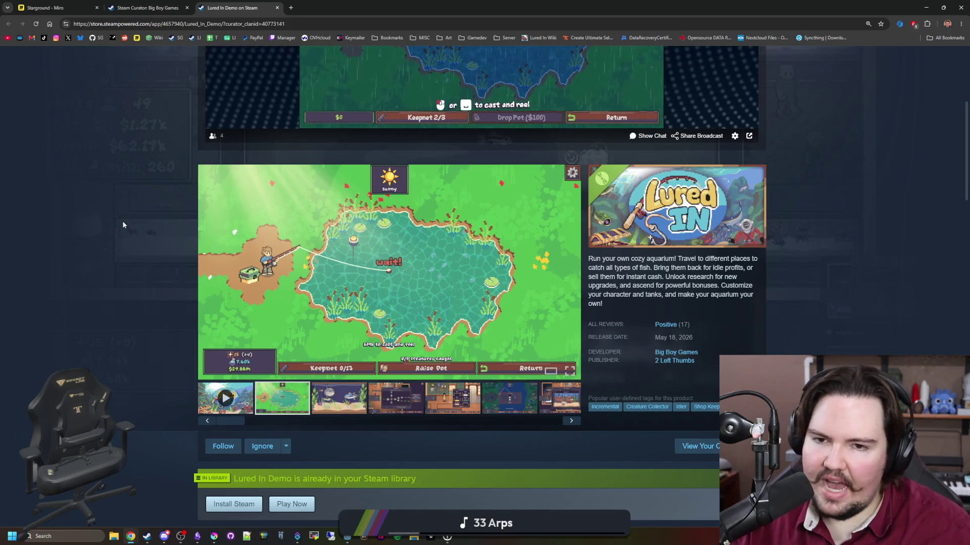
pyautogui.scroll(3, 136, 223)
pyautogui.scroll(5, 105, 241)
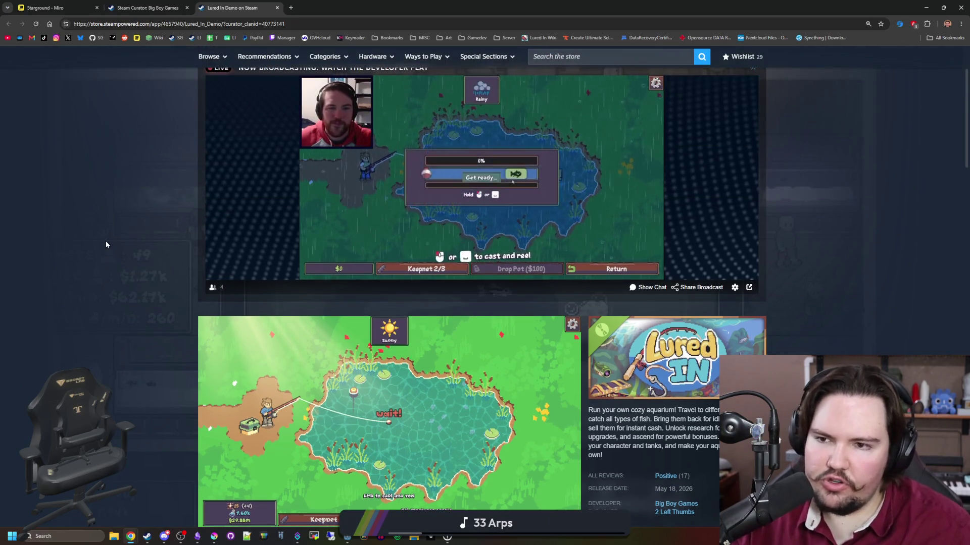
# Switch to the Starground Miro board and frame the Ideation Board's game idea cards
pyautogui.click(144, 7)
pyautogui.click(86, 5)
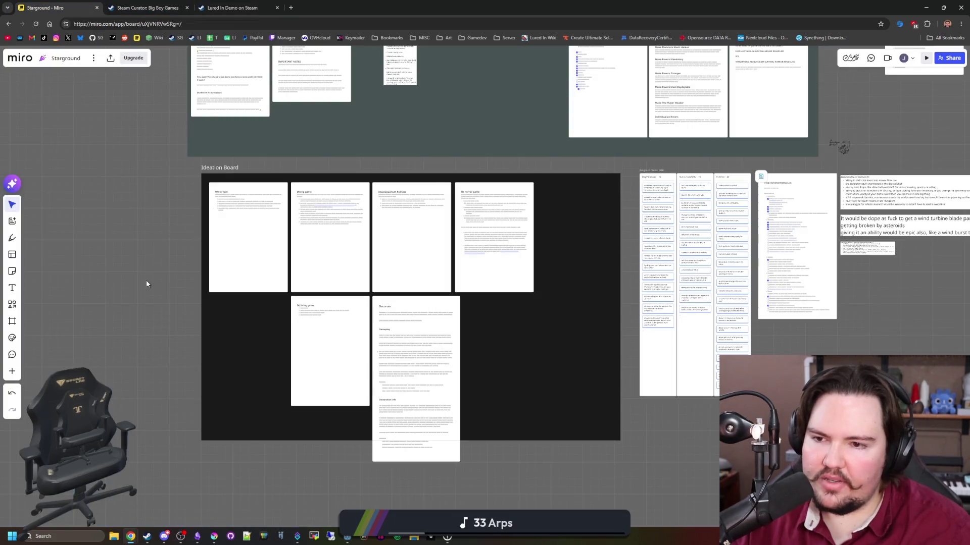
pyautogui.scroll(3, 147, 280)
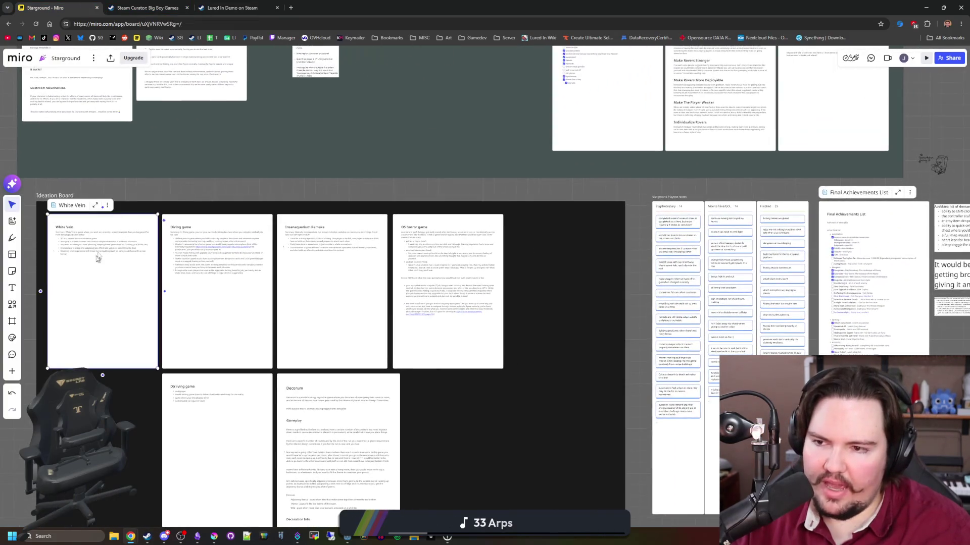
pyautogui.moveTo(166, 189)
pyautogui.mouseDown()
pyautogui.moveTo(253, 173)
pyautogui.moveTo(275, 130)
pyautogui.mouseUp()
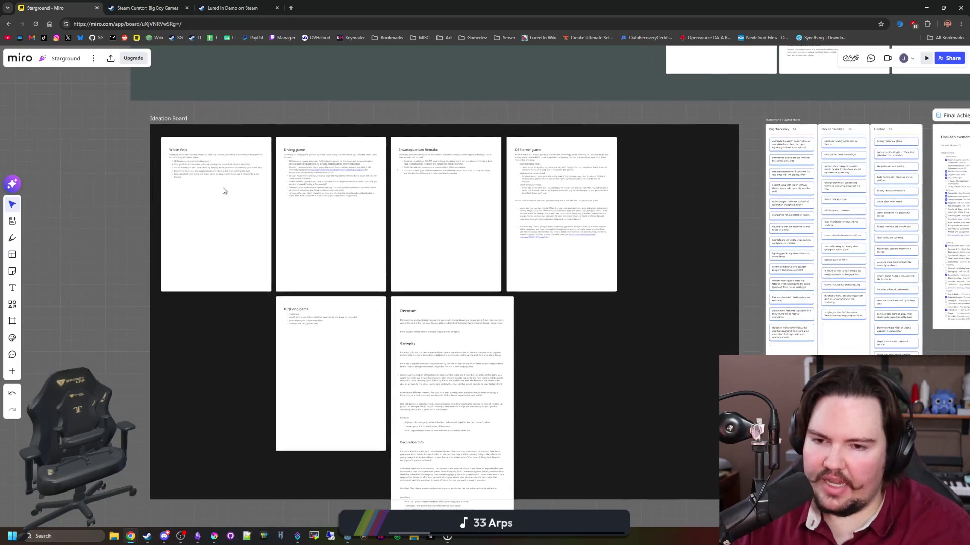
pyautogui.scroll(-2, 97, 290)
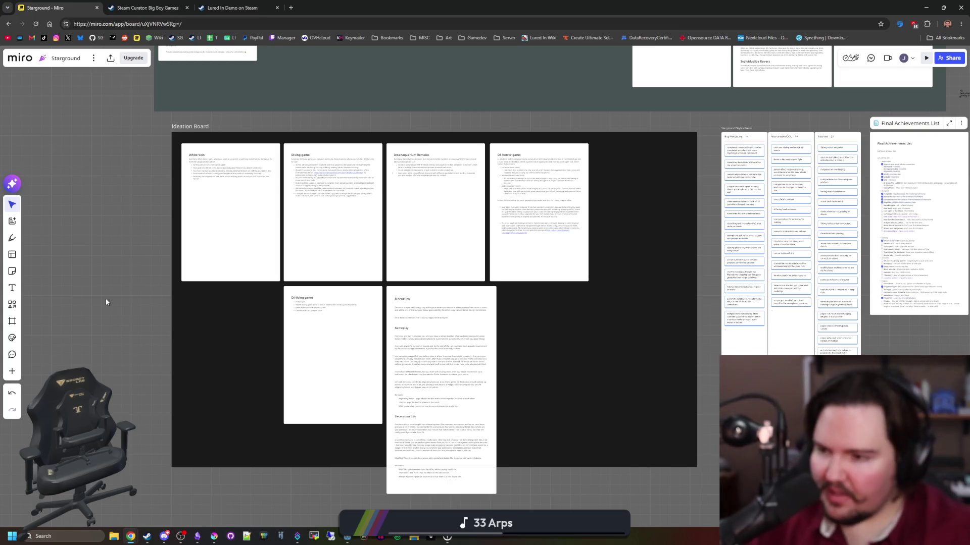
pyautogui.scroll(5, 141, 298)
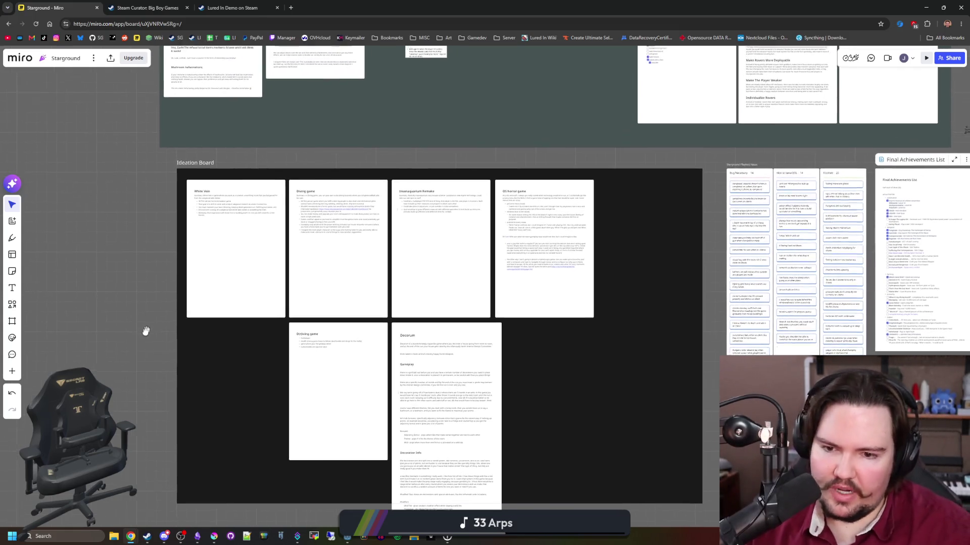
pyautogui.scroll(2, 341, 329)
pyautogui.scroll(-5, 328, 331)
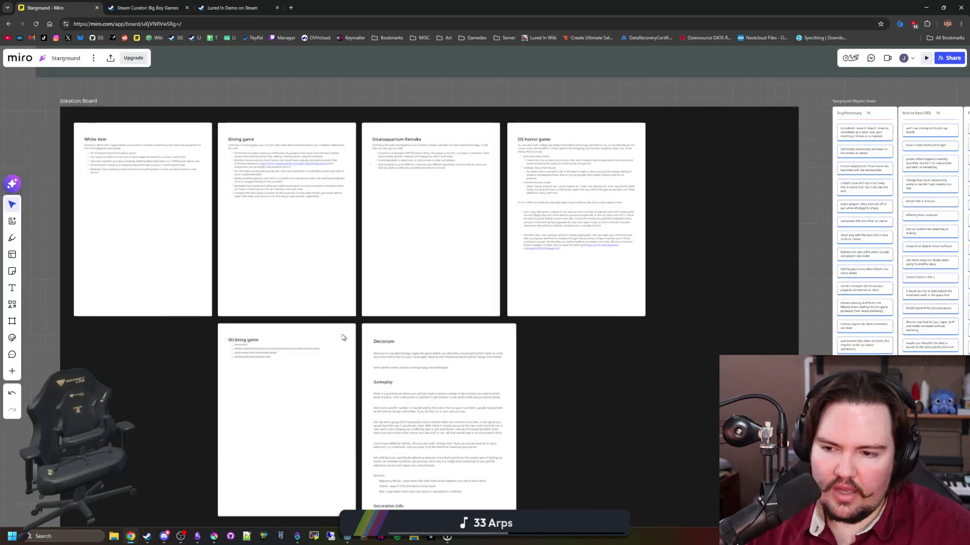
pyautogui.scroll(-2, 125, 371)
pyautogui.scroll(1, 141, 305)
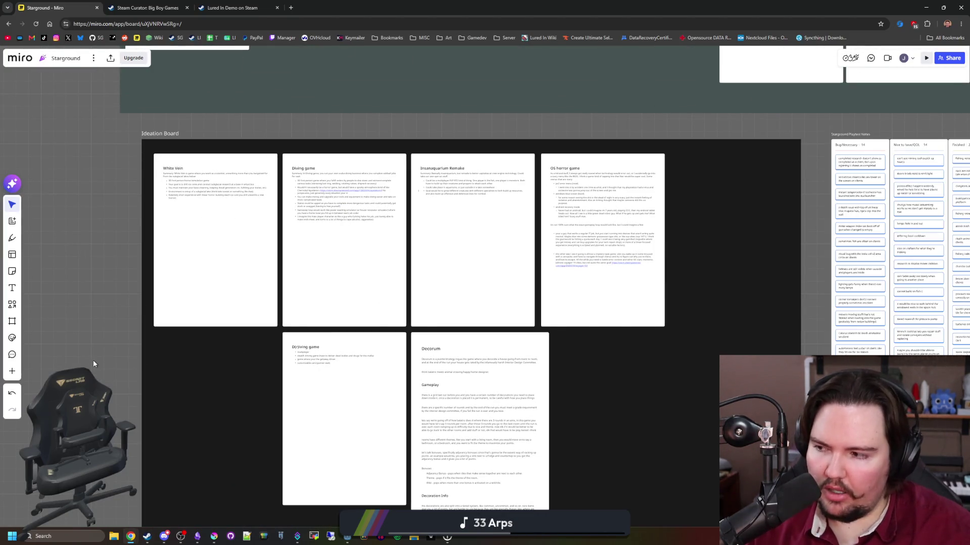
pyautogui.scroll(1, 364, 182)
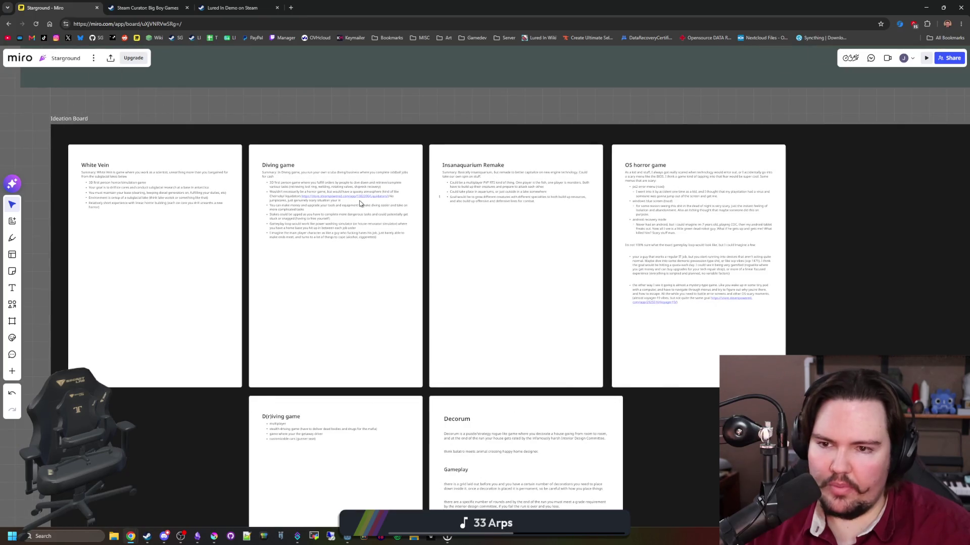
pyautogui.scroll(2, 487, 183)
pyautogui.scroll(-2, 368, 240)
pyautogui.scroll(1, 692, 226)
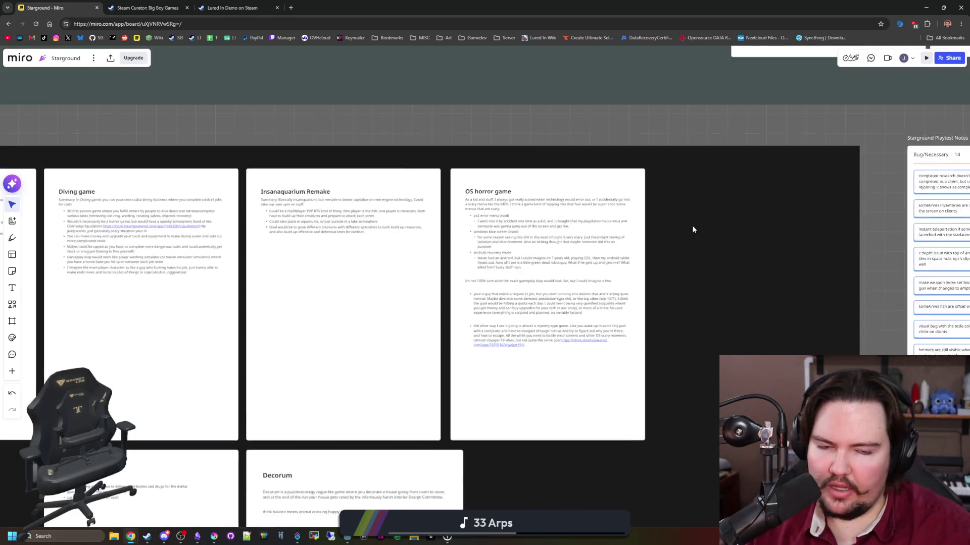
pyautogui.scroll(1, 637, 103)
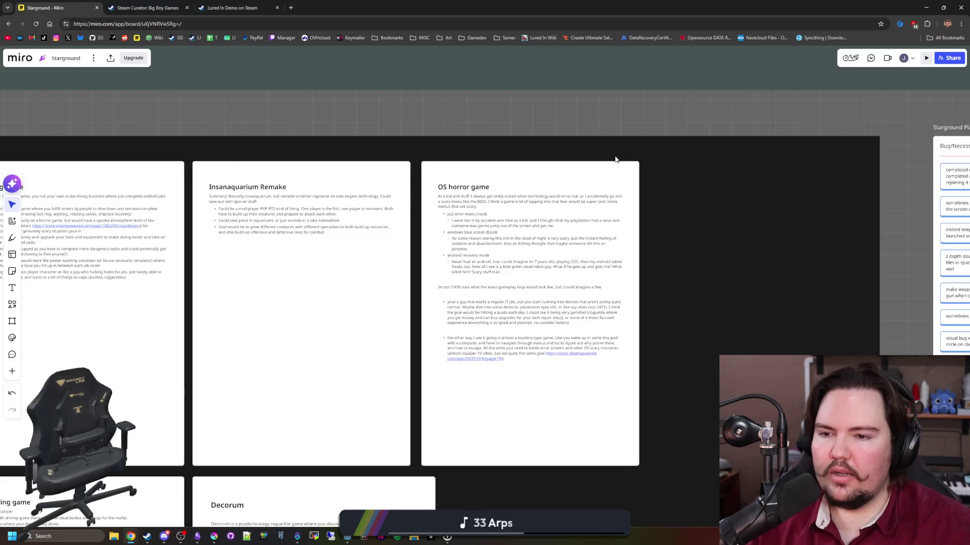
pyautogui.scroll(-3, 616, 158)
pyautogui.moveTo(229, 335); pyautogui.dragTo(208, 340)
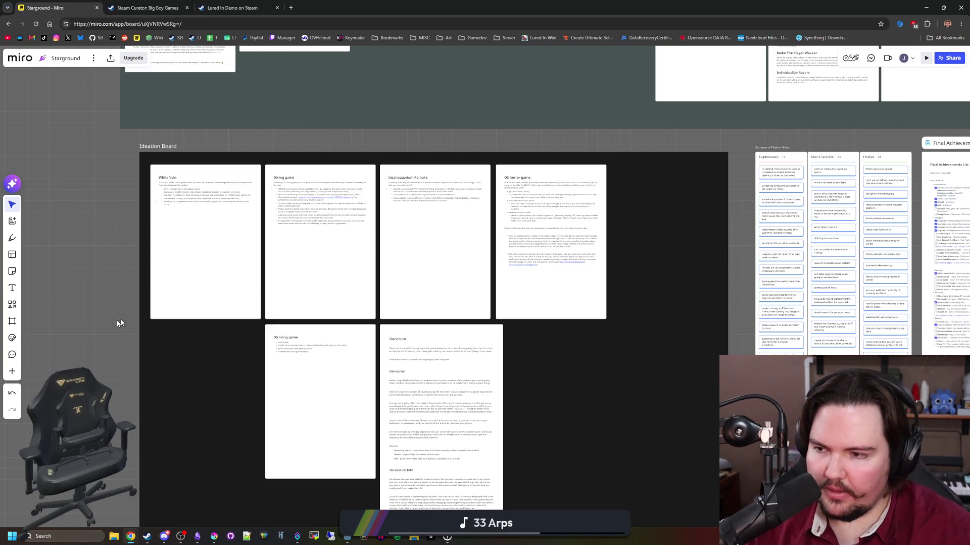
pyautogui.scroll(-2, 303, 369)
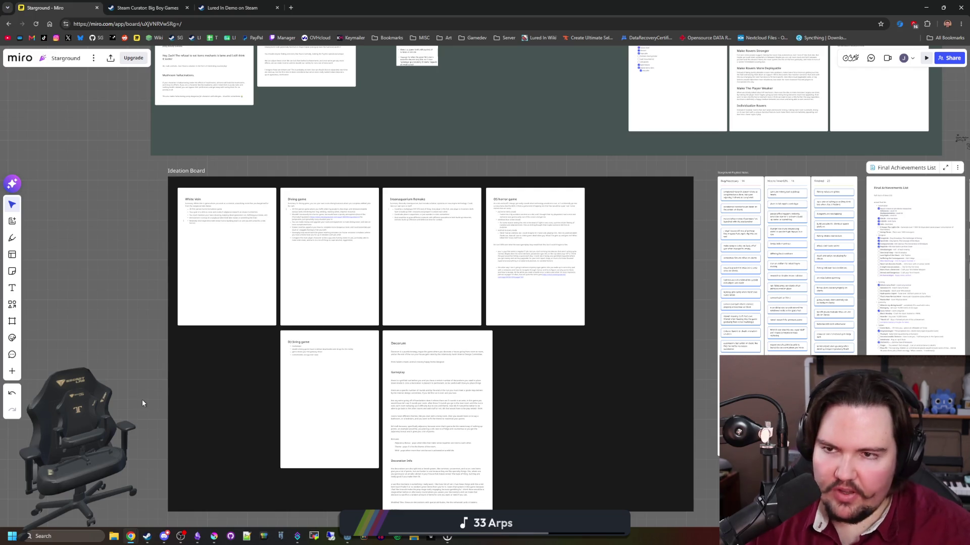
pyautogui.moveTo(276, 9)
pyautogui.mouseDown()
pyautogui.moveTo(538, 372)
pyautogui.moveTo(245, 5)
pyautogui.mouseUp()
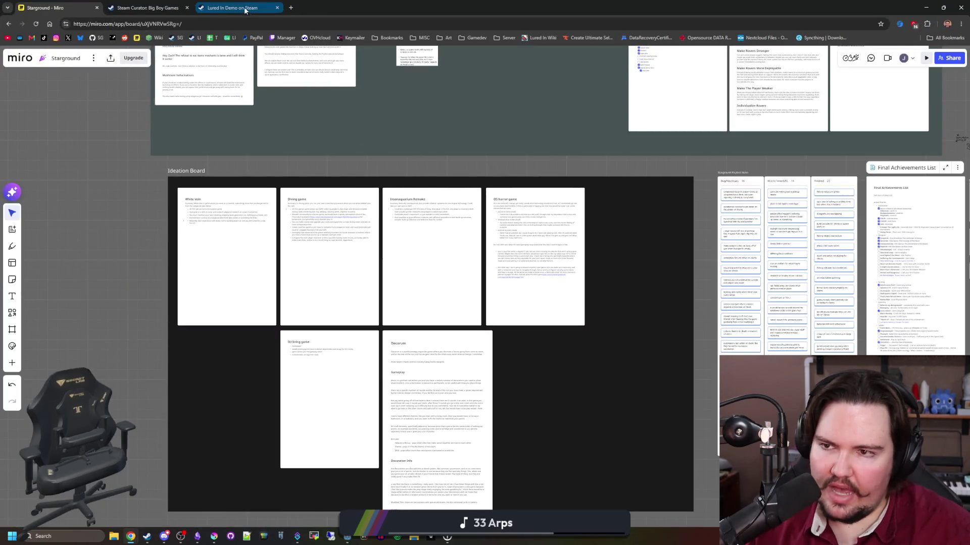
pyautogui.click(245, 9)
pyautogui.scroll(-4, 308, 289)
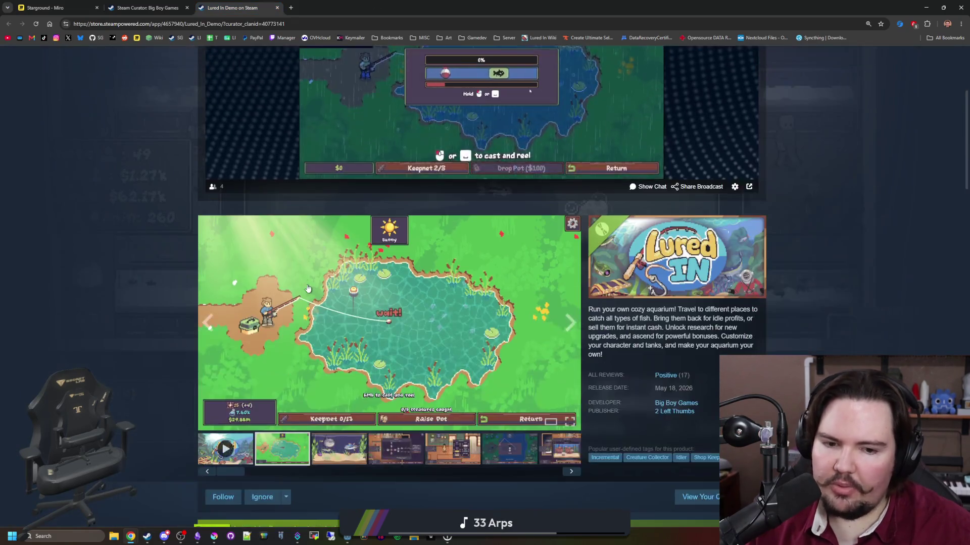
pyautogui.scroll(-4, 308, 288)
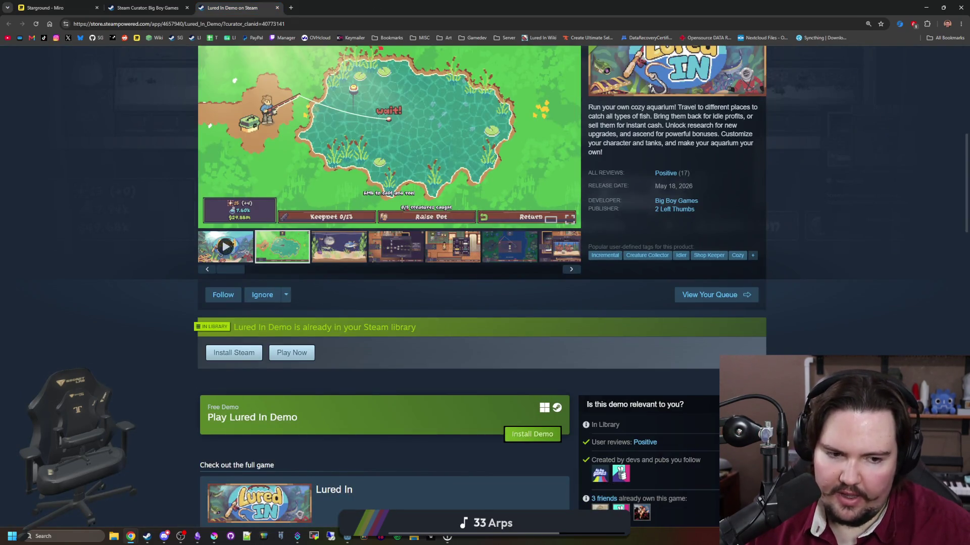
pyautogui.scroll(10, 266, 307)
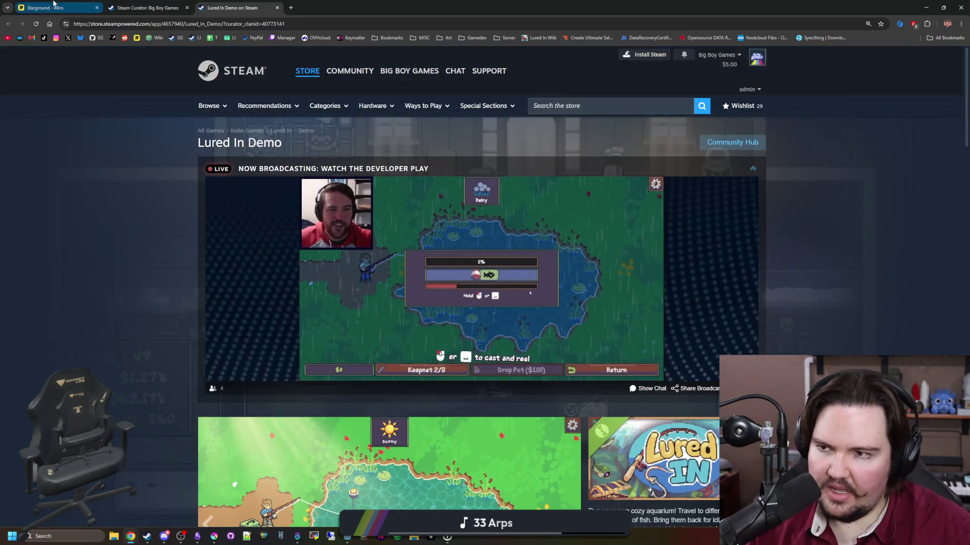
pyautogui.click(45, 7)
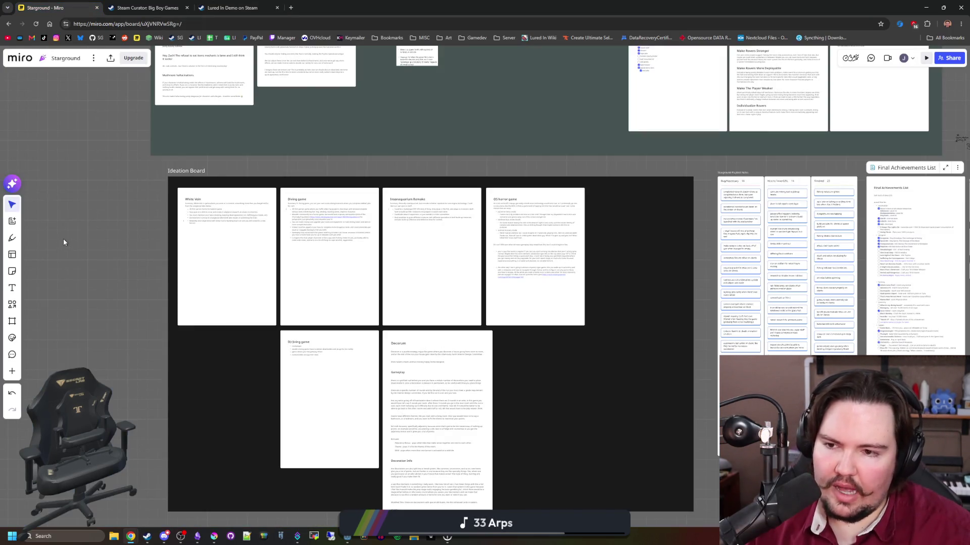
pyautogui.scroll(1, 92, 225)
pyautogui.scroll(-1, 92, 225)
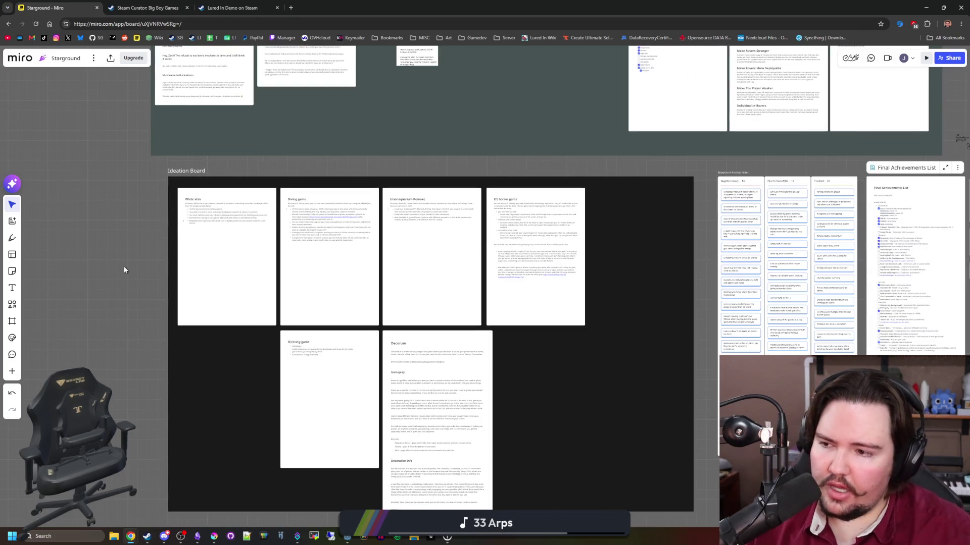
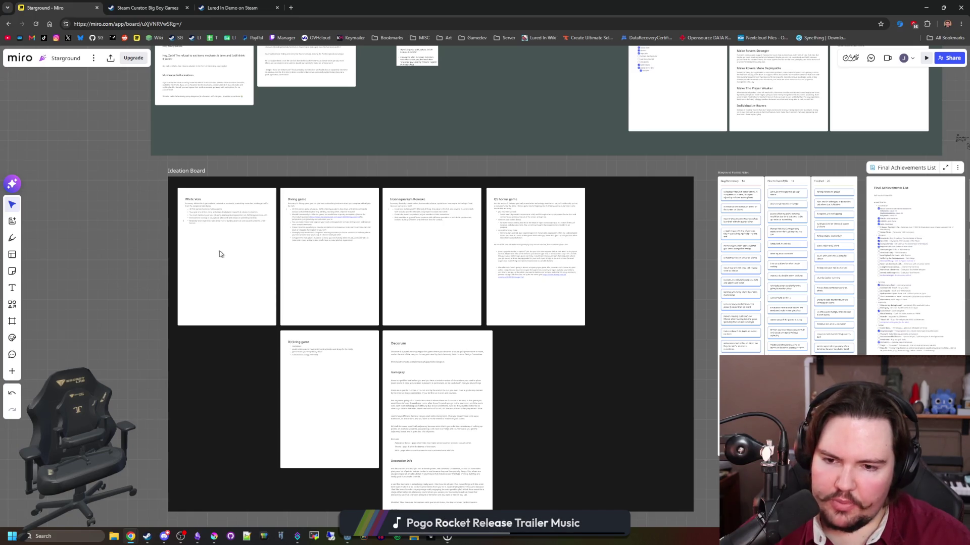
# Look around the Starground Ideation Board in Miro, then switch back to the Godot editor
pyautogui.scroll(-2, 324, 350)
pyautogui.scroll(-1, 461, 361)
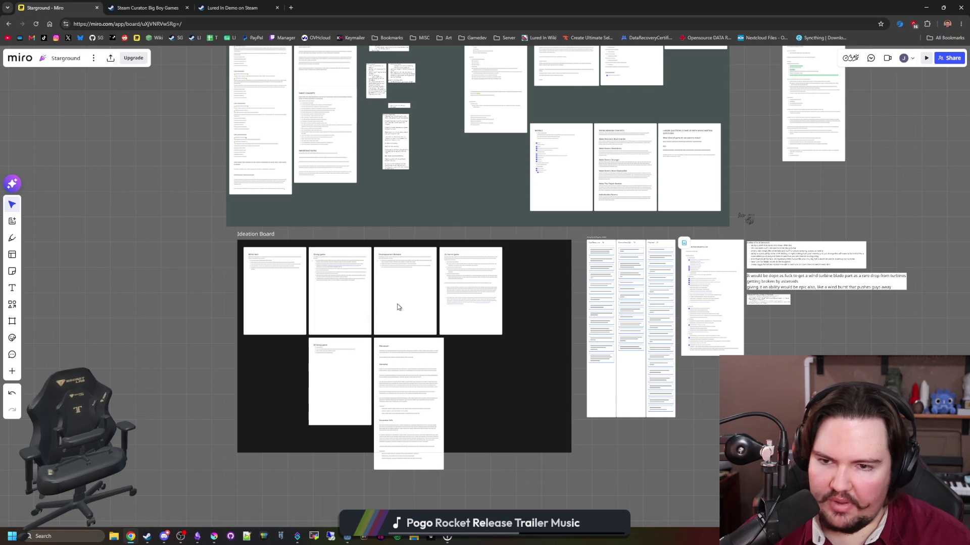
pyautogui.scroll(10, 402, 236)
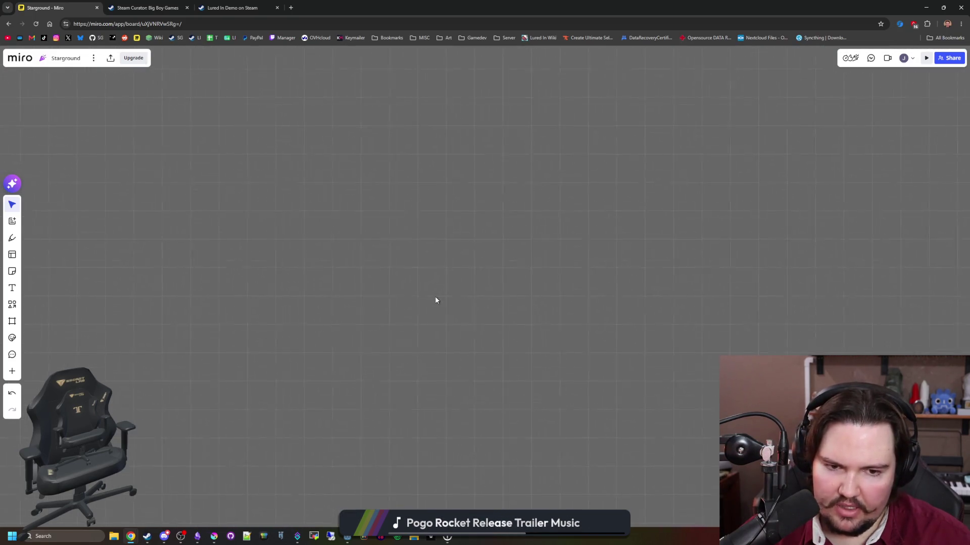
pyautogui.hscroll(10, 592, 363)
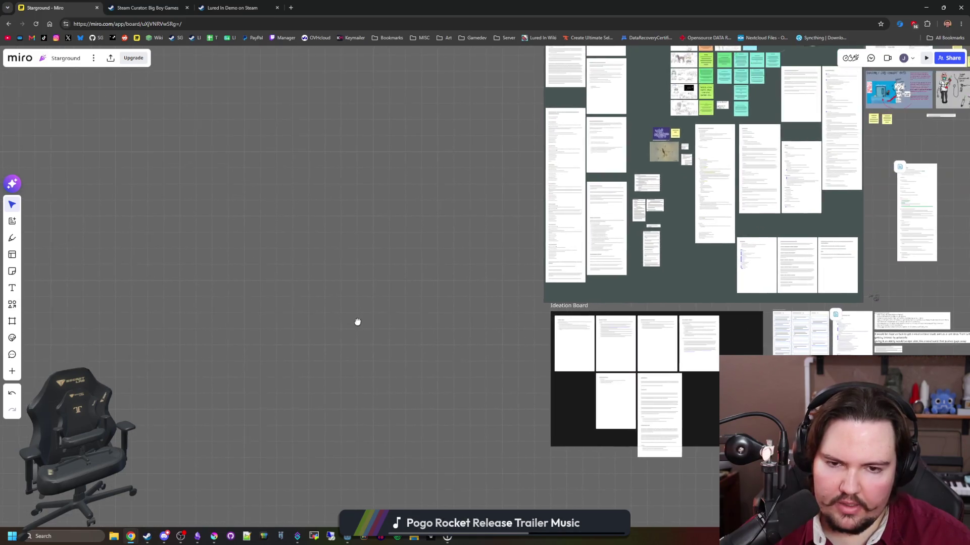
pyautogui.hscroll(5, 357, 321)
pyautogui.scroll(5, 642, 356)
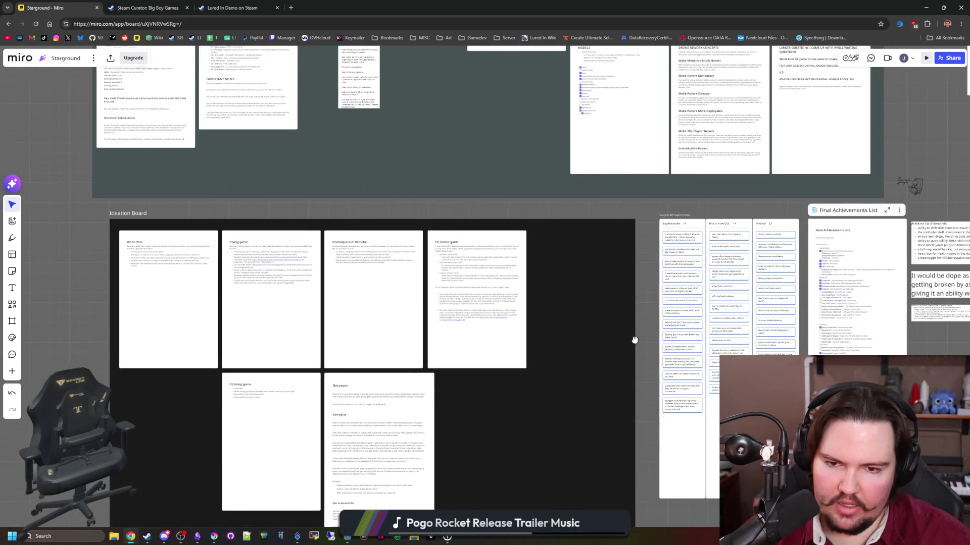
pyautogui.scroll(-5, 634, 340)
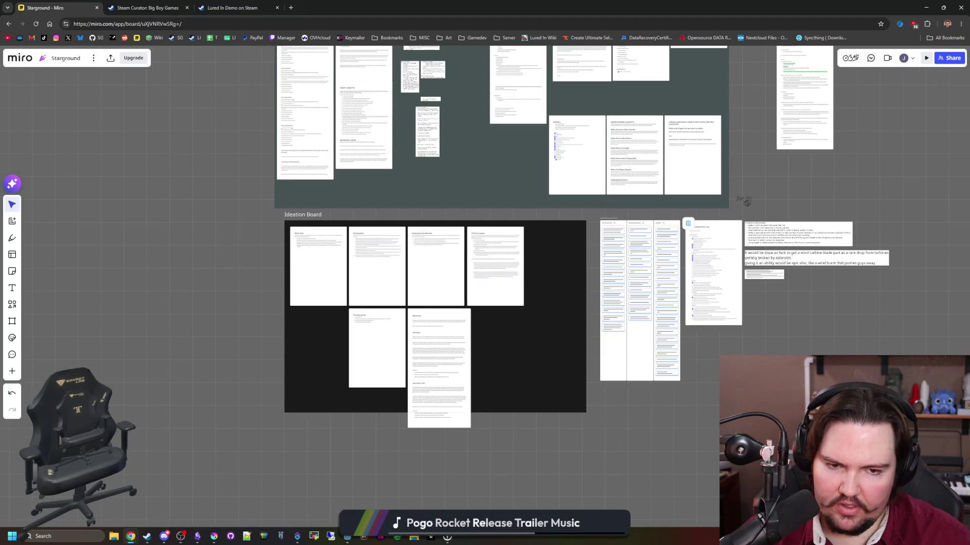
pyautogui.scroll(3, 579, 386)
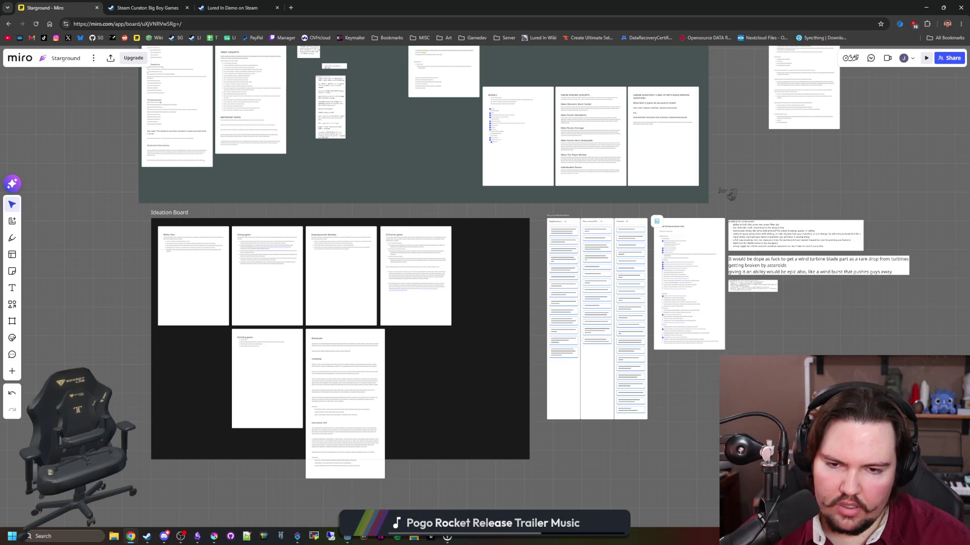
pyautogui.hotkey('alt', 'Tab')
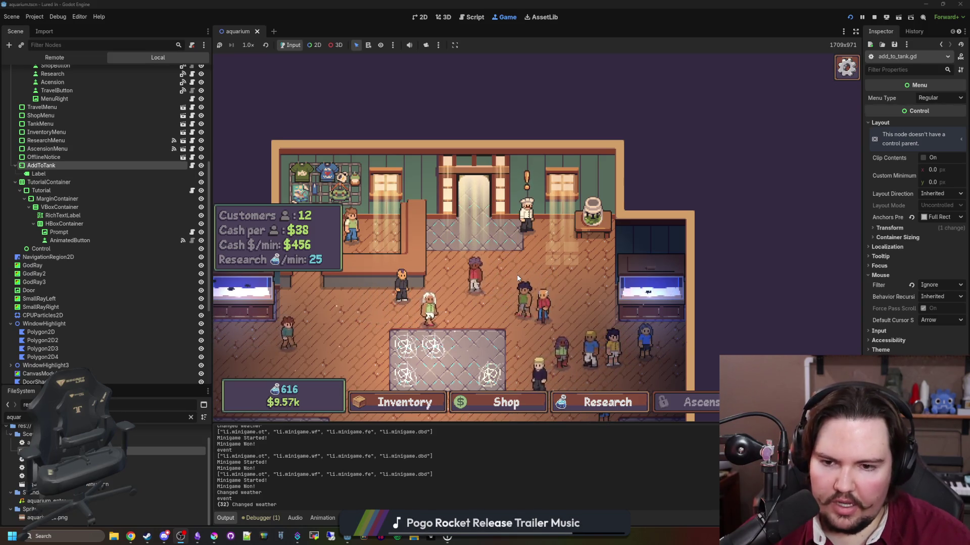
# Zoom the running game's camera in, then bring the Lured In note in Obsidian forward
pyautogui.scroll(3, 484, 273)
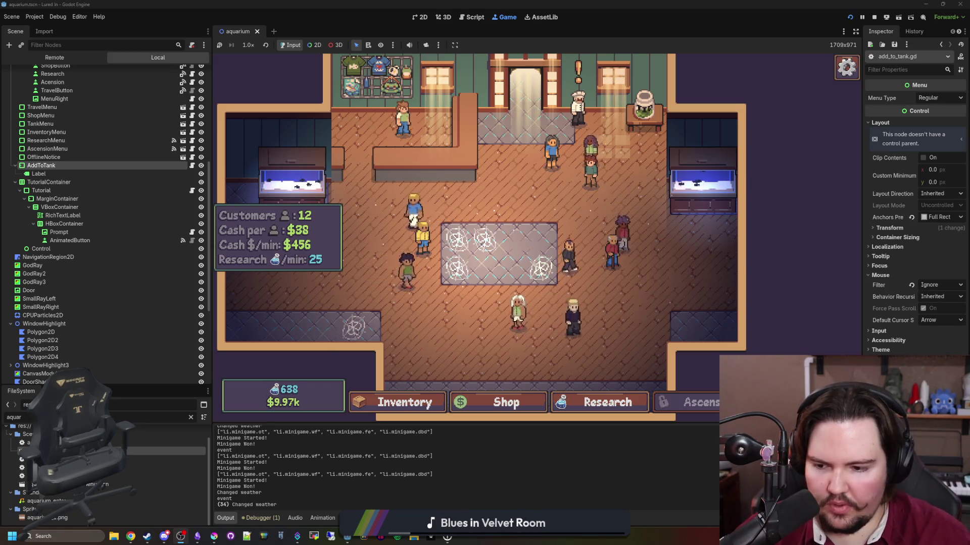
pyautogui.click(196, 537)
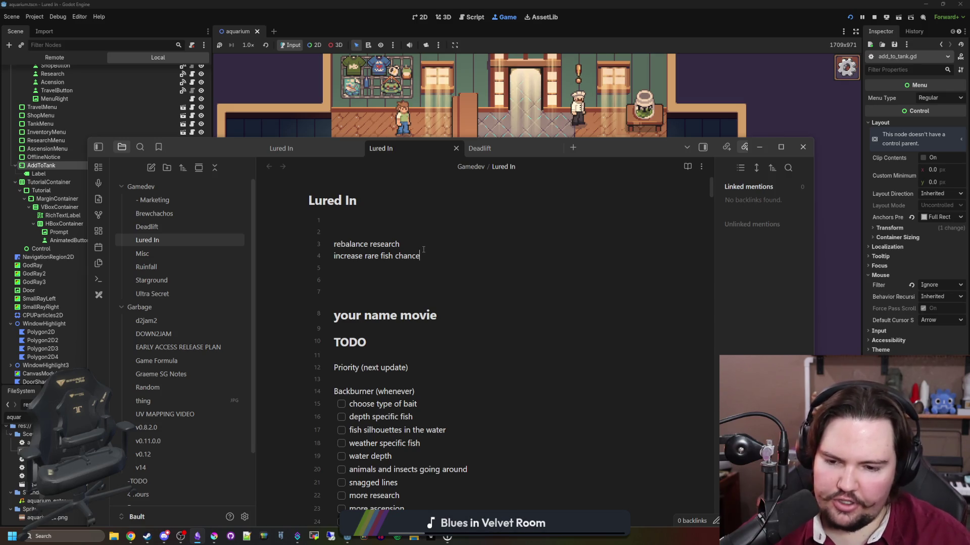
# Open and close the game's Inventory, Research and Shop panels
pyautogui.click(412, 100)
pyautogui.click(402, 402)
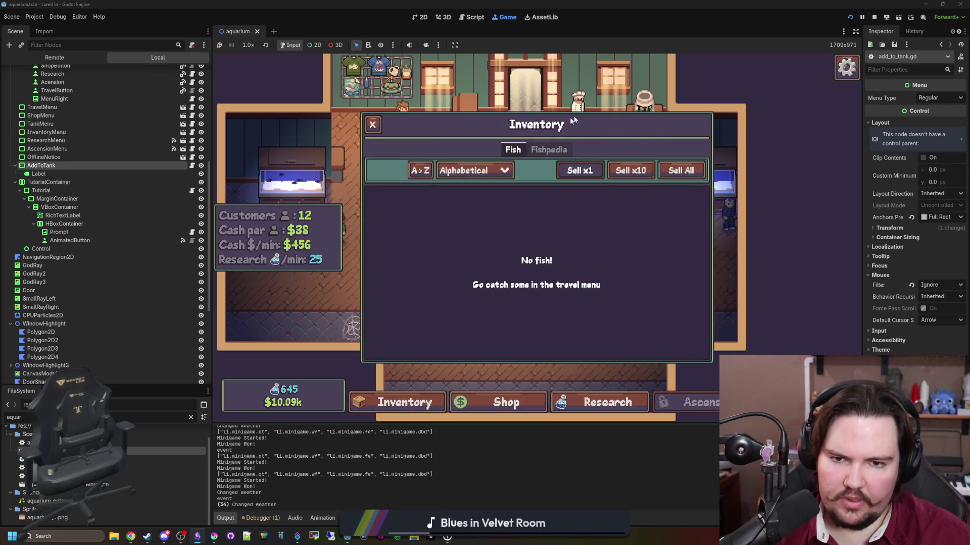
pyautogui.click(373, 125)
pyautogui.click(597, 402)
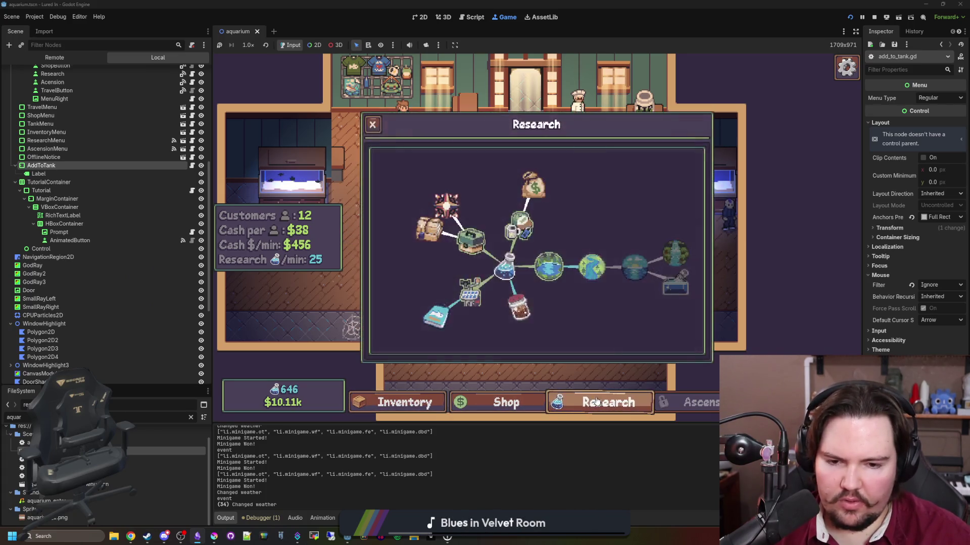
pyautogui.click(597, 402)
pyautogui.click(596, 401)
pyautogui.click(581, 379)
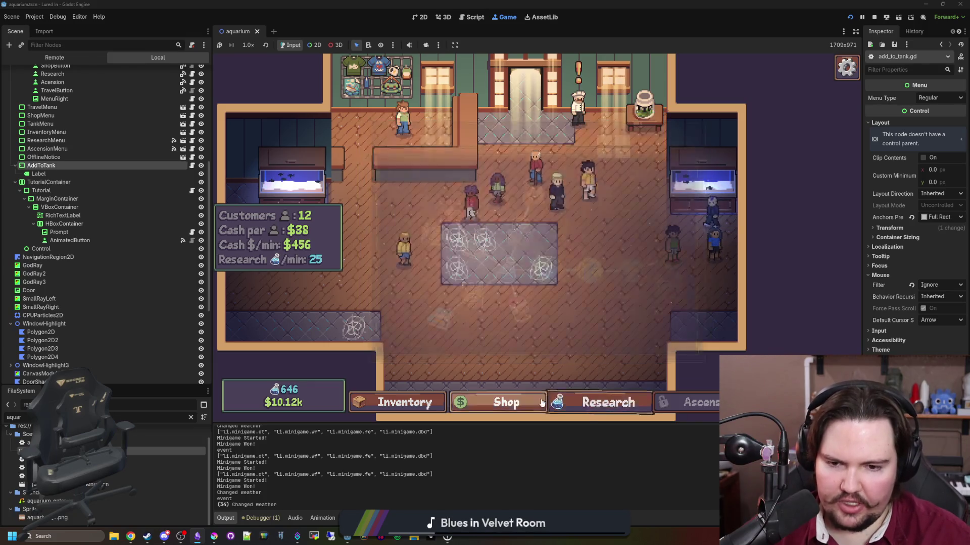
pyautogui.click(535, 402)
pyautogui.click(606, 402)
pyautogui.click(613, 402)
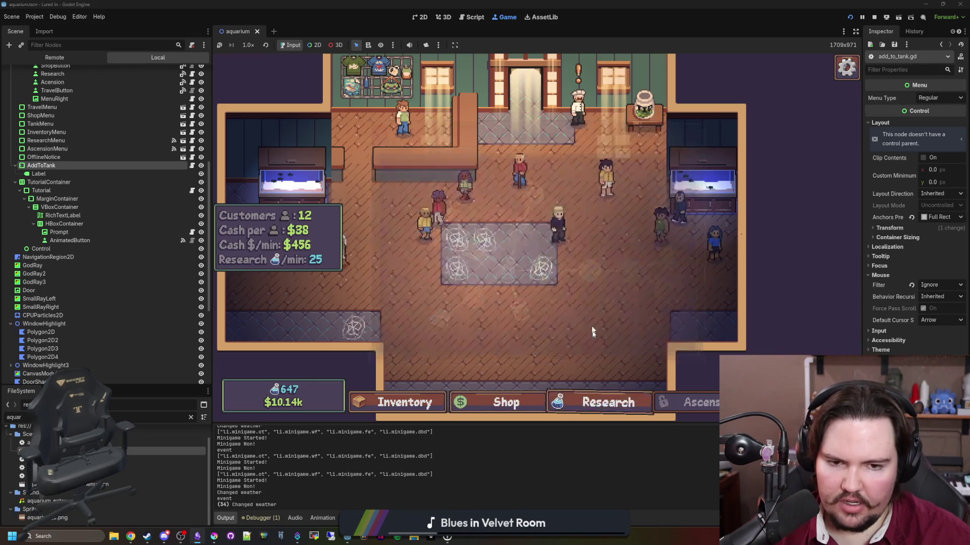
pyautogui.click(617, 402)
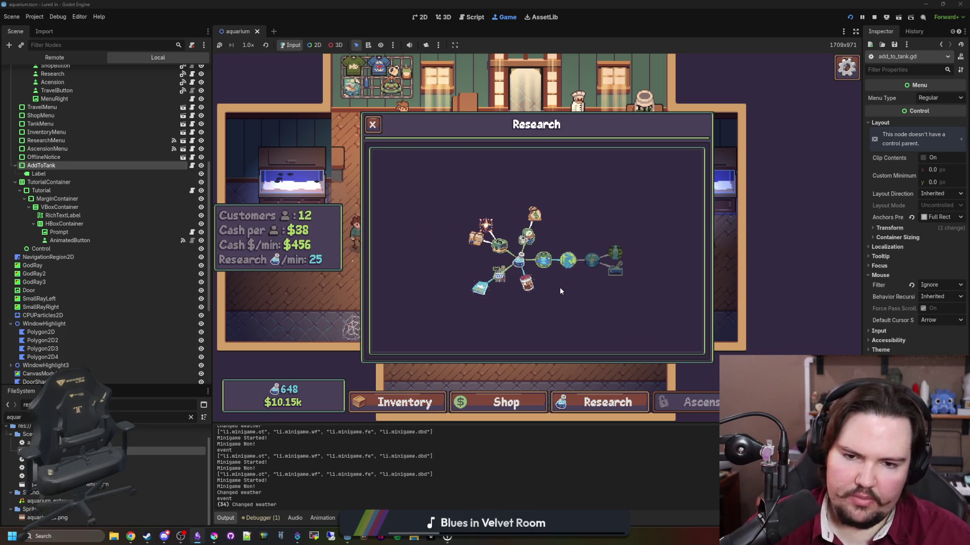
pyautogui.click(580, 230)
# Restart via Esc > Main Menu > Play, then open Research and zoom into the tree
pyautogui.press('Escape')
pyautogui.click(555, 262)
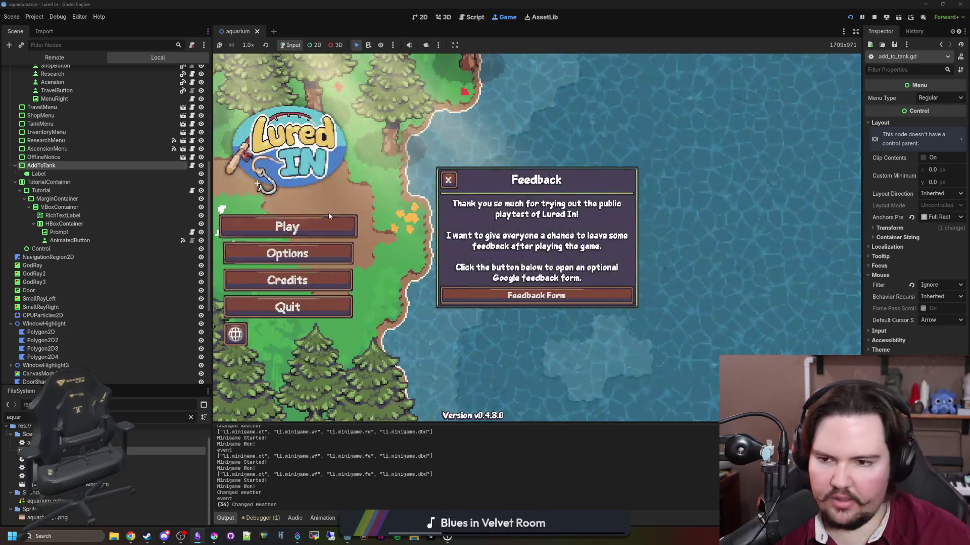
pyautogui.click(329, 214)
pyautogui.click(609, 402)
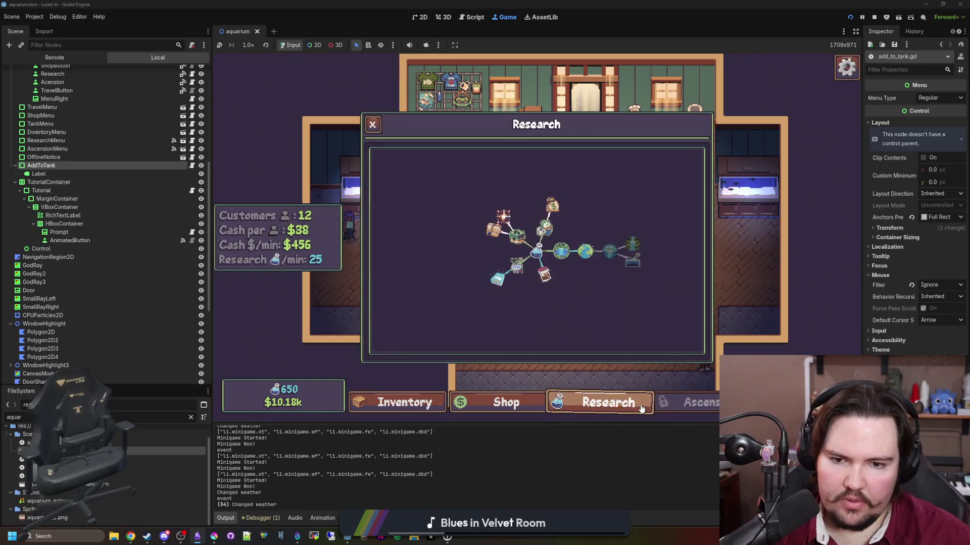
pyautogui.scroll(4, 543, 255)
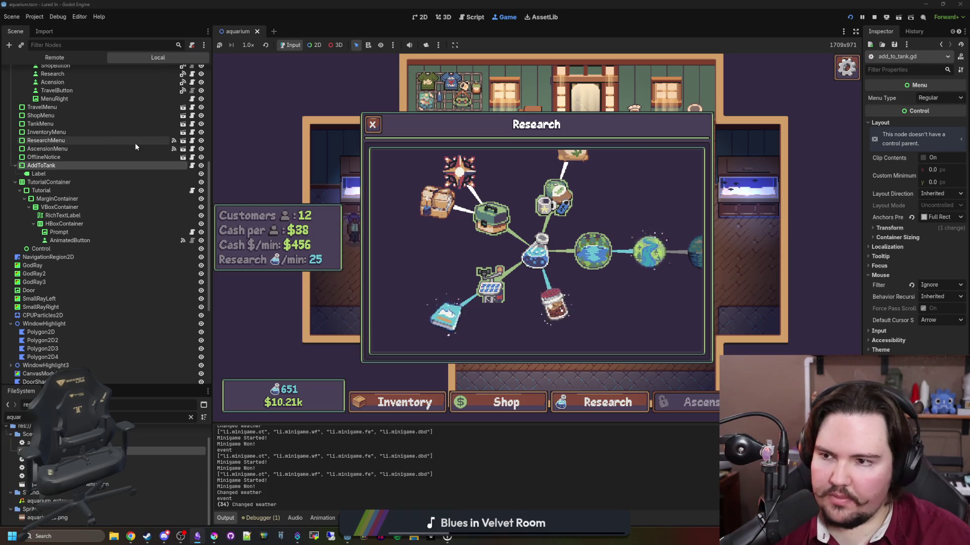
pyautogui.scroll(5, 136, 199)
# Filter files for 'researc', open research_menu.tscn, and select the TreeCamera node
pyautogui.click(191, 417)
pyautogui.write('researc')
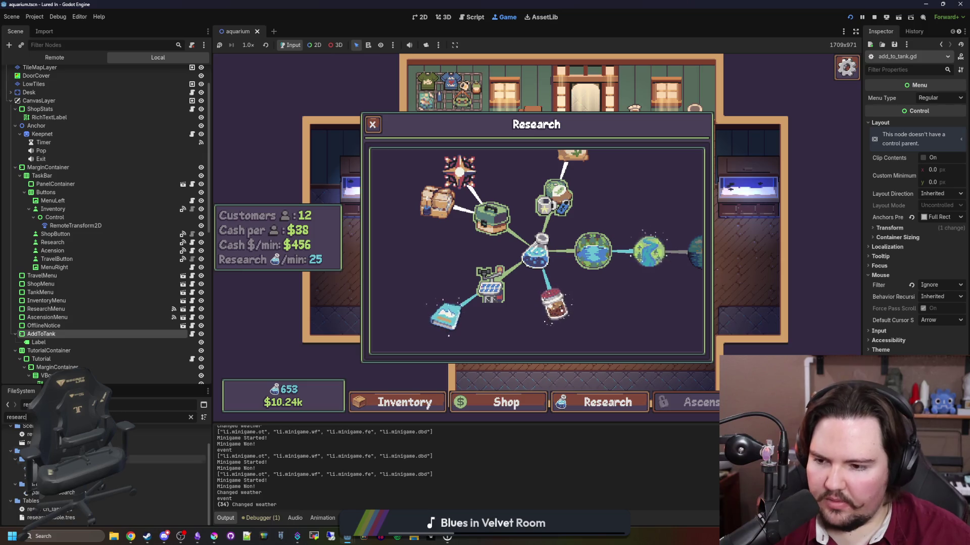
pyautogui.doubleClick(152, 443)
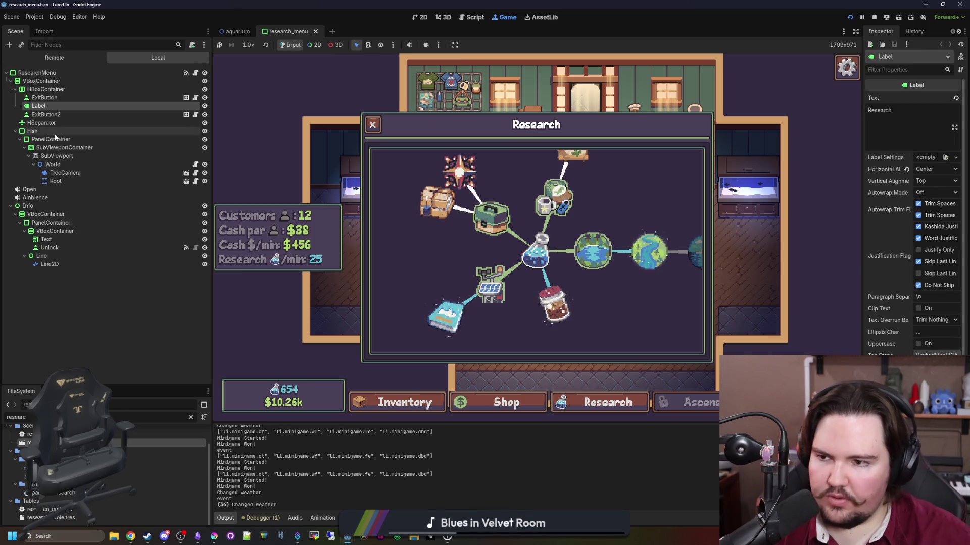
pyautogui.click(155, 172)
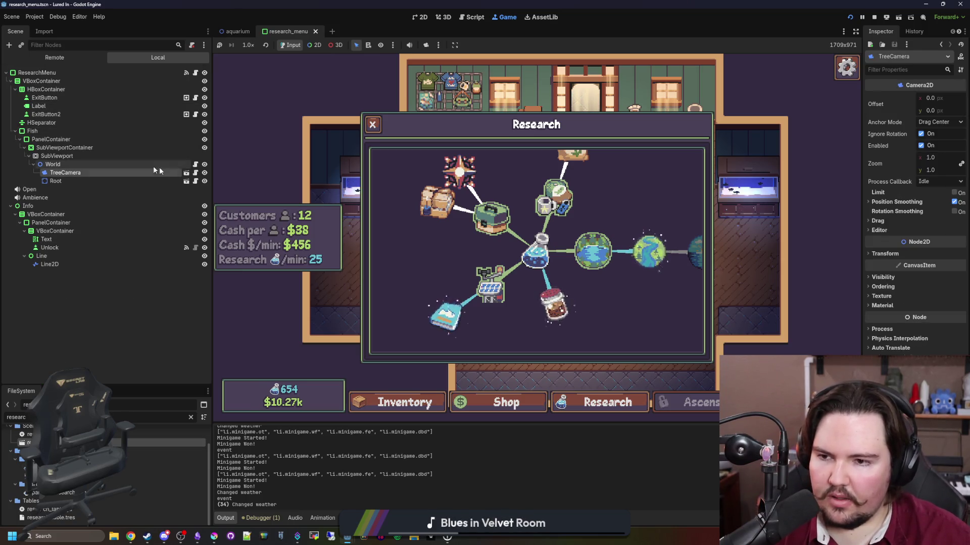
# Read through tree_menu.gd and search it for 'zo'
pyautogui.click(196, 72)
pyautogui.scroll(10, 733, 209)
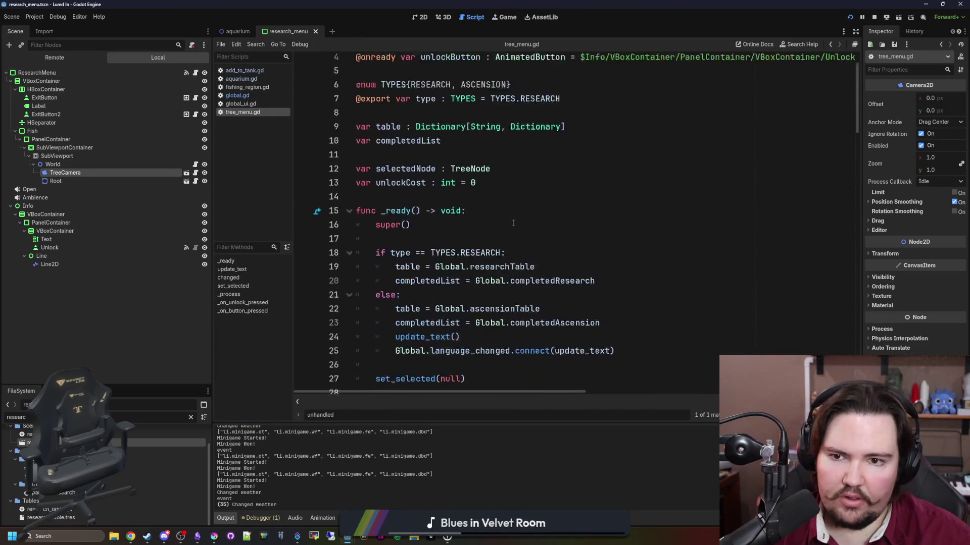
pyautogui.click(455, 191)
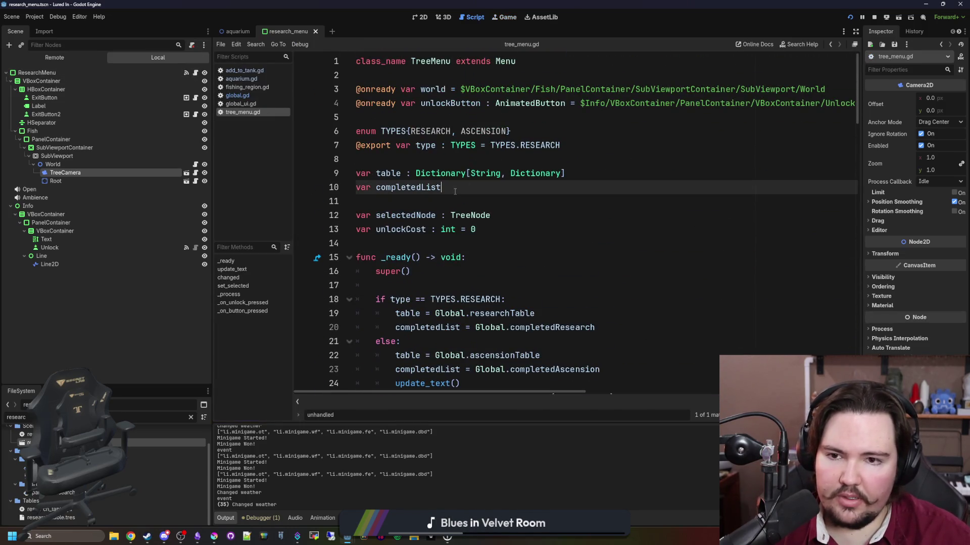
pyautogui.click(459, 158)
pyautogui.scroll(-9, 458, 158)
pyautogui.click(543, 220)
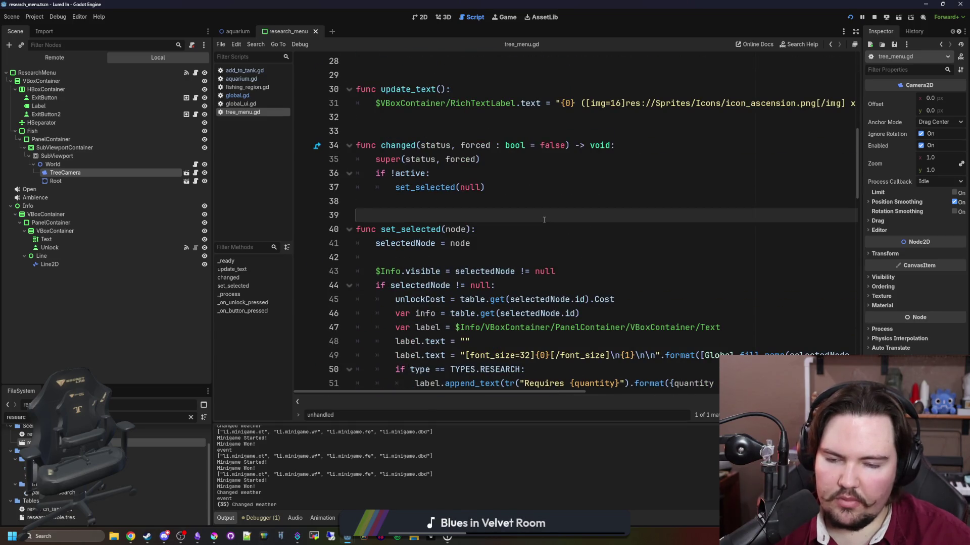
pyautogui.hotkey('ctrl', 'f')
pyautogui.write('zoom')
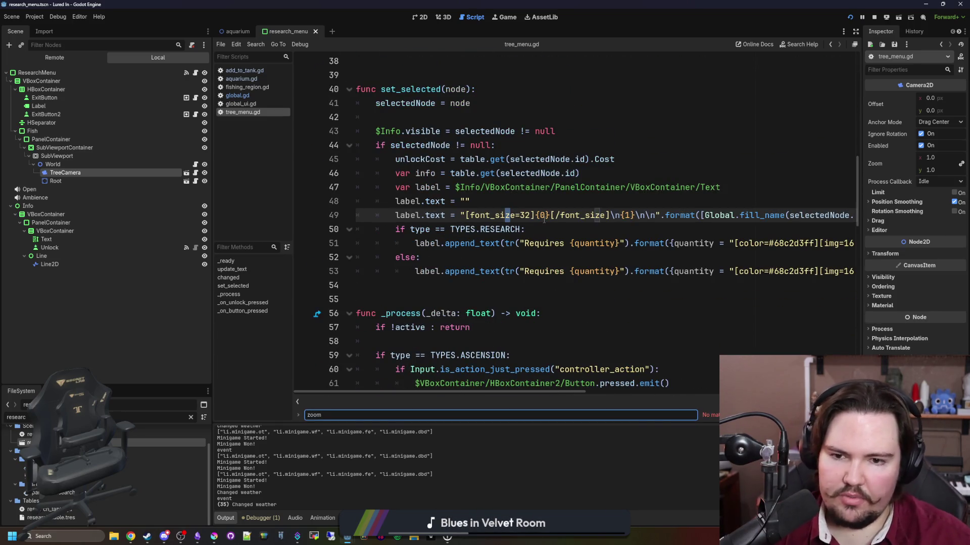
# Review the zoomPower and zoomInput code in tree_camera.gd, then return to the 2D view
pyautogui.click(195, 173)
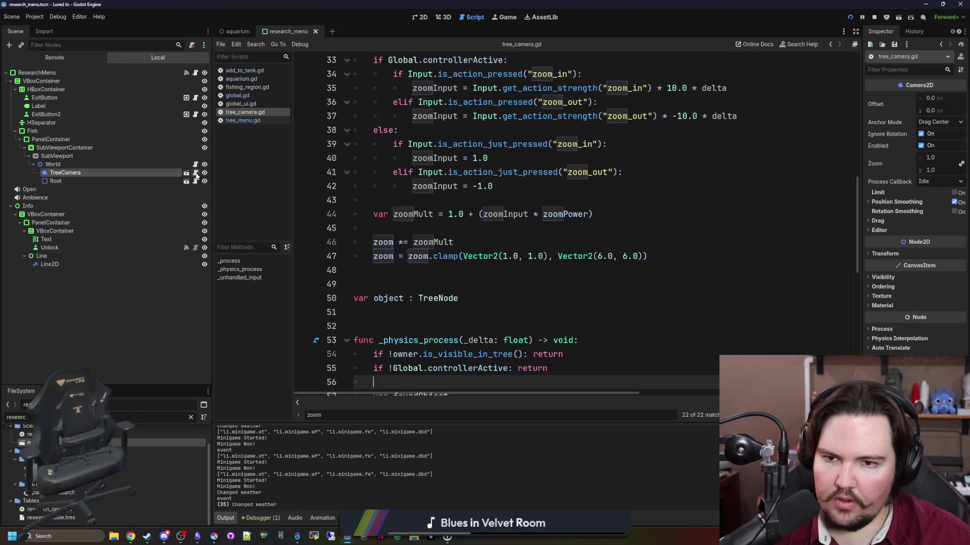
pyautogui.click(404, 123)
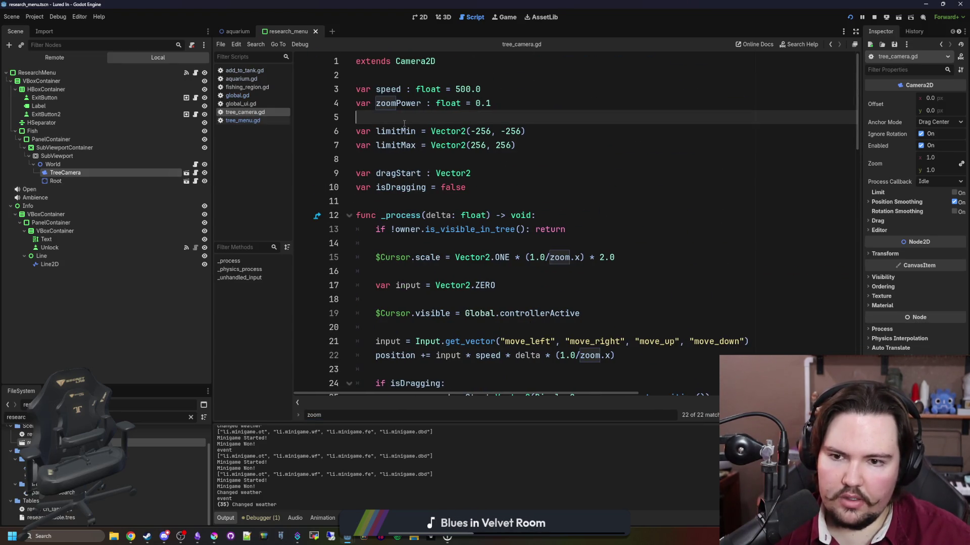
pyautogui.scroll(-3, 476, 248)
pyautogui.scroll(-2, 438, 189)
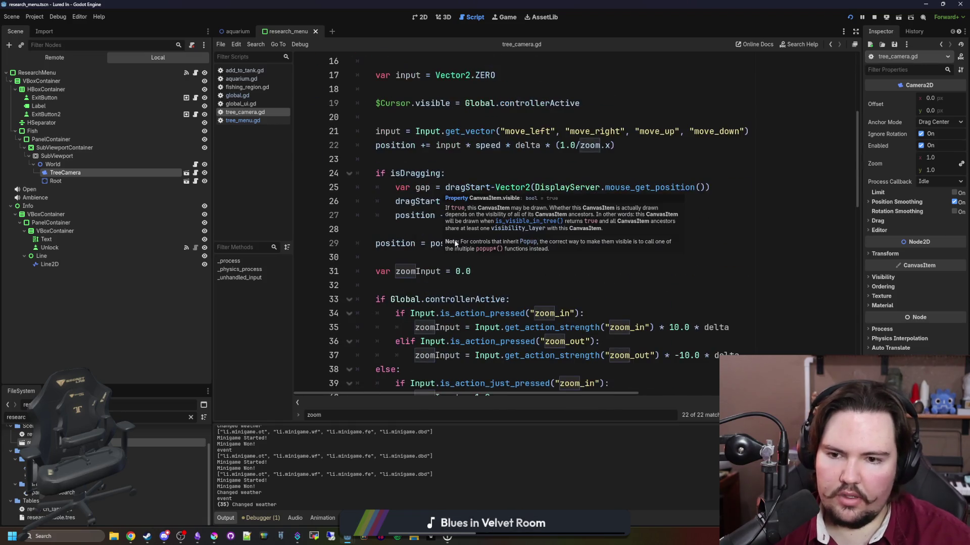
pyautogui.click(452, 287)
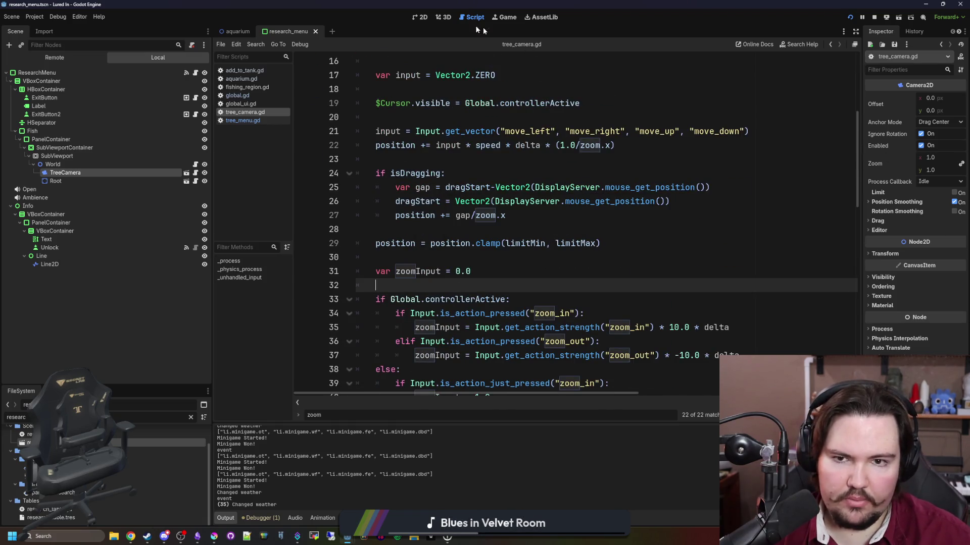
pyautogui.click(421, 17)
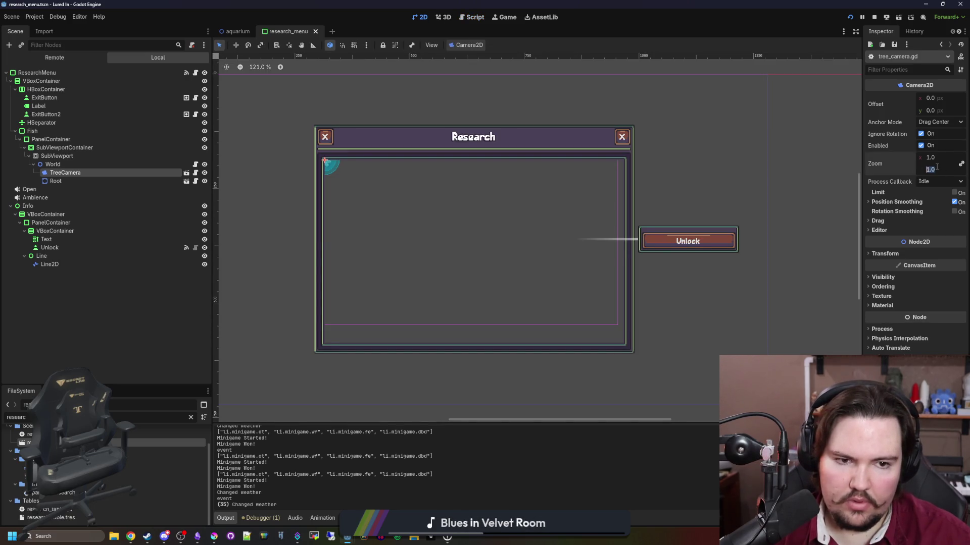
# Set the TreeCamera zoom to 2.0 and save the research_menu scene
pyautogui.write('2')
pyautogui.press('Return')
pyautogui.hotkey('ctrl', 's')
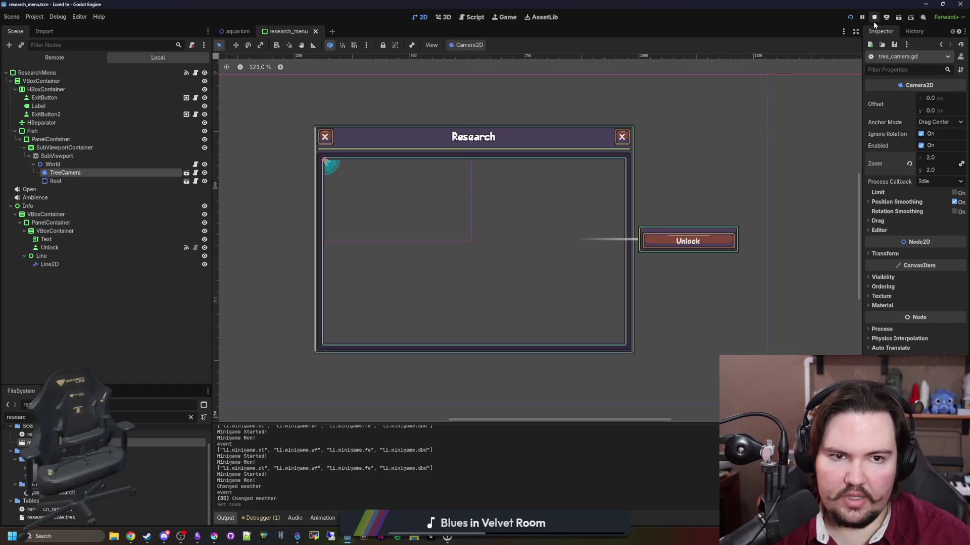
# Restart the game from the main menu and open the Research tree at 2.0 zoom
pyautogui.click(504, 17)
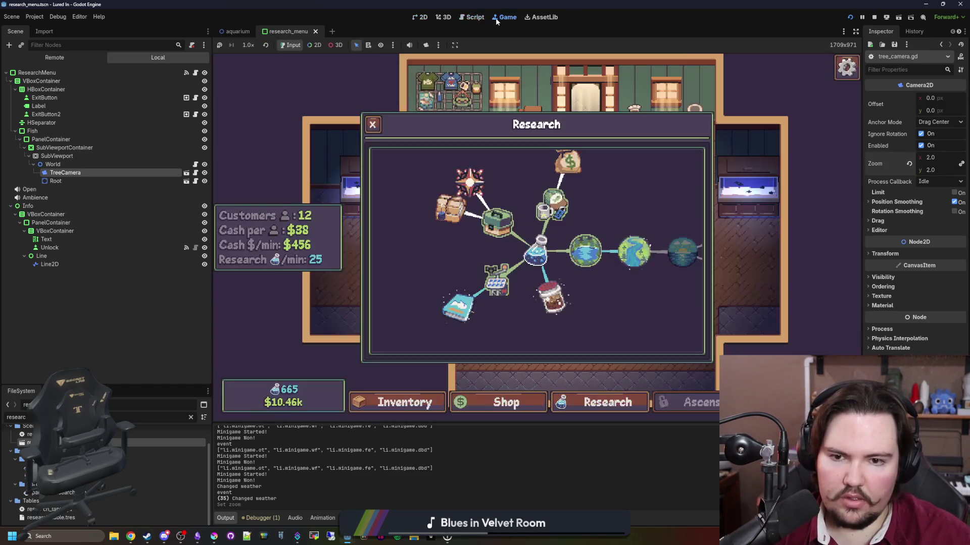
pyautogui.press('Escape')
pyautogui.click(550, 265)
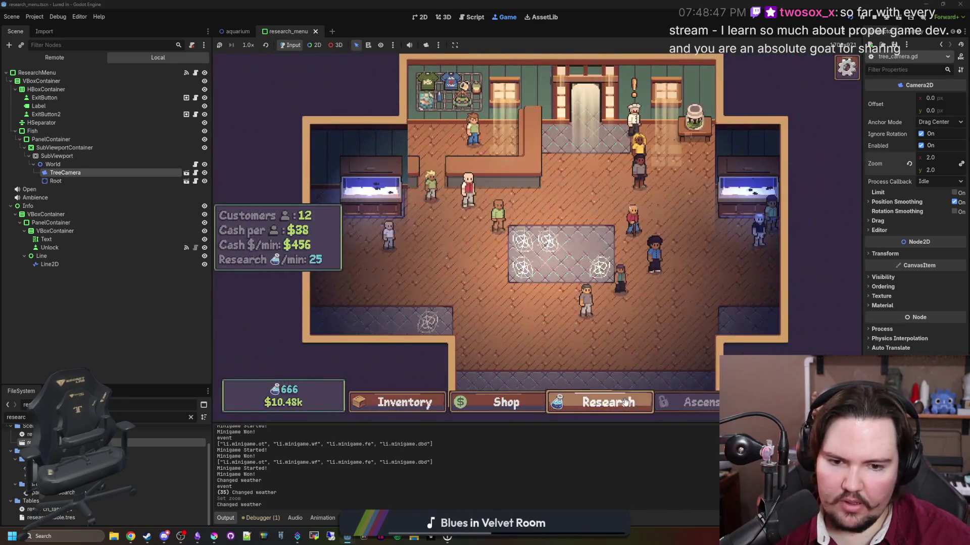
pyautogui.click(645, 406)
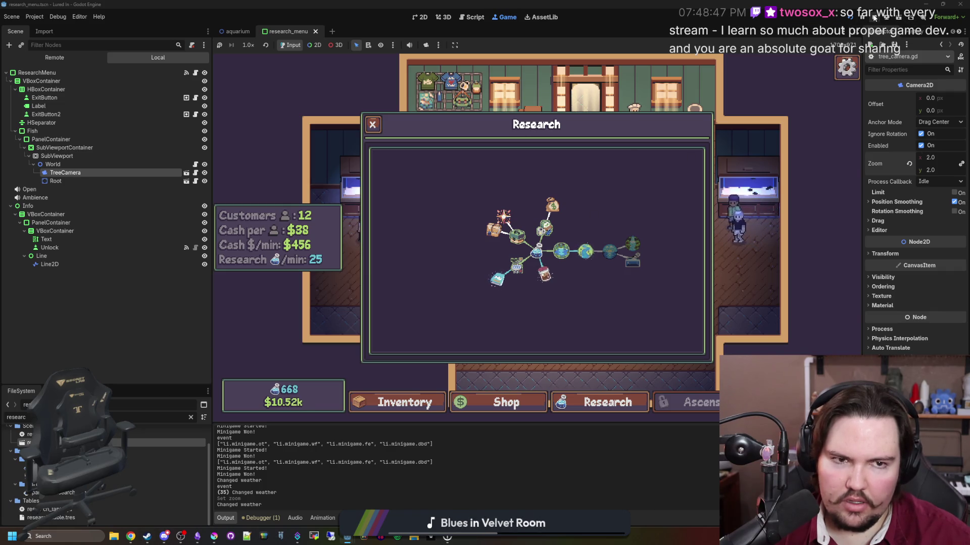
pyautogui.click(146, 317)
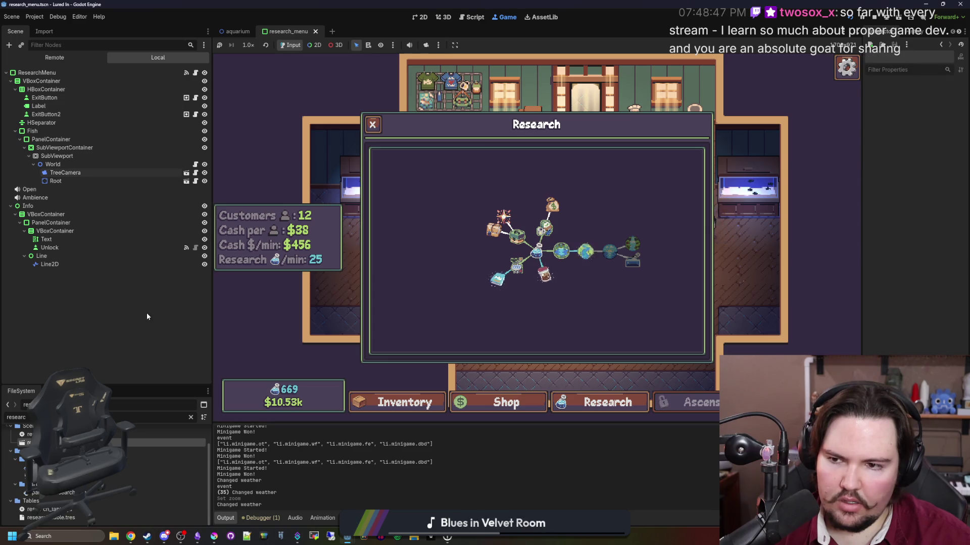
# Stop the game, select TreeCamera, and search the camera script for zoom
pyautogui.click(862, 16)
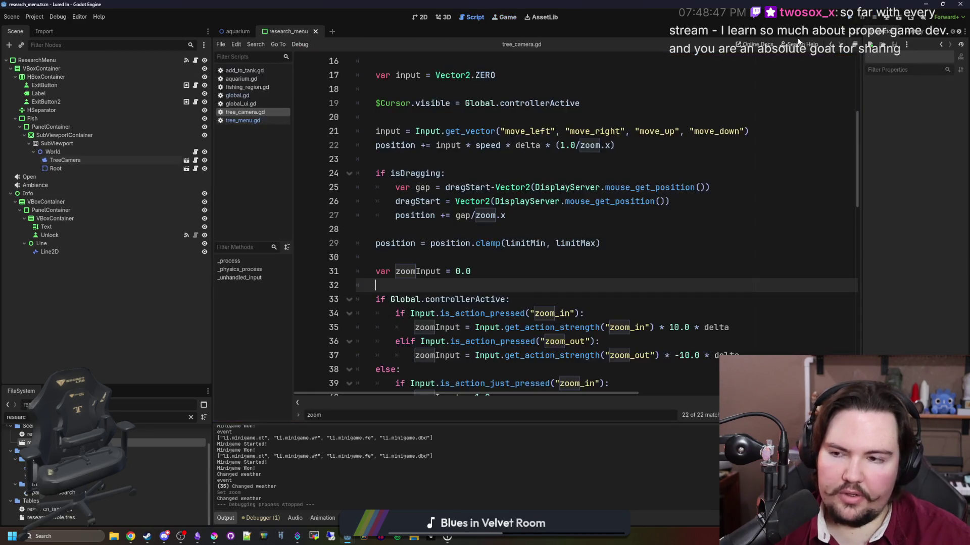
pyautogui.click(68, 160)
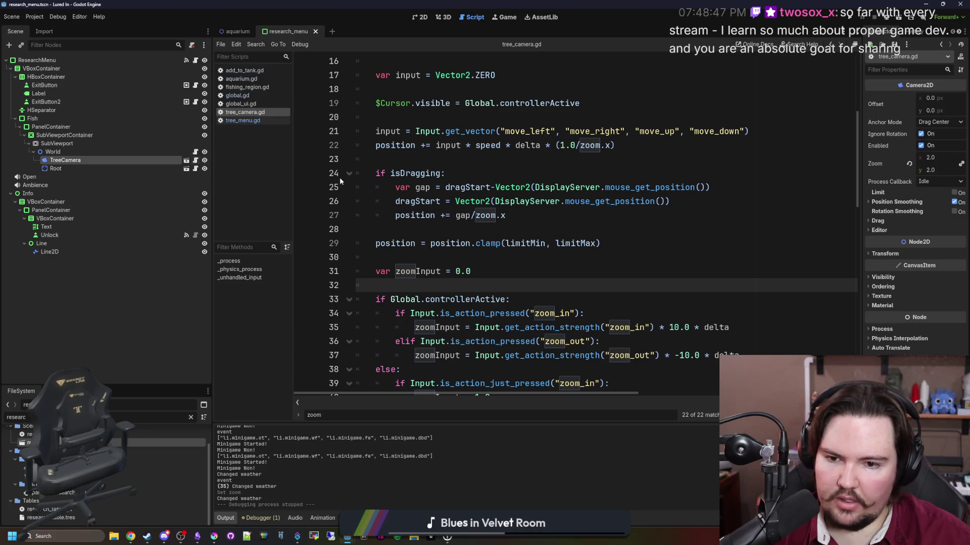
pyautogui.click(560, 243)
pyautogui.hotkey('ctrl', 'f')
pyautogui.press('Return')
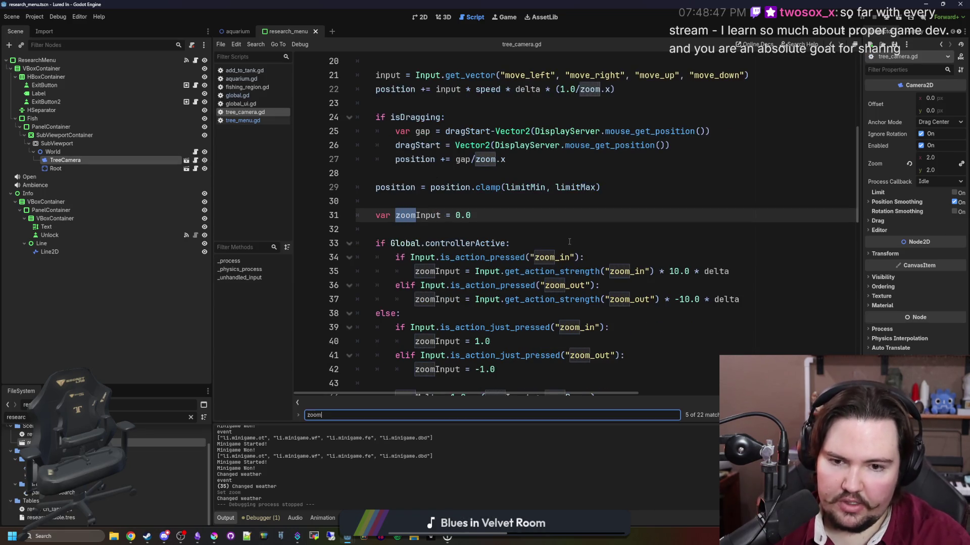
pyautogui.scroll(-3, 569, 241)
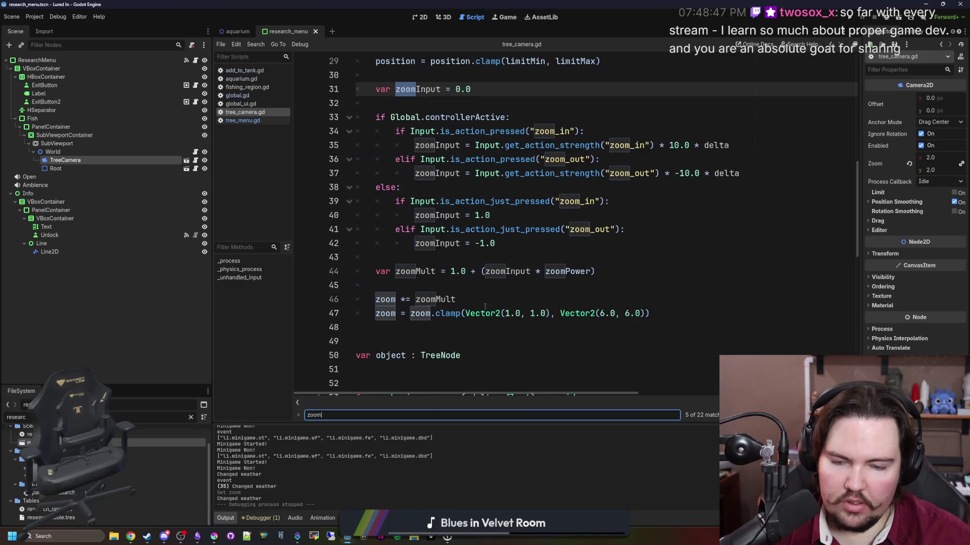
pyautogui.scroll(6, 770, 243)
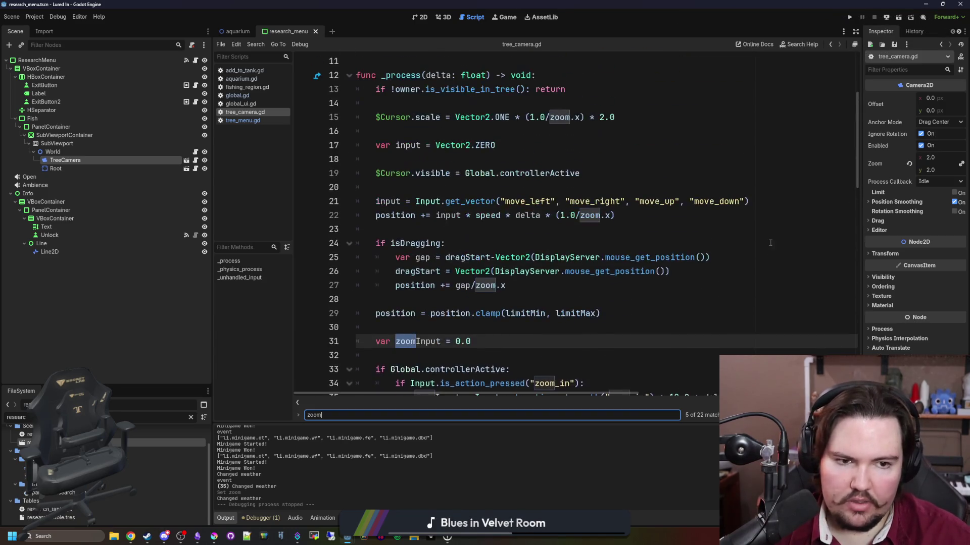
# Set Camera2D Zoom x and y to 3, save, and run the game
pyautogui.click(933, 157)
pyautogui.write('3')
pyautogui.click(937, 167)
pyautogui.write('3')
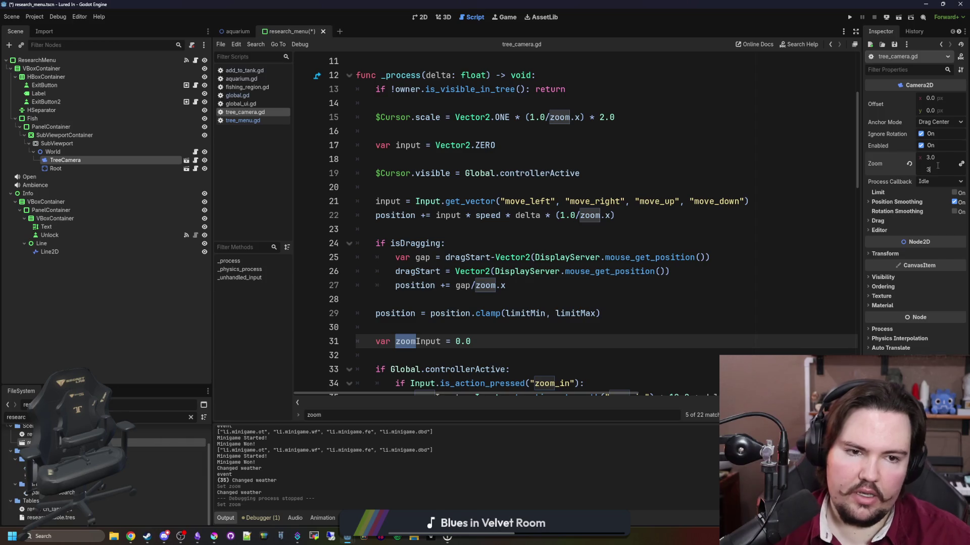
pyautogui.click(748, 178)
pyautogui.hotkey('ctrl', 's')
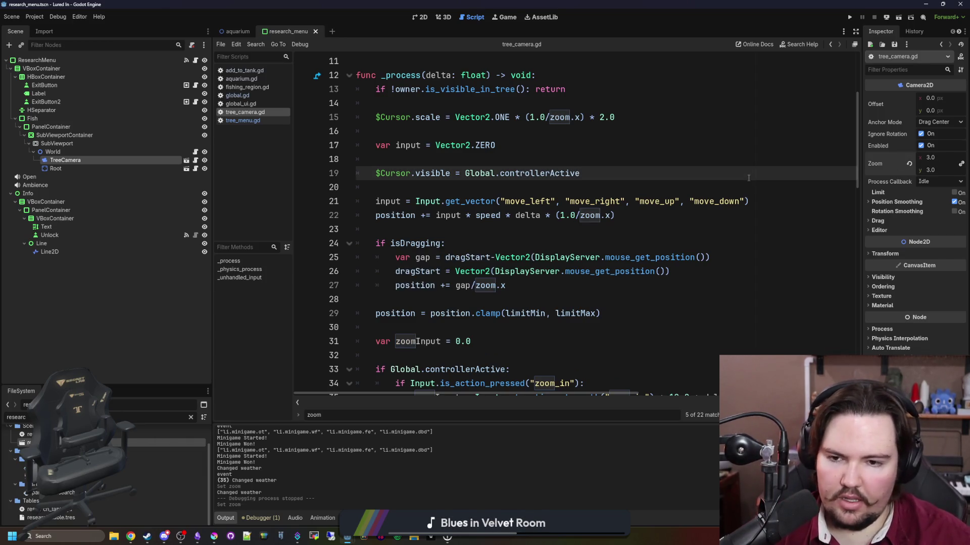
pyautogui.click(848, 17)
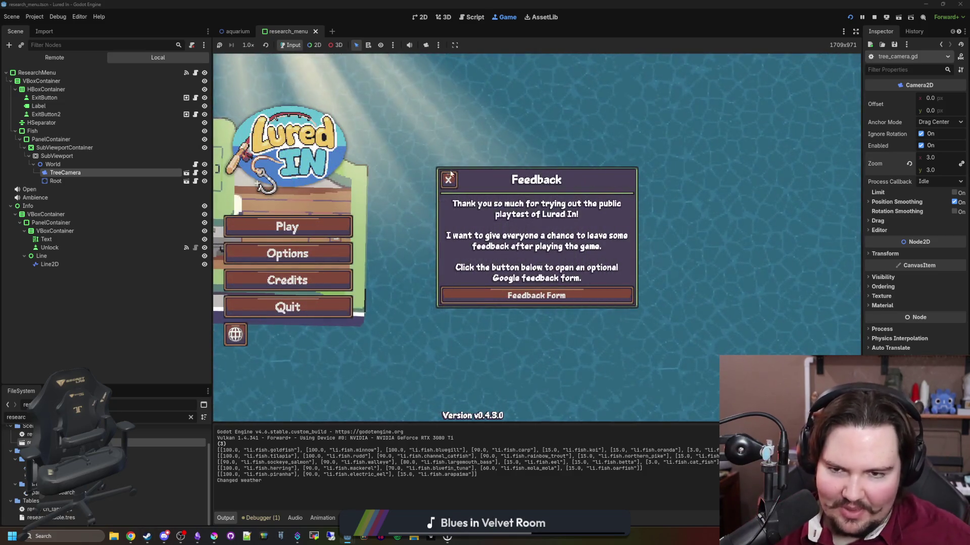
# Dismiss Feedback and Welcome Back, view the Research tree at 3.0 zoom, and stop with F8
pyautogui.click(451, 175)
pyautogui.click(297, 228)
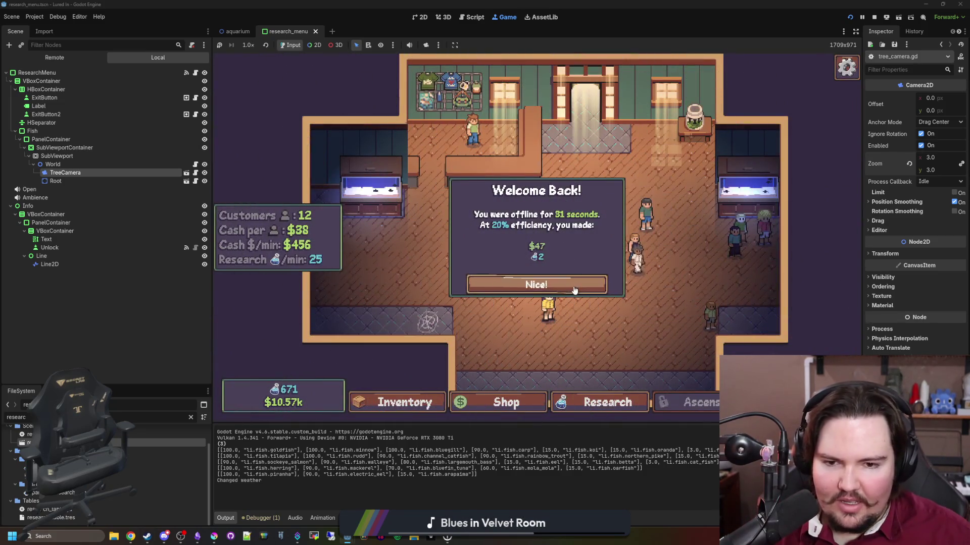
pyautogui.click(574, 290)
pyautogui.click(601, 403)
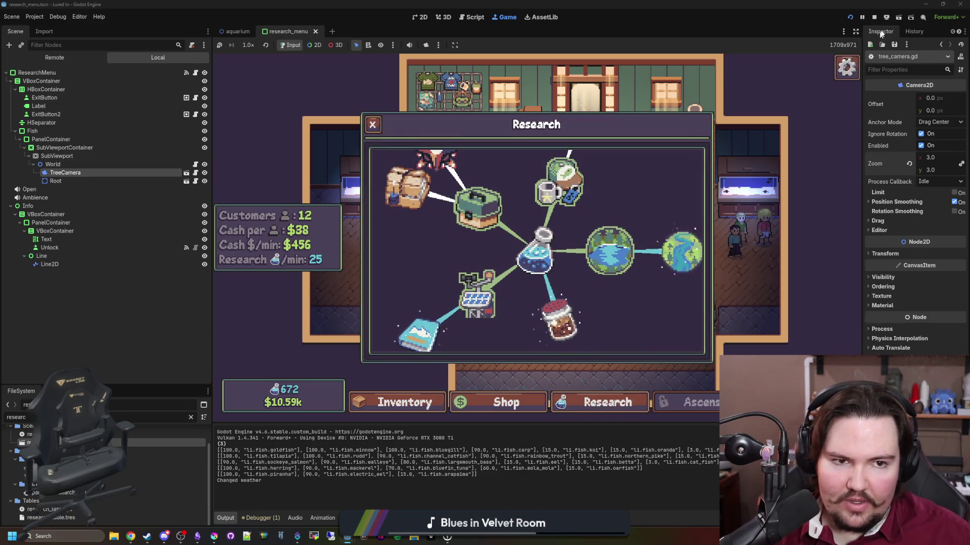
pyautogui.press('F8')
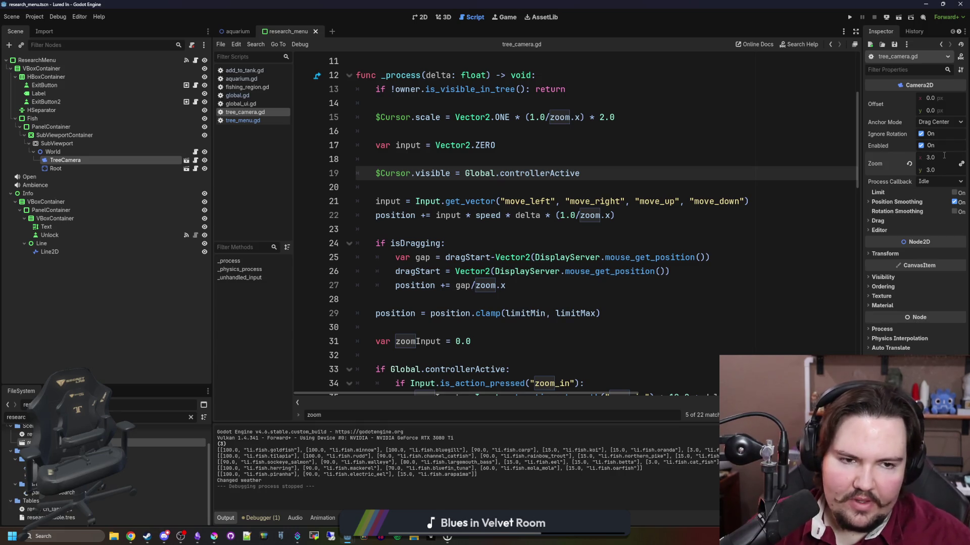
# Commit the TreeCamera zoom reset to 2.0, save, and run the game with F5
pyautogui.press('Return')
pyautogui.write('2')
pyautogui.click(538, 133)
pyautogui.hotkey('ctrl', 's')
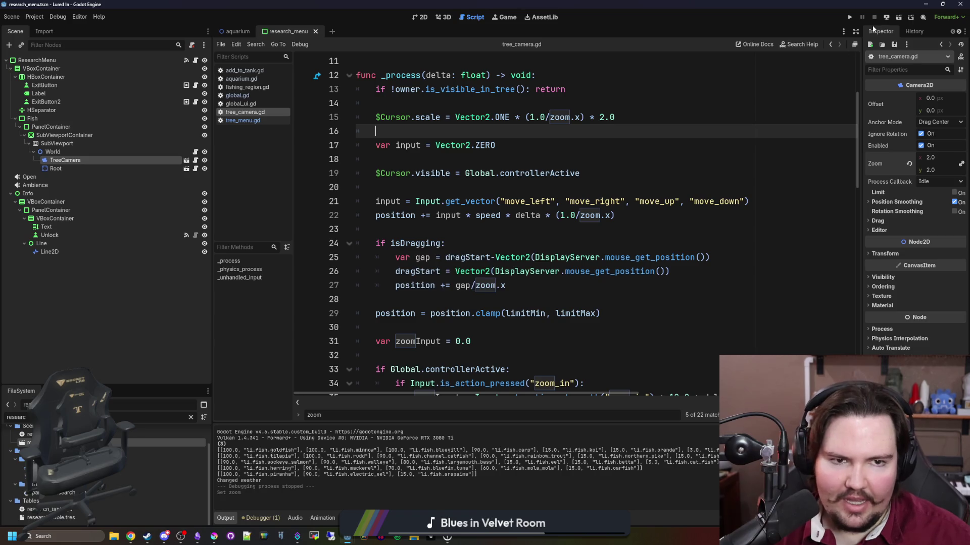
pyautogui.press('F5')
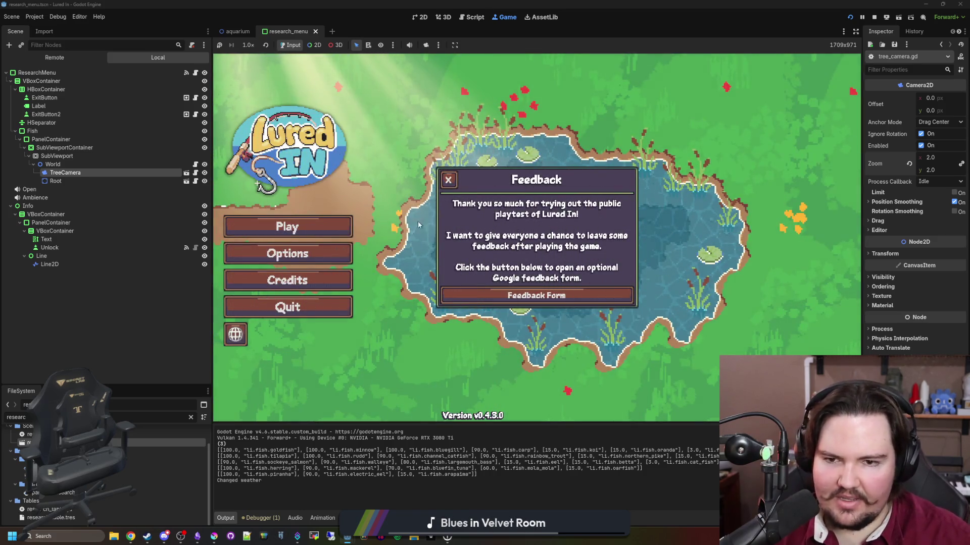
# Dismiss the popups, start playing, open the Research tree and pan across it
pyautogui.click(448, 179)
pyautogui.click(313, 231)
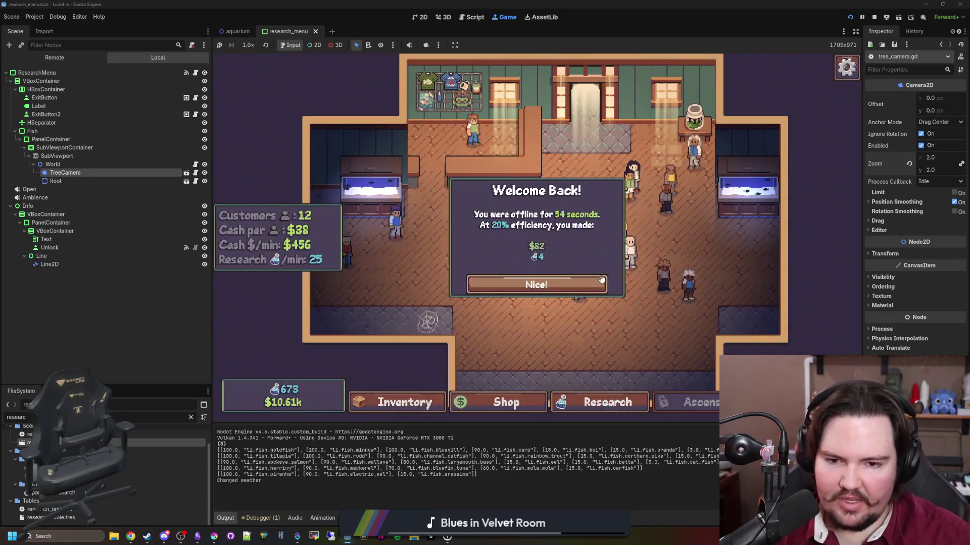
pyautogui.click(506, 284)
pyautogui.click(606, 410)
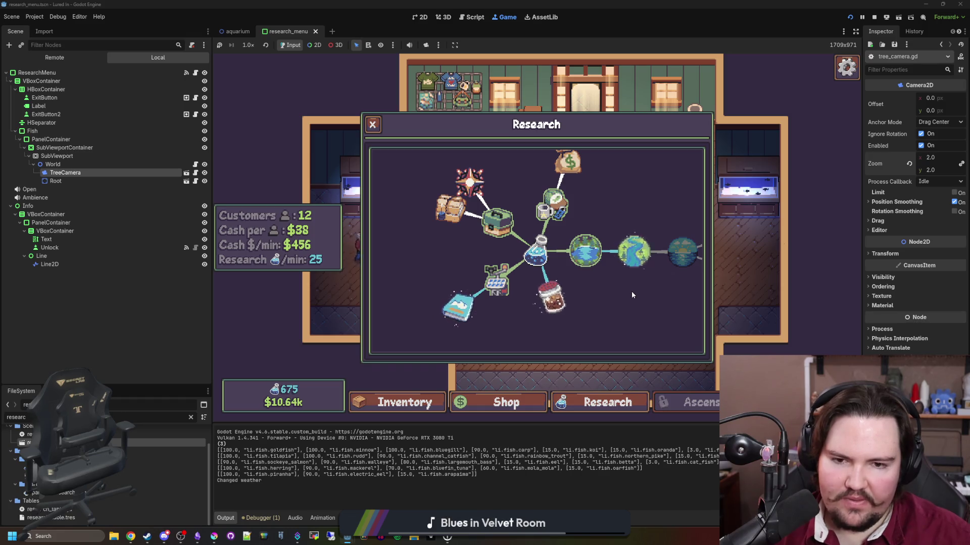
pyautogui.moveTo(631, 291)
pyautogui.mouseDown()
pyautogui.moveTo(593, 317)
pyautogui.moveTo(442, 158)
pyautogui.mouseUp()
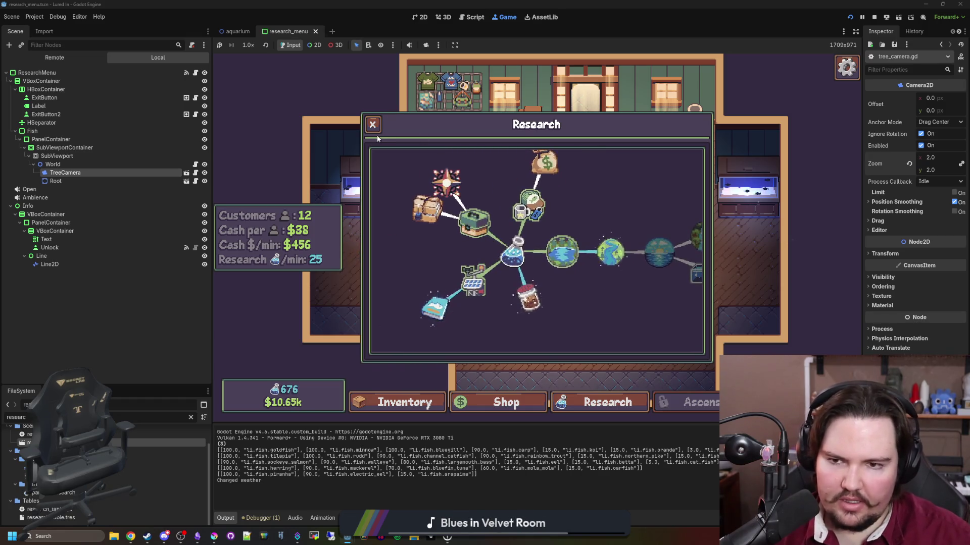
pyautogui.moveTo(591, 195)
pyautogui.mouseDown()
pyautogui.moveTo(648, 210)
pyautogui.moveTo(631, 214)
pyautogui.mouseUp()
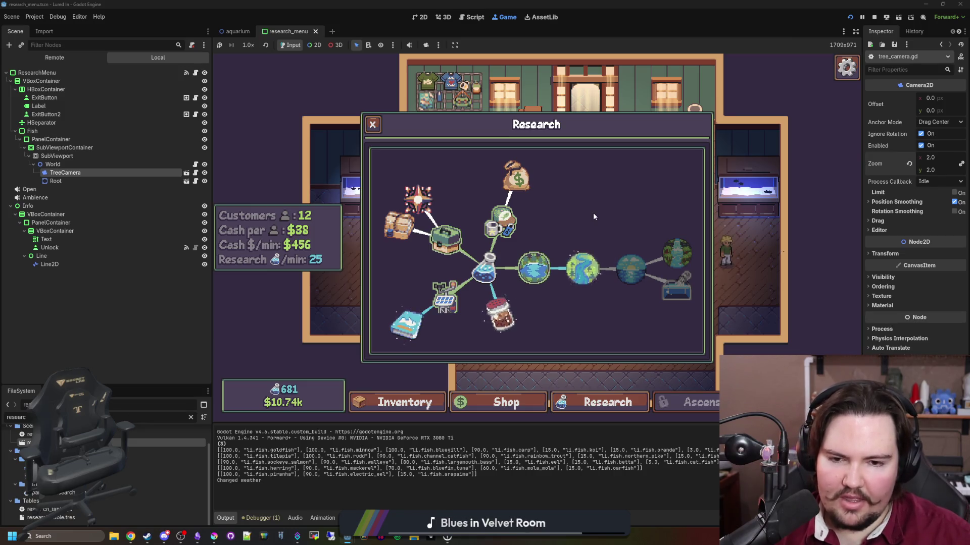
pyautogui.click(534, 272)
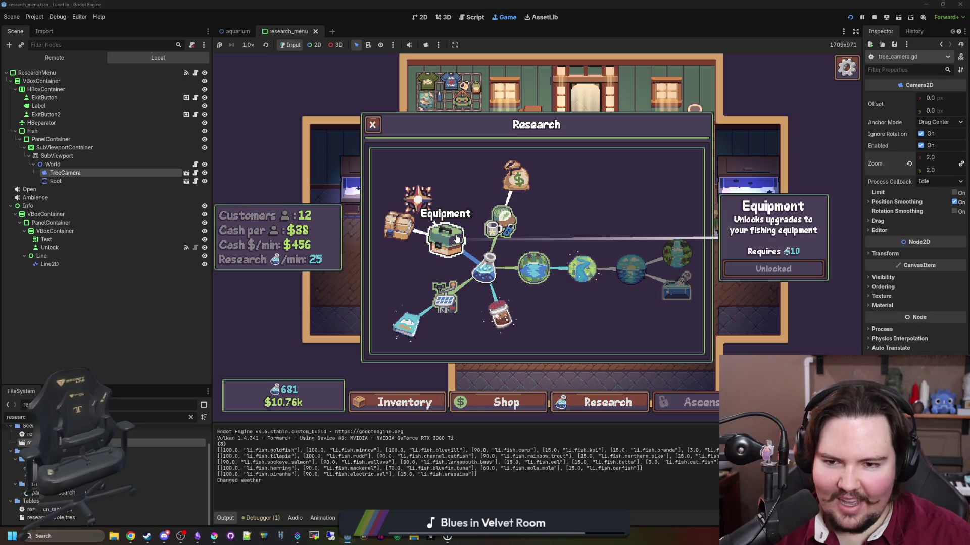
pyautogui.moveTo(409, 210)
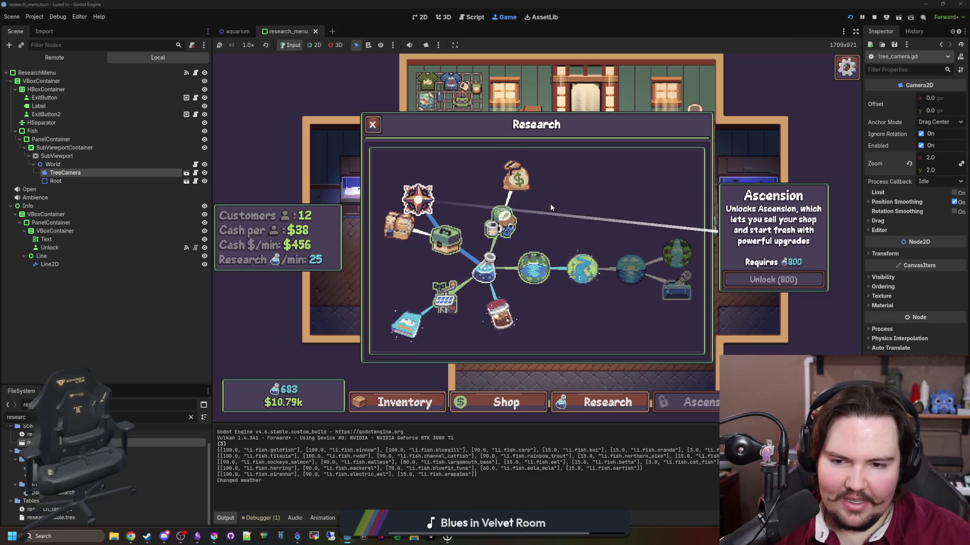
pyautogui.click(502, 219)
pyautogui.click(558, 210)
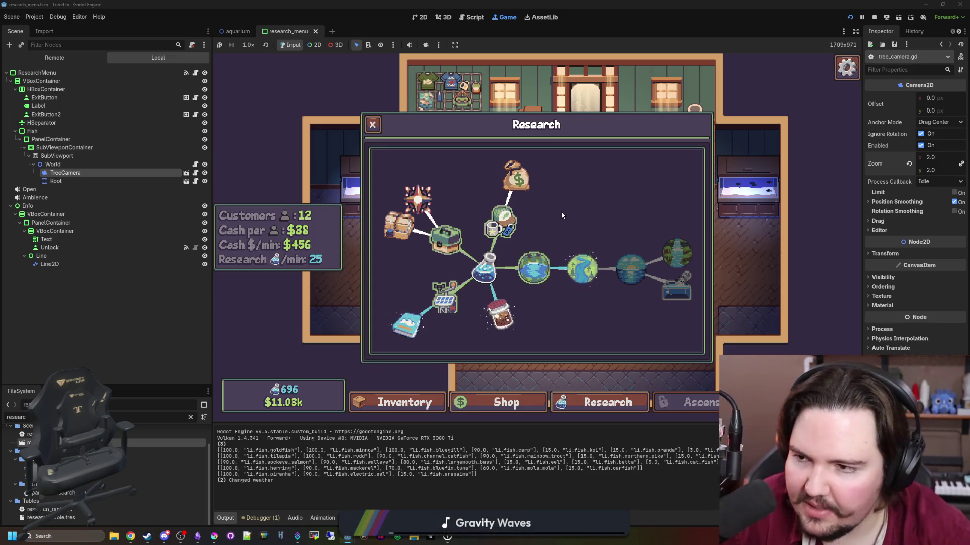
# Close the research tree, pan the shop with WASD, and open the rug's Edit panel
pyautogui.moveTo(612, 204)
pyautogui.mouseDown()
pyautogui.moveTo(631, 263)
pyautogui.moveTo(639, 202)
pyautogui.moveTo(649, 210)
pyautogui.moveTo(624, 212)
pyautogui.mouseUp()
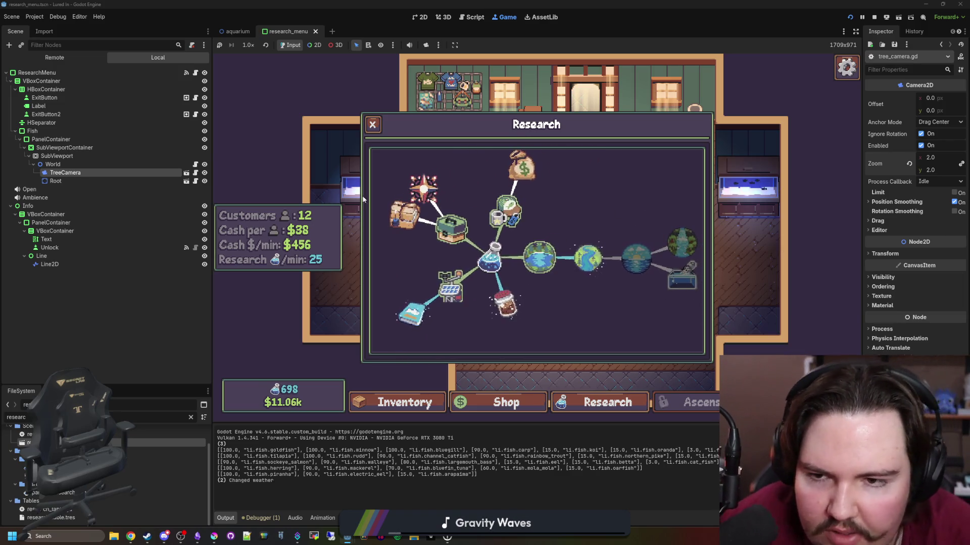
pyautogui.click(362, 195)
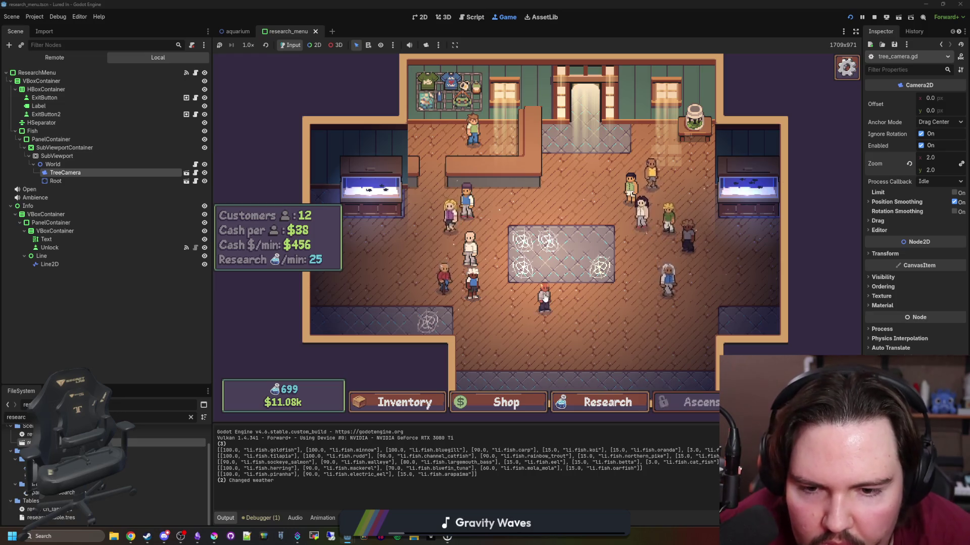
pyautogui.press('d')
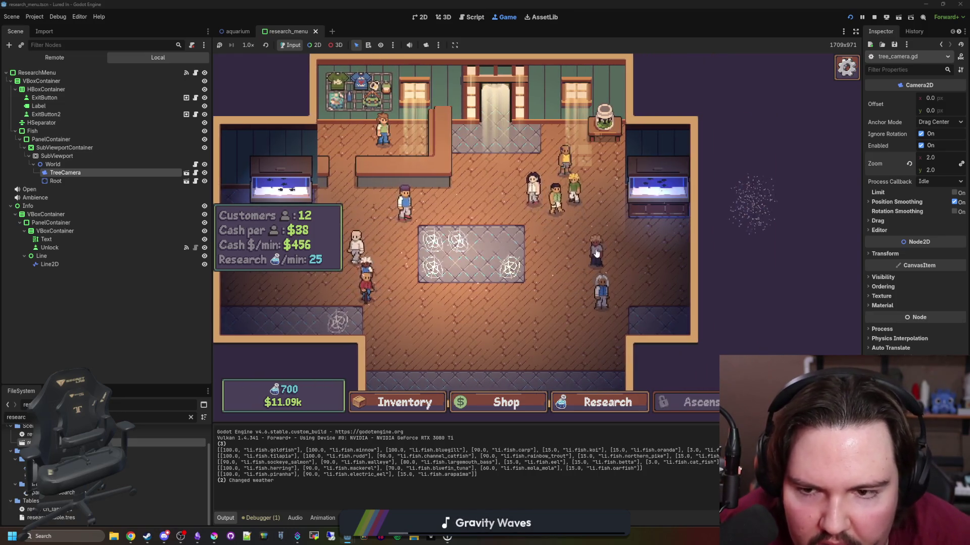
pyautogui.press('w')
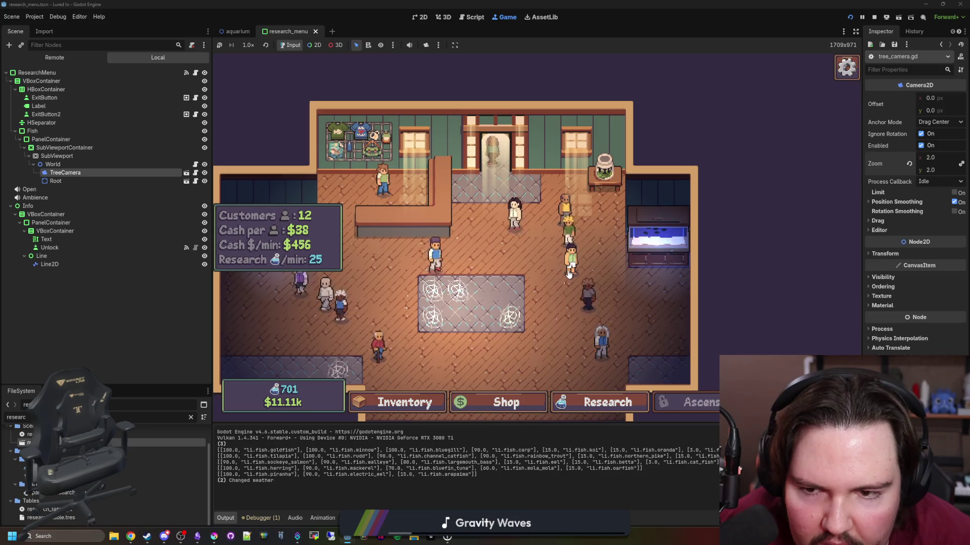
pyautogui.press('a')
pyautogui.press('s')
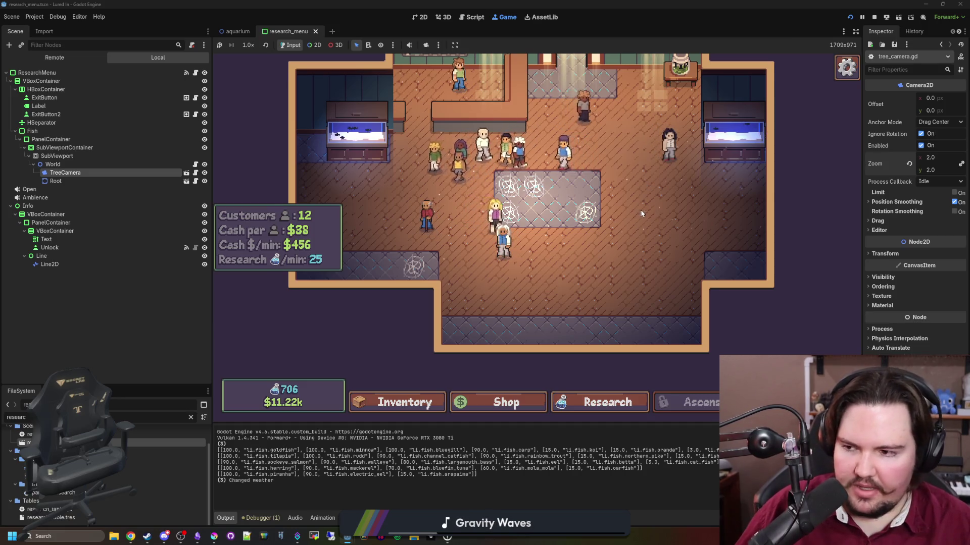
pyautogui.click(581, 222)
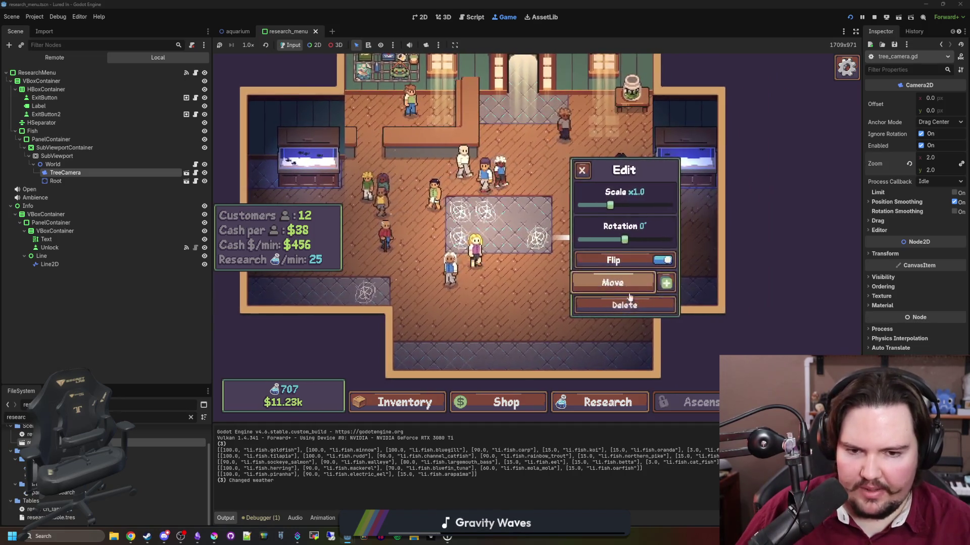
# Toggle the rug's edit options a few times, finishing on the plain aquarium floor
pyautogui.click(630, 298)
pyautogui.click(497, 266)
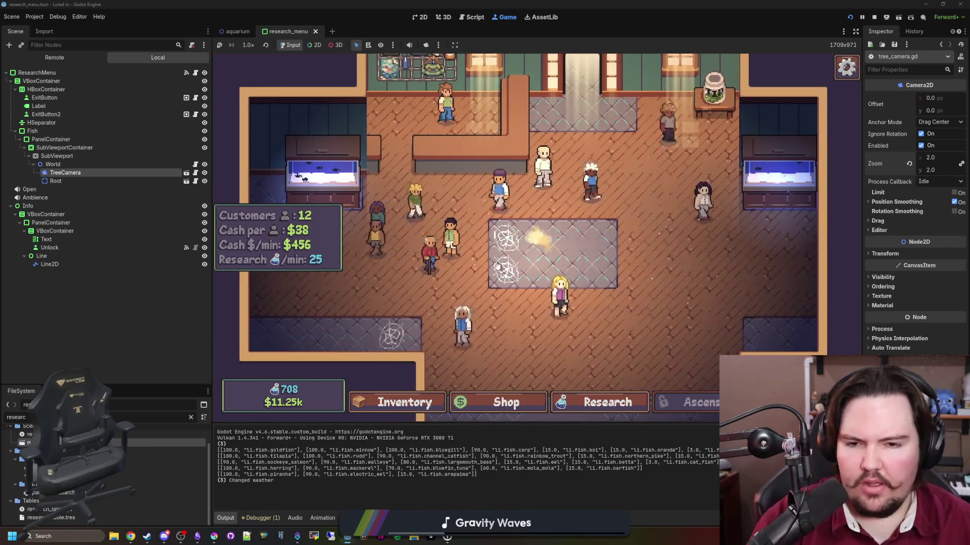
pyautogui.click(497, 266)
pyautogui.click(581, 303)
pyautogui.click(454, 298)
pyautogui.click(653, 272)
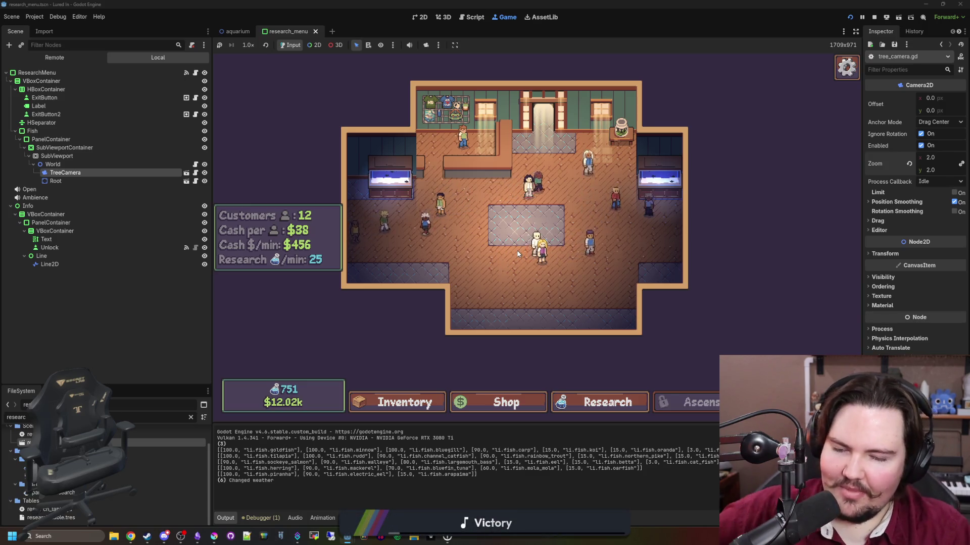
pyautogui.scroll(3, 498, 235)
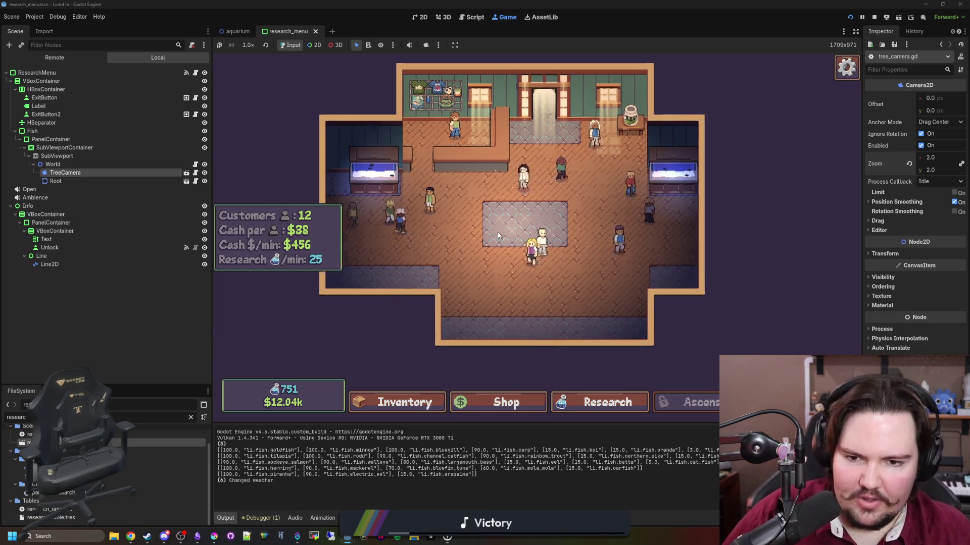
pyautogui.moveTo(575, 180); pyautogui.dragTo(581, 230)
pyautogui.scroll(-3, 581, 230)
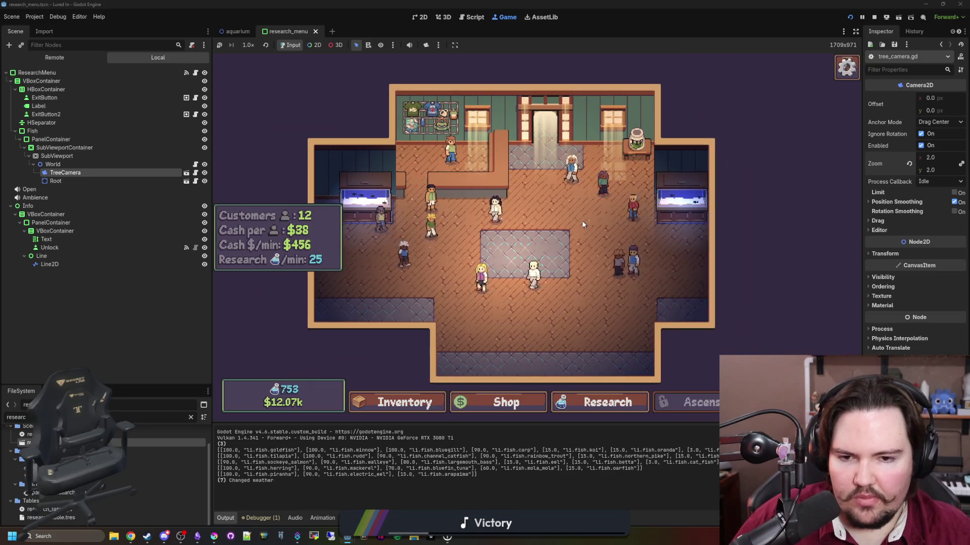
pyautogui.moveTo(529, 273)
pyautogui.mouseDown()
pyautogui.moveTo(780, 207)
pyautogui.moveTo(677, 164)
pyautogui.moveTo(797, 106)
pyautogui.moveTo(746, 78)
pyautogui.mouseUp()
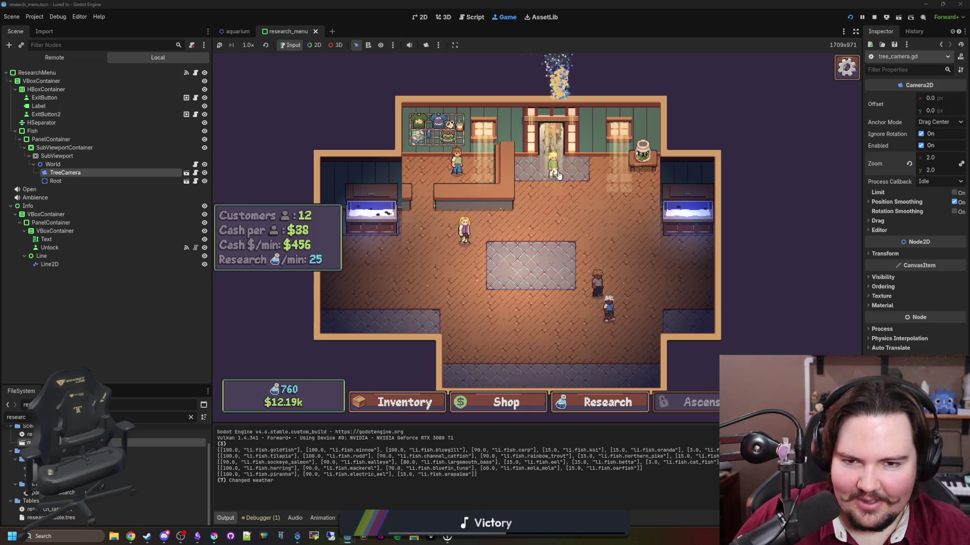
pyautogui.scroll(-2, 486, 220)
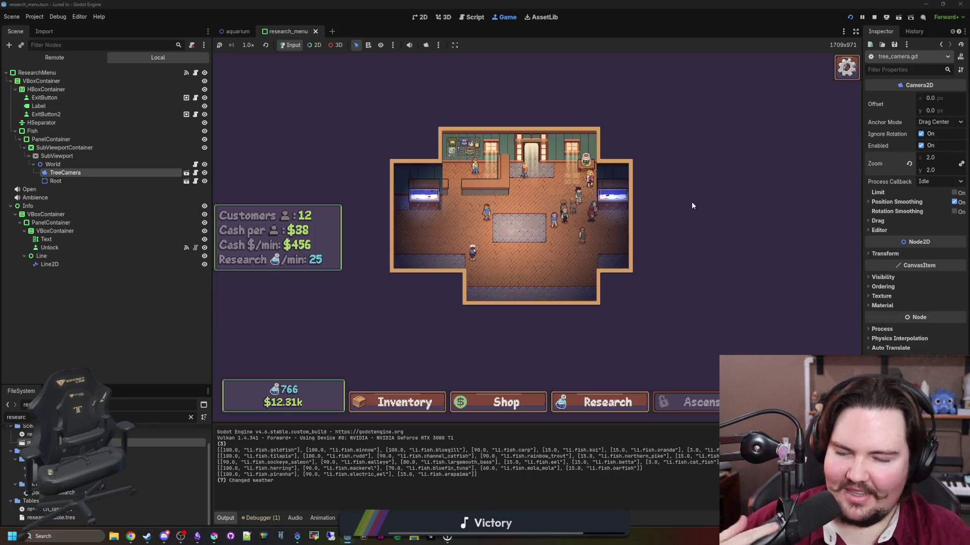
pyautogui.scroll(2, 533, 243)
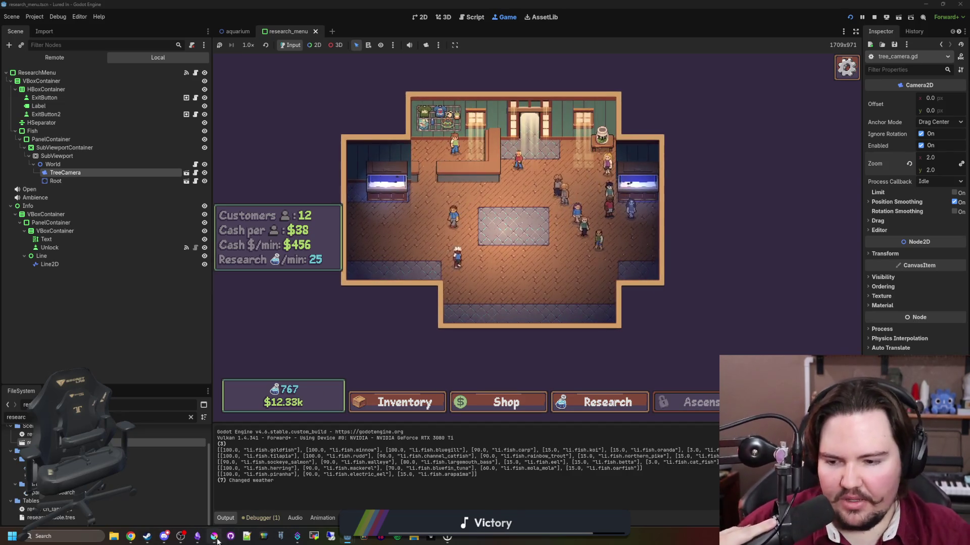
# Return to the Lured In note in Obsidian, scroll to Changelog and select its two outdated lines
pyautogui.hotkey('alt', 'Tab')
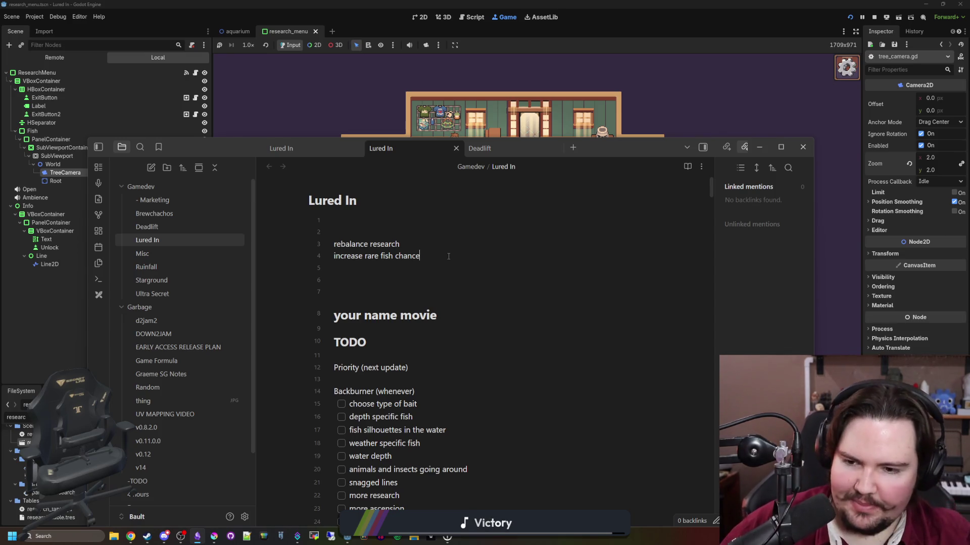
pyautogui.scroll(-4, 449, 256)
pyautogui.scroll(-4, 450, 256)
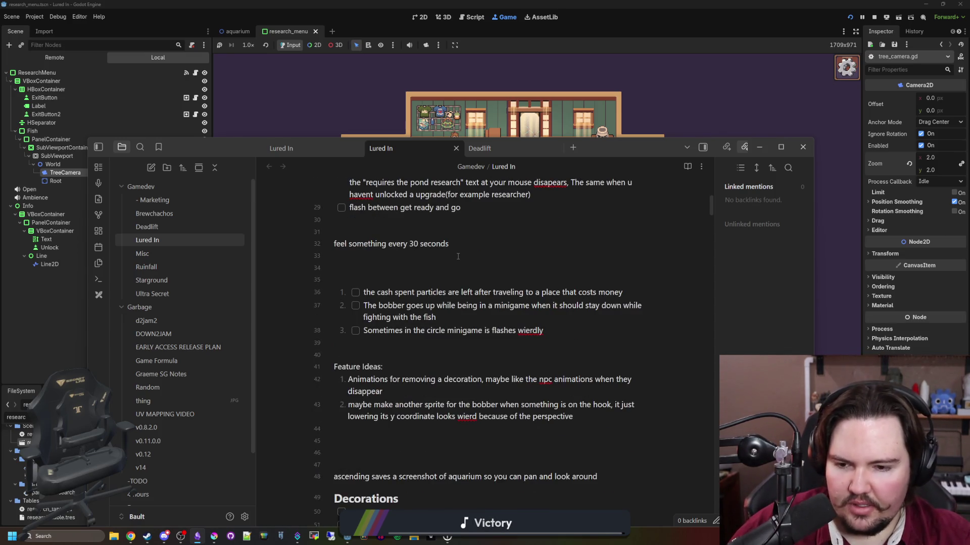
pyautogui.scroll(-14, 458, 257)
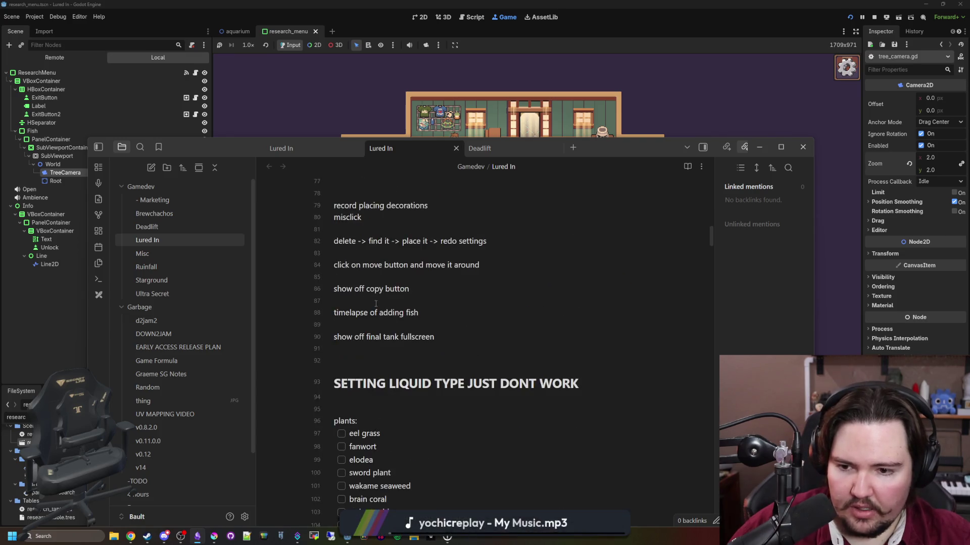
pyautogui.scroll(-20, 384, 301)
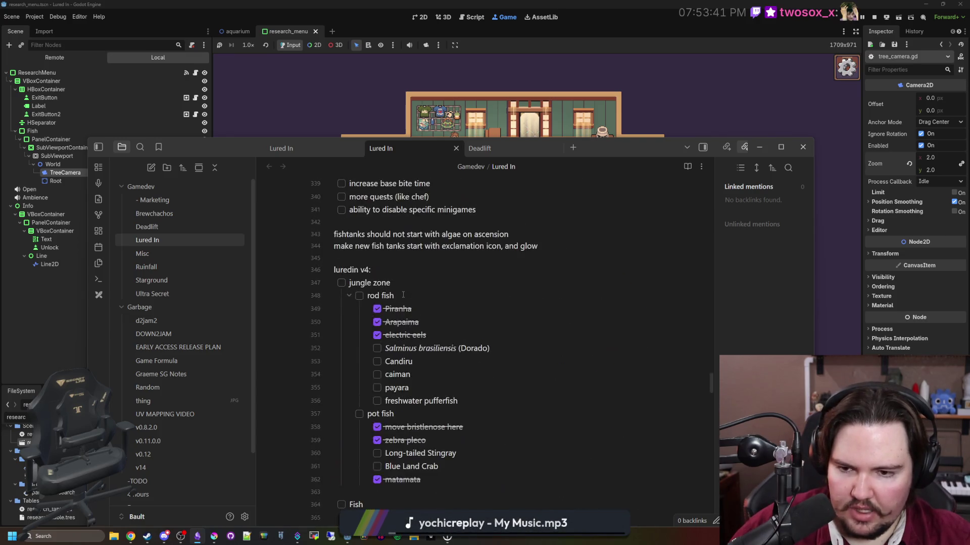
pyautogui.scroll(10, 403, 295)
pyautogui.scroll(-15, 403, 294)
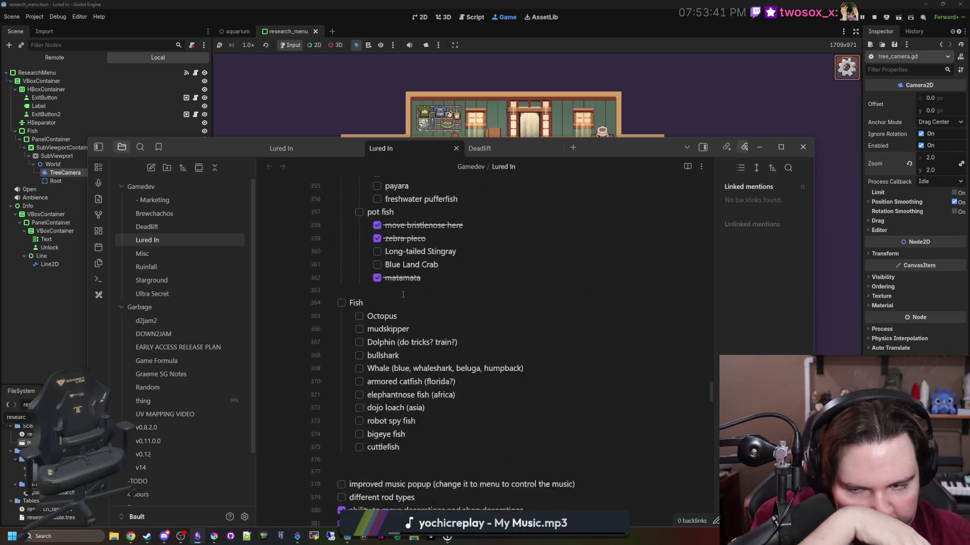
pyautogui.scroll(-18, 403, 295)
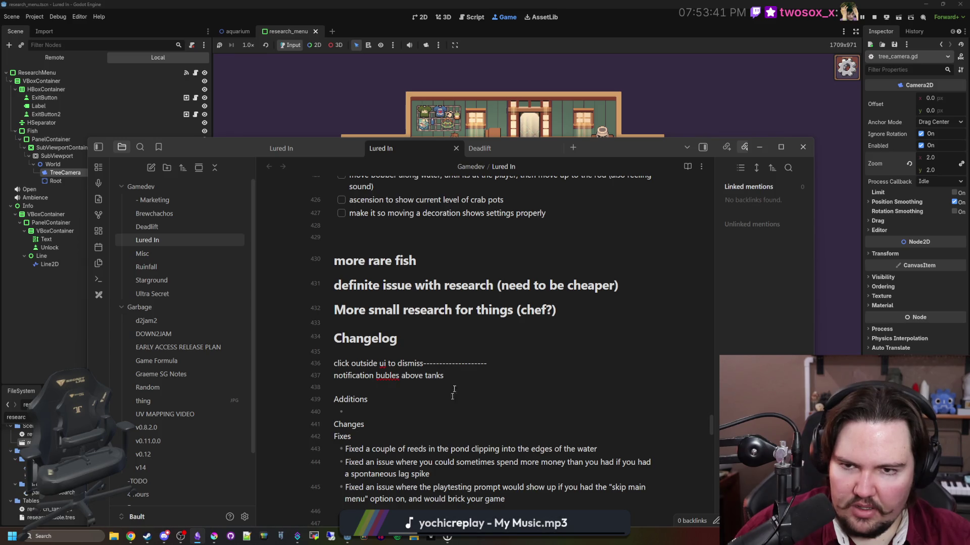
pyautogui.moveTo(455, 377)
pyautogui.mouseDown()
pyautogui.moveTo(322, 374)
pyautogui.moveTo(324, 365)
pyautogui.mouseUp()
# Delete the two outdated Changelog lines and start a new entry with 'cl'
pyautogui.press('BackSpace')
pyautogui.press('BackSpace')
pyautogui.press('BackSpace')
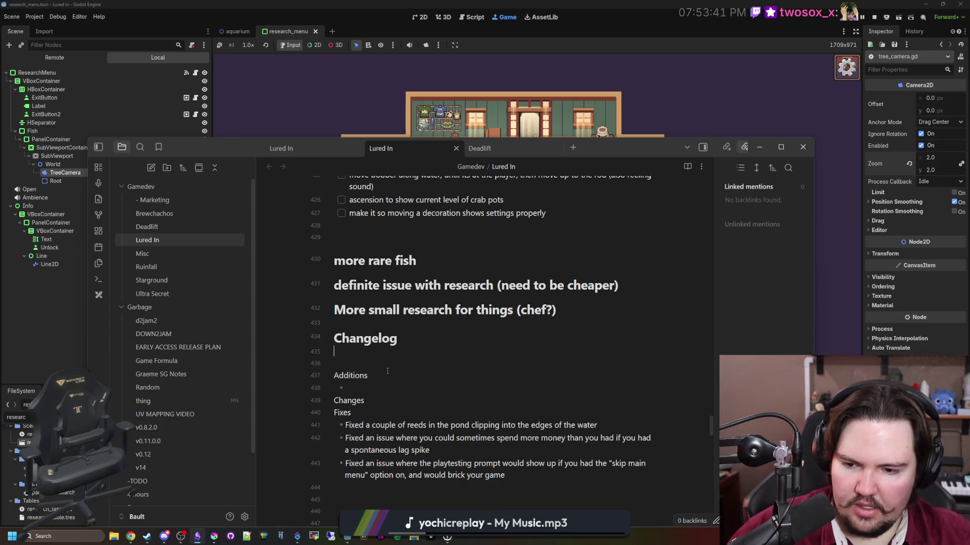
pyautogui.scroll(-1, 373, 339)
pyautogui.write('Added the ability to')
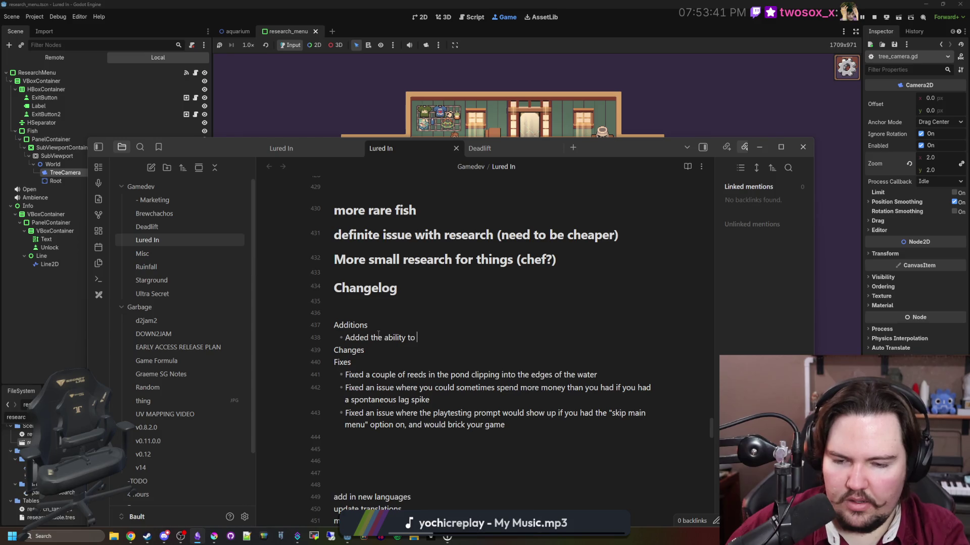
pyautogui.write('close out of menus by clicking')
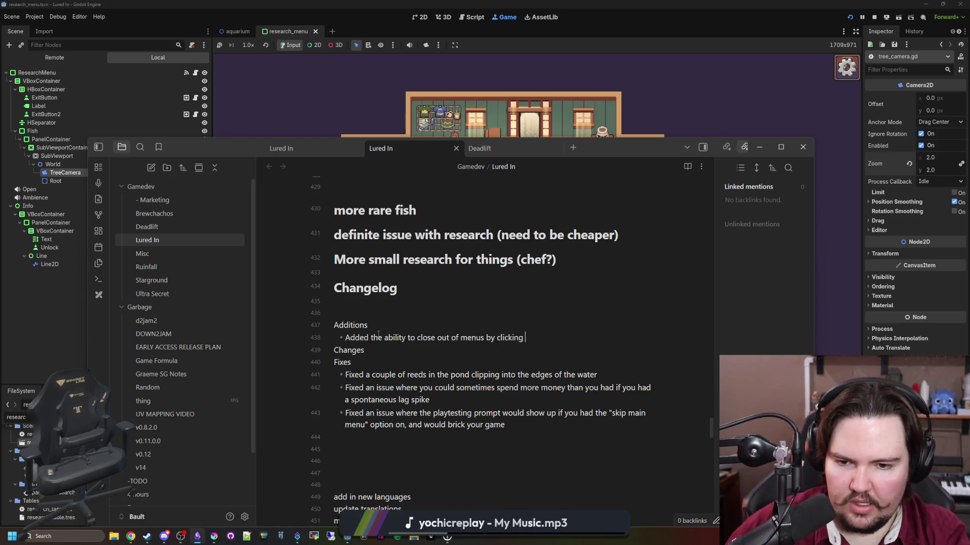
pyautogui.scroll(20, 378, 335)
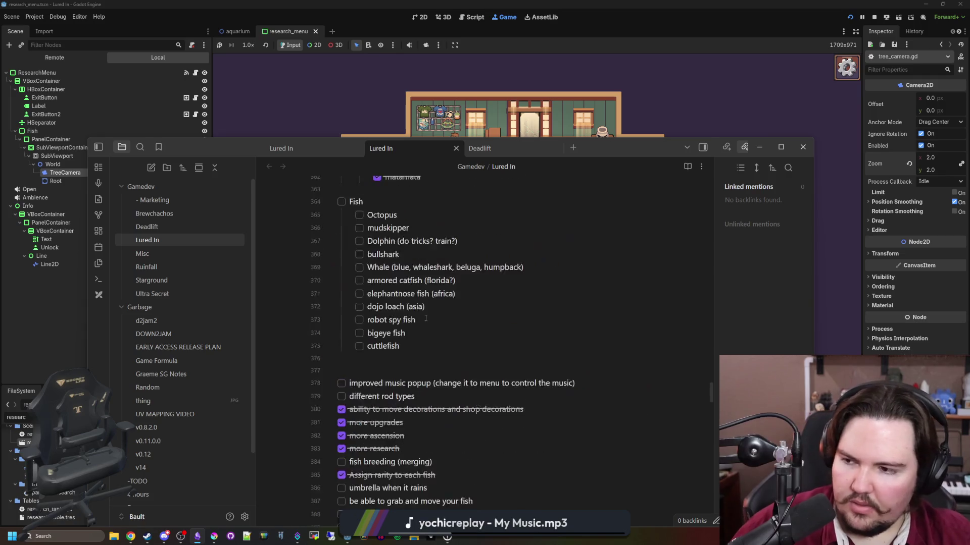
pyautogui.scroll(-20, 458, 303)
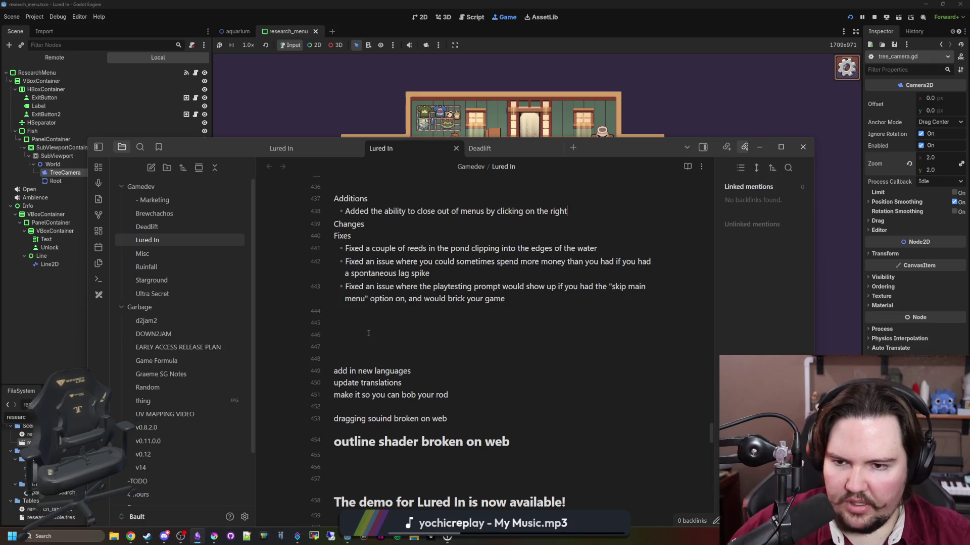
pyautogui.scroll(20, 368, 333)
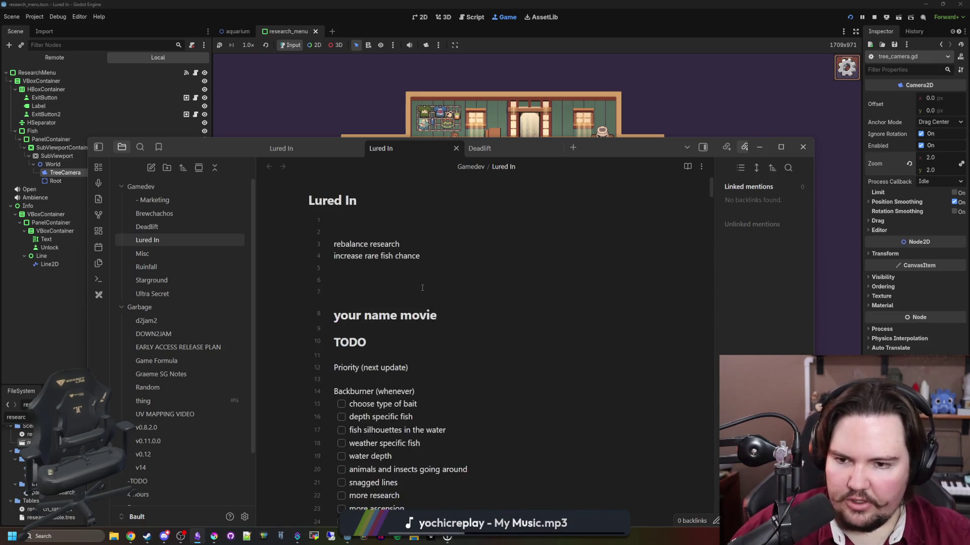
# Copy the rebalance research and increase rare fish chance lines into the Changelog, above Additions
pyautogui.moveTo(439, 254); pyautogui.dragTo(284, 238)
pyautogui.hotkey('ctrl', 'c')
pyautogui.scroll(-20, 443, 320)
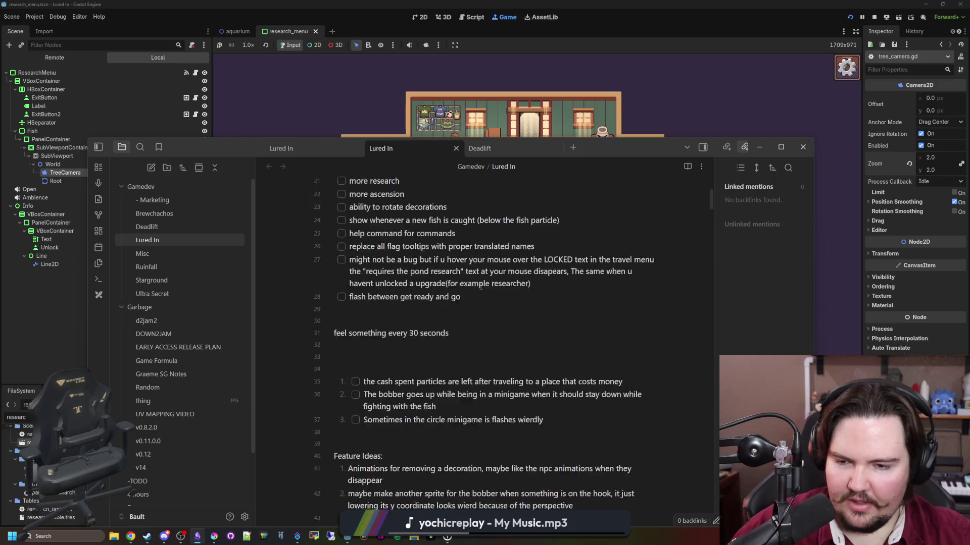
pyautogui.scroll(-10, 443, 320)
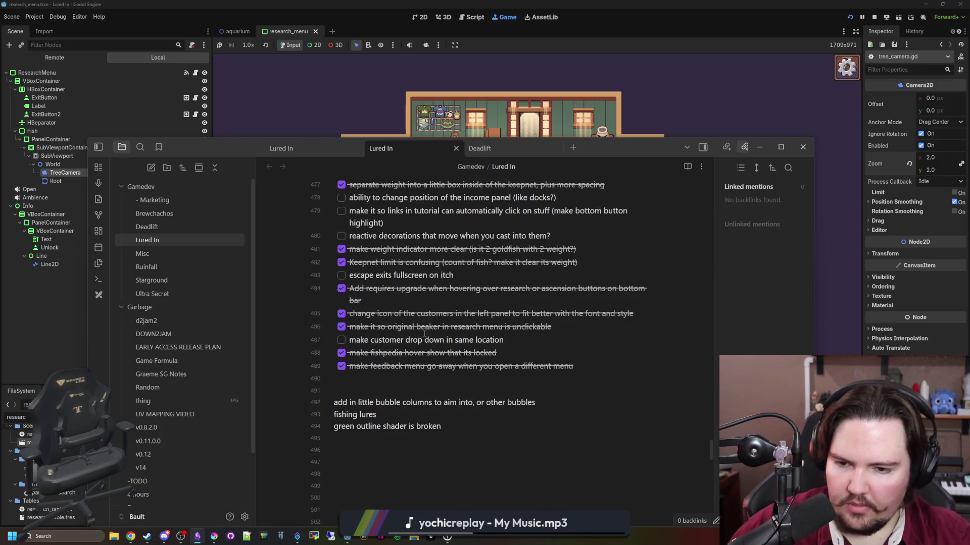
pyautogui.scroll(12, 429, 329)
pyautogui.scroll(2, 411, 350)
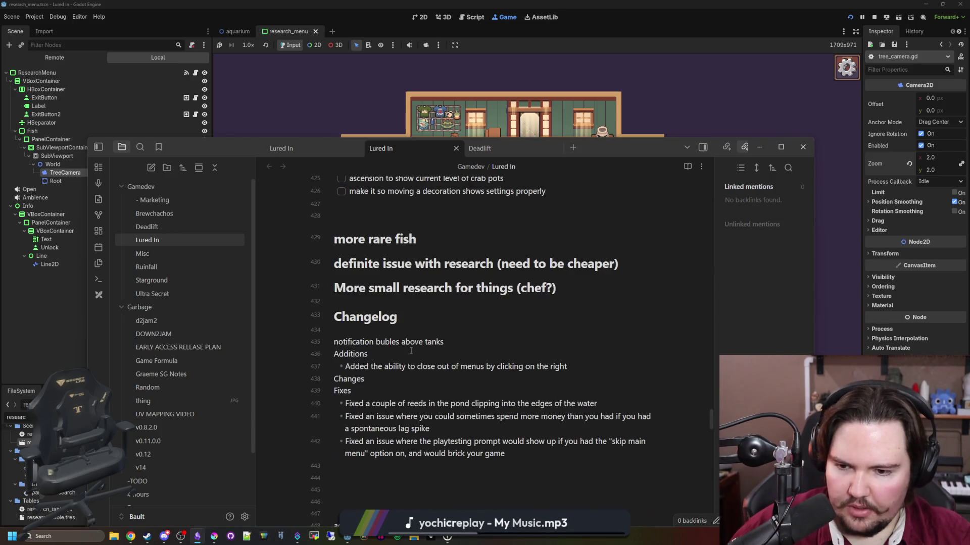
pyautogui.click(459, 346)
pyautogui.press('Return')
pyautogui.hotkey('ctrl', 'v')
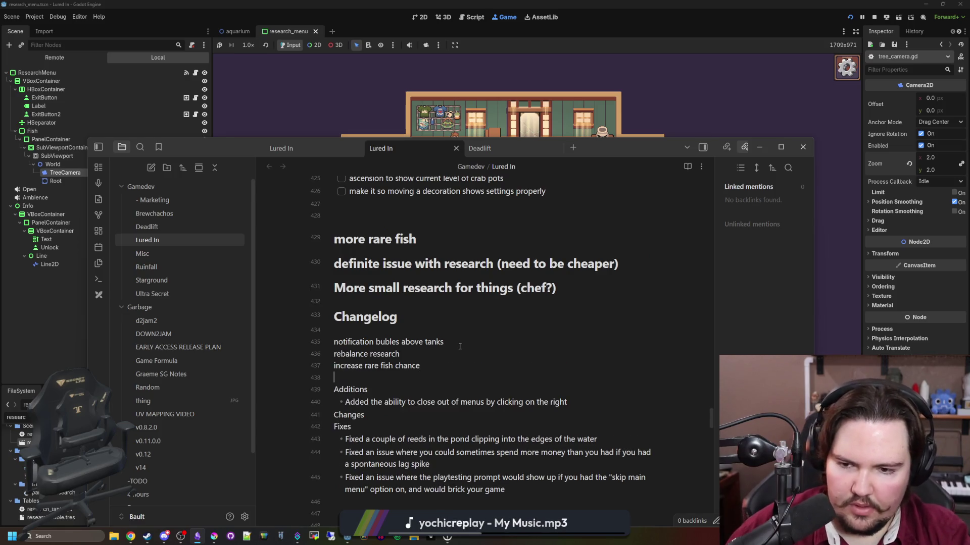
pyautogui.press('Return')
pyautogui.scroll(-2, 460, 346)
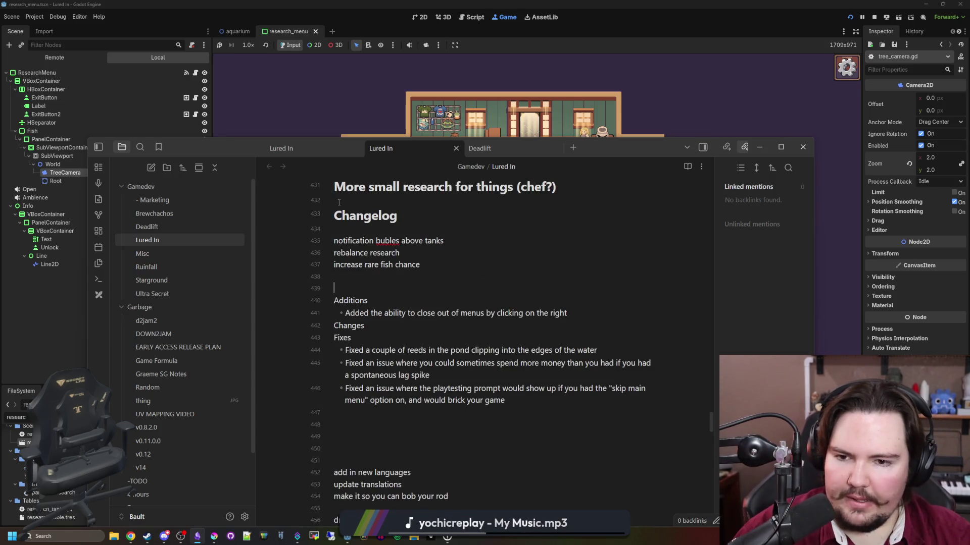
# Show the lured-in repo's 185 pending changes and read through the widened Scenes\aquarium.gd diff
pyautogui.click(228, 537)
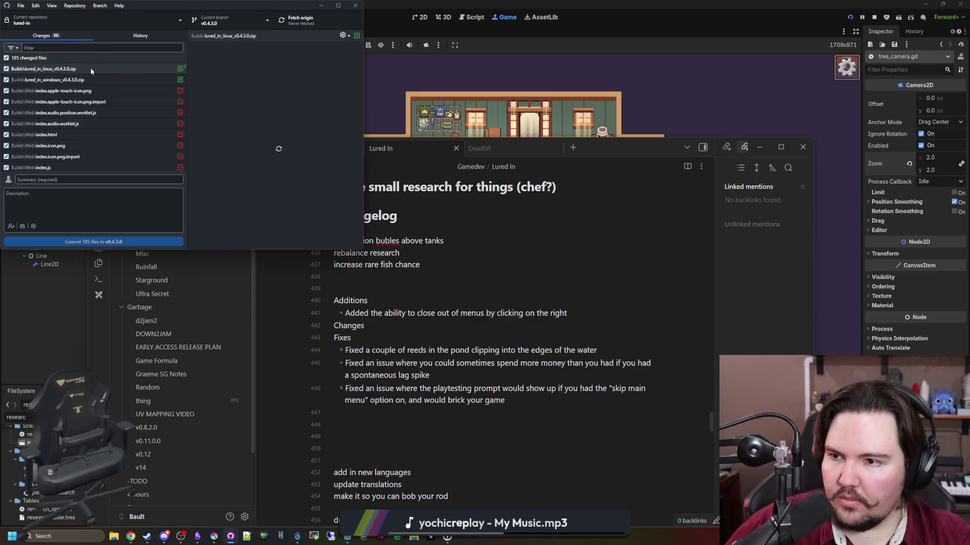
pyautogui.scroll(-10, 100, 118)
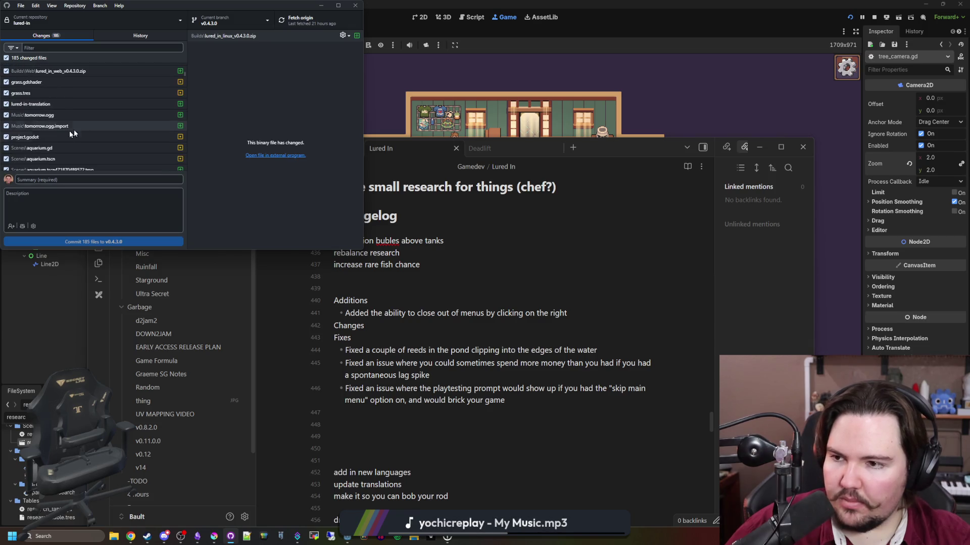
pyautogui.scroll(-2, 56, 135)
pyautogui.click(78, 99)
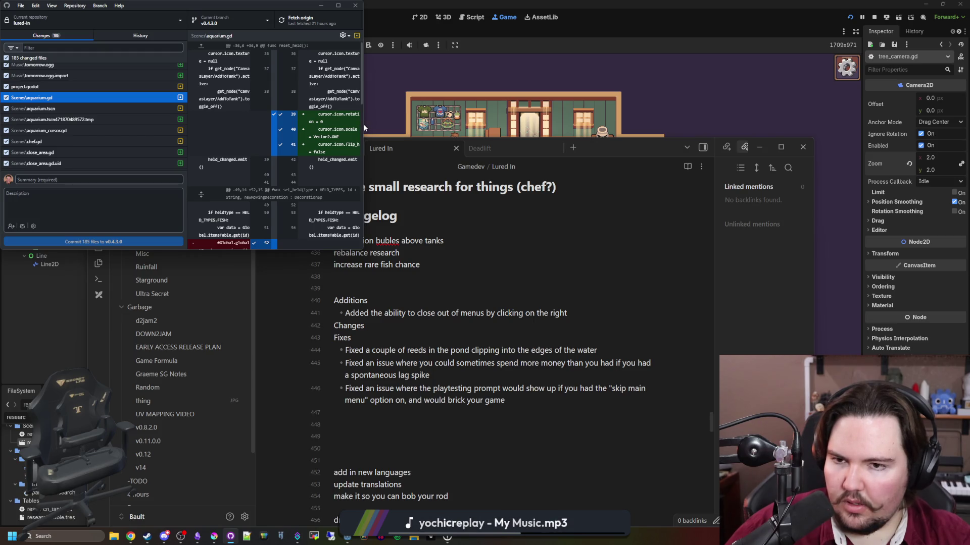
pyautogui.moveTo(363, 123); pyautogui.dragTo(508, 125)
pyautogui.scroll(-1, 359, 147)
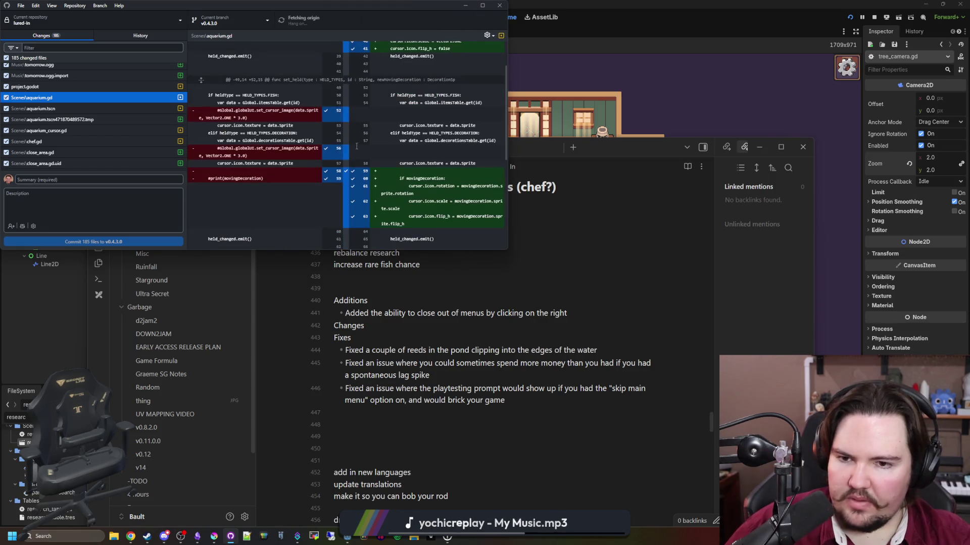
pyautogui.scroll(-3, 315, 144)
pyautogui.scroll(-1, 316, 145)
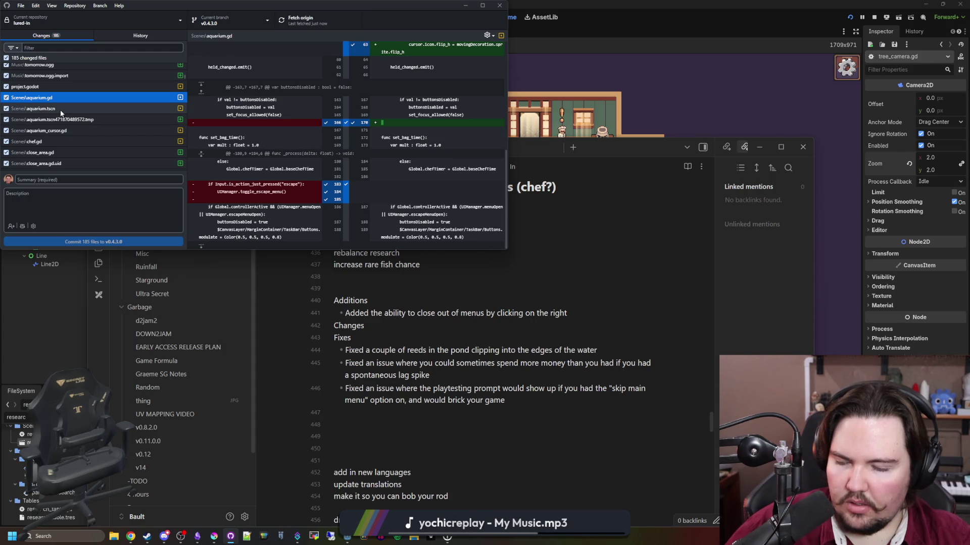
pyautogui.scroll(-1, 59, 110)
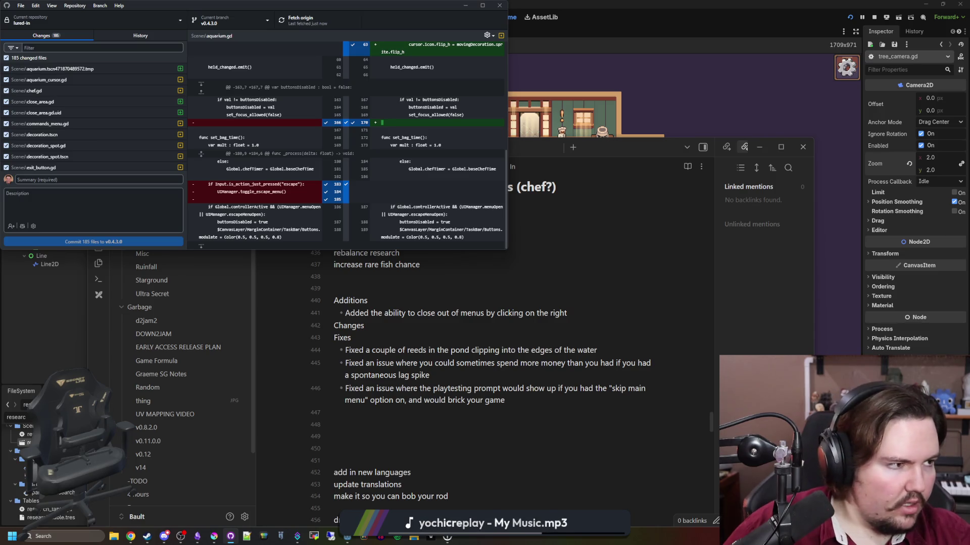
pyautogui.press('super+shift+2')
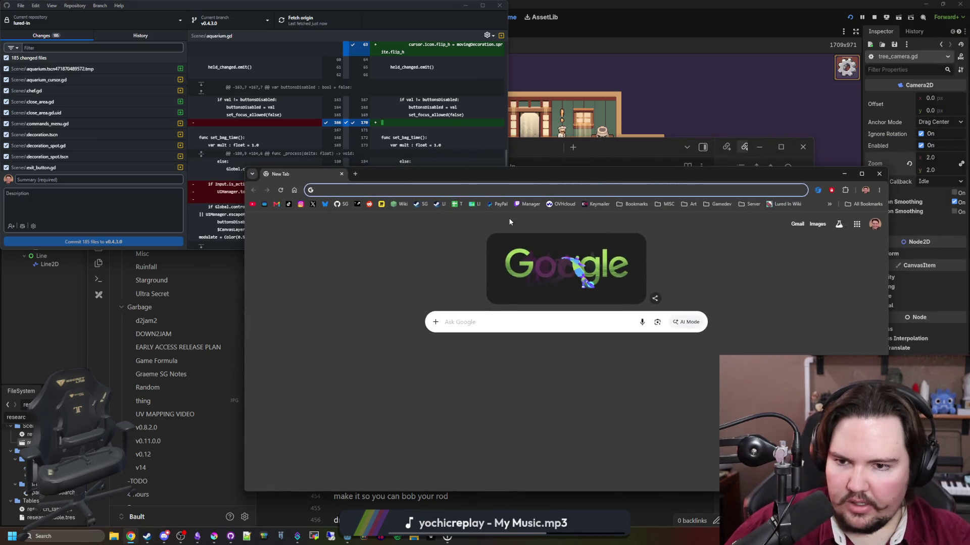
# From the Lured In store page's news hub, read the v0.4.3.0 Released Changelog's close-menus line
pyautogui.click(415, 205)
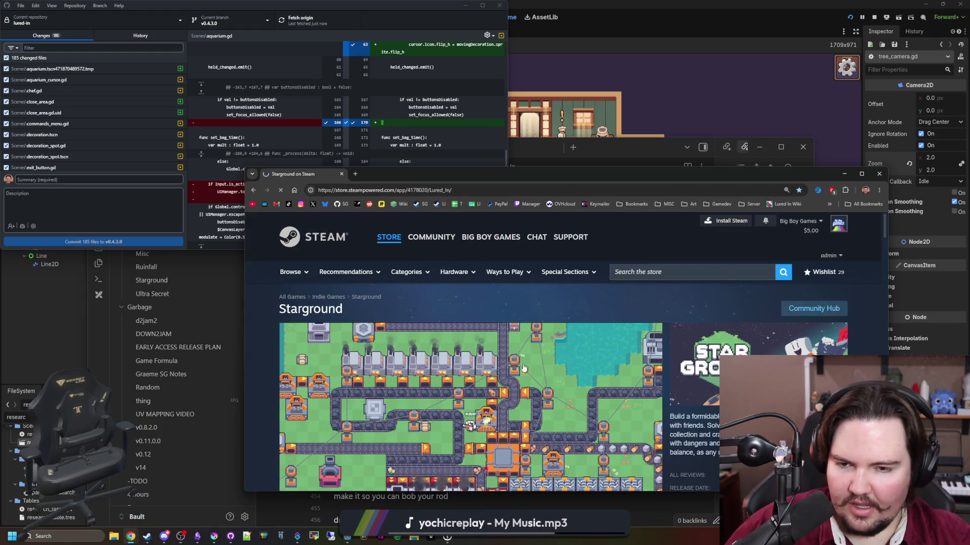
pyautogui.scroll(-10, 525, 344)
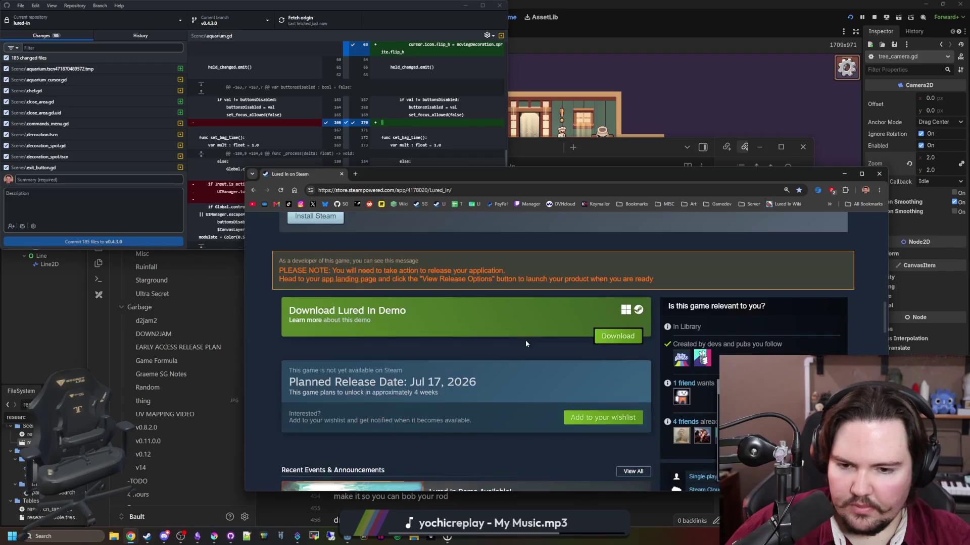
pyautogui.scroll(-4, 455, 337)
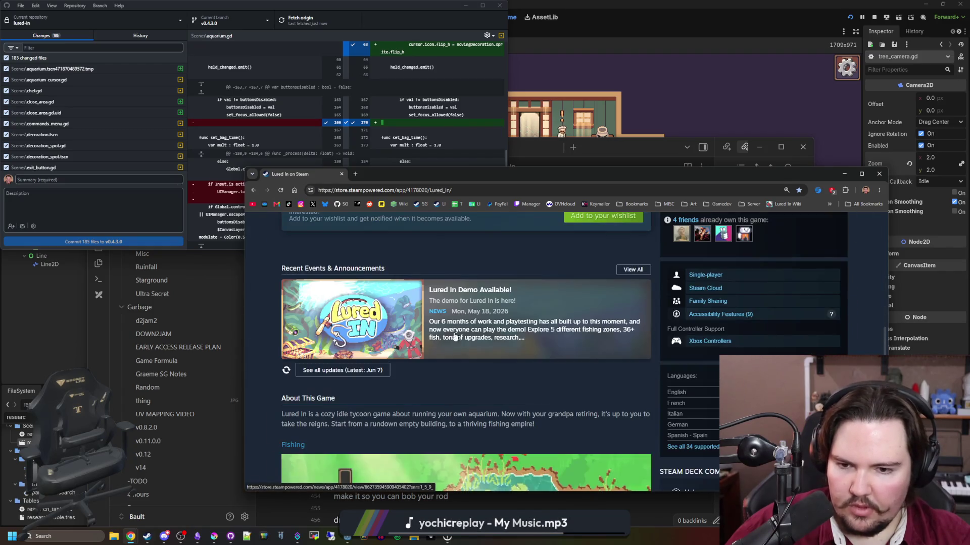
pyautogui.click(633, 269)
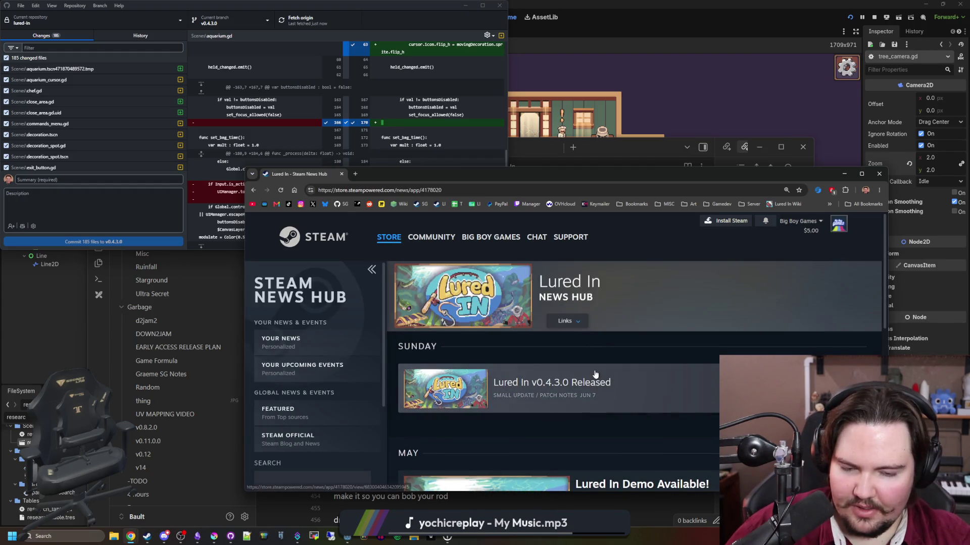
pyautogui.click(594, 369)
pyautogui.scroll(-4, 595, 371)
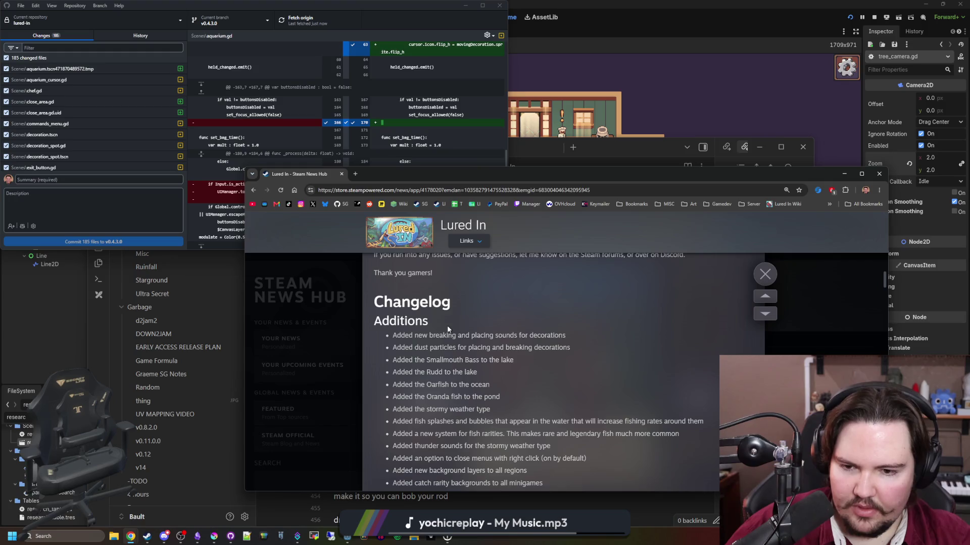
pyautogui.scroll(-1, 447, 328)
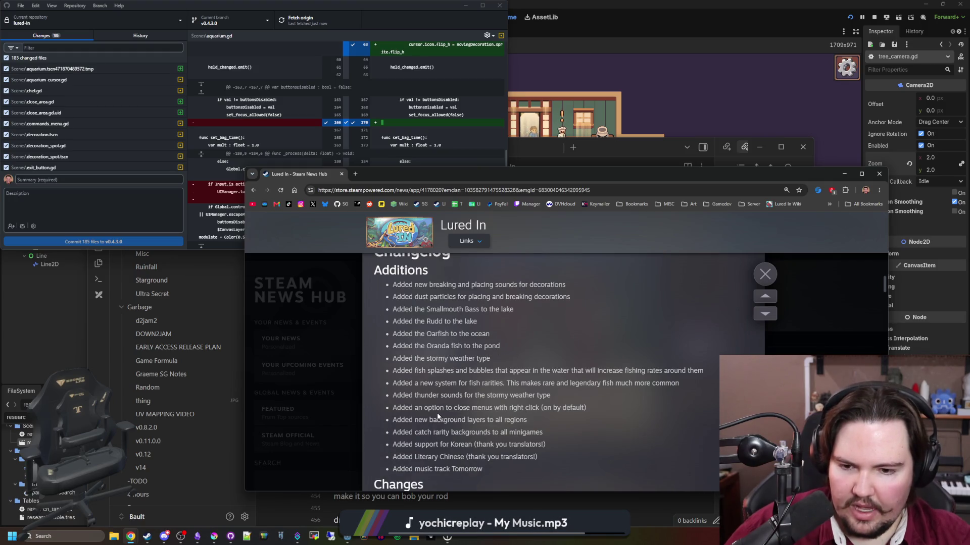
pyautogui.moveTo(438, 414); pyautogui.dragTo(567, 408)
pyautogui.hotkey('ctrl', 'w')
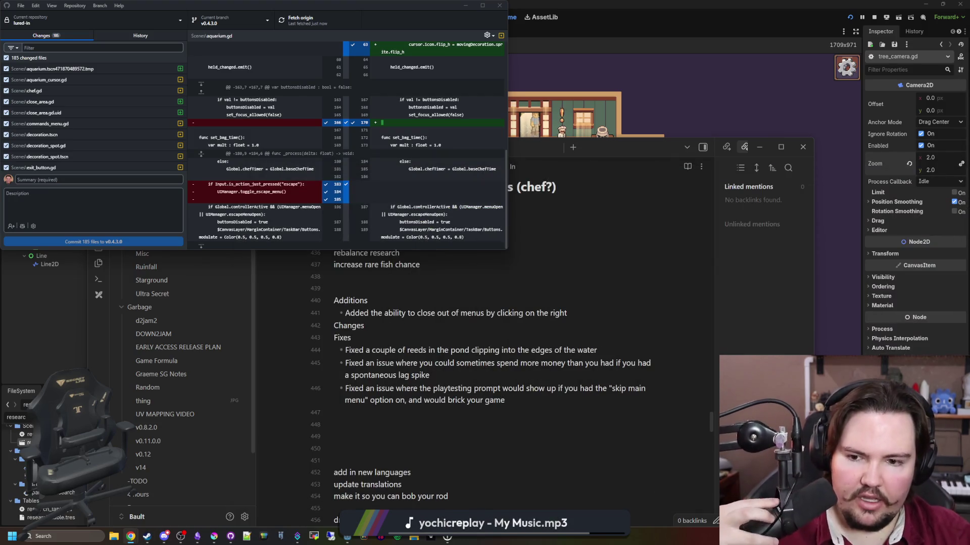
# After the playtesting prompt fix, add a bullet about menu clicks in the fishing region leaving you unable to cast
pyautogui.click(595, 312)
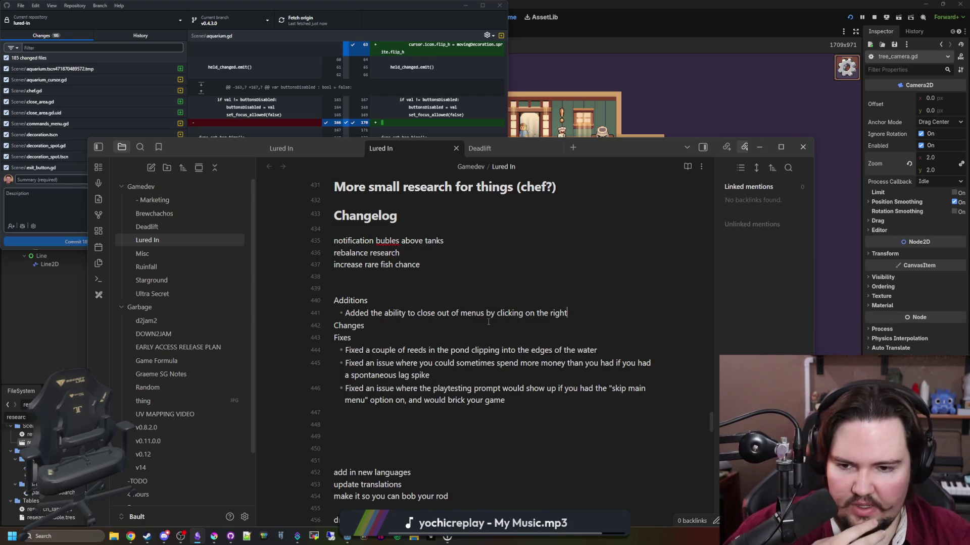
pyautogui.click(457, 350)
pyautogui.hotkey('shift', 'Home')
pyautogui.hotkey('shift', 'End')
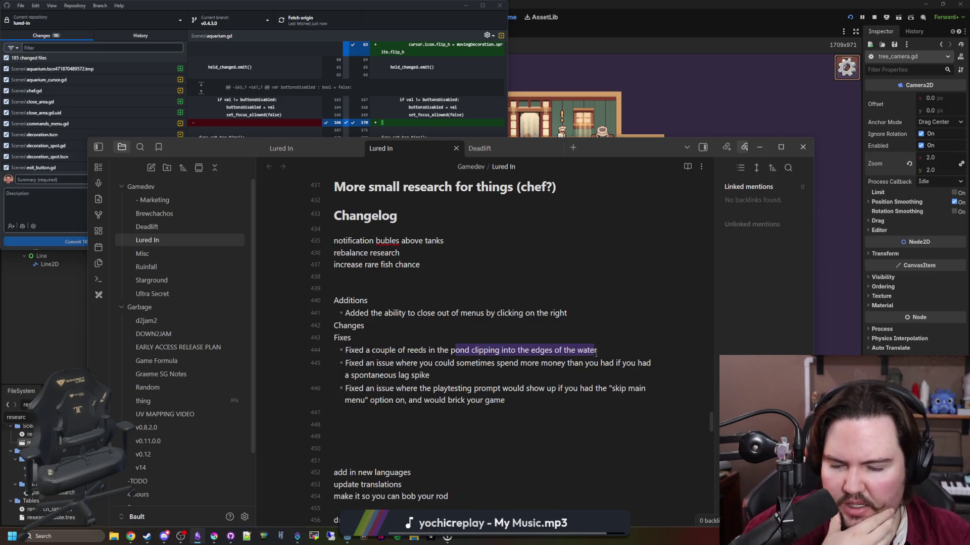
pyautogui.press('End')
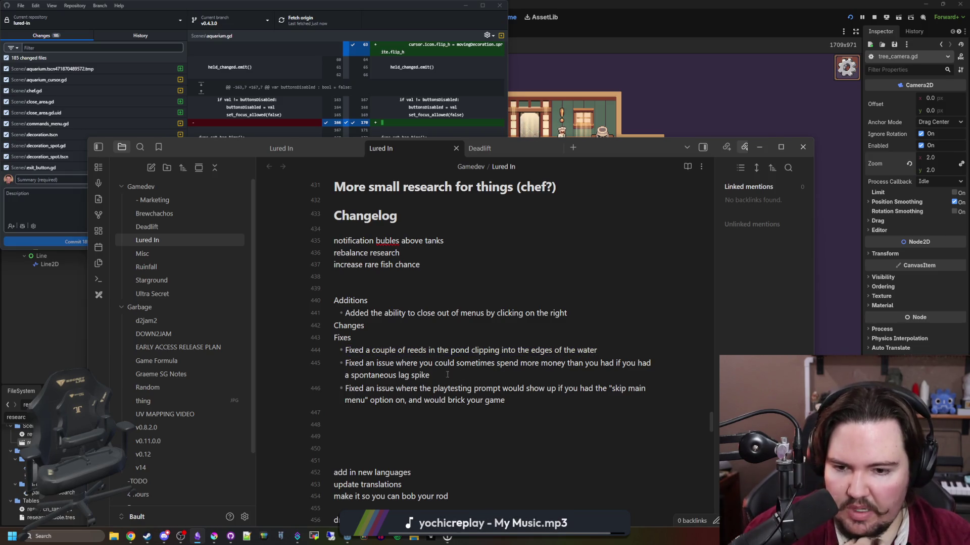
pyautogui.moveTo(522, 403); pyautogui.dragTo(440, 389)
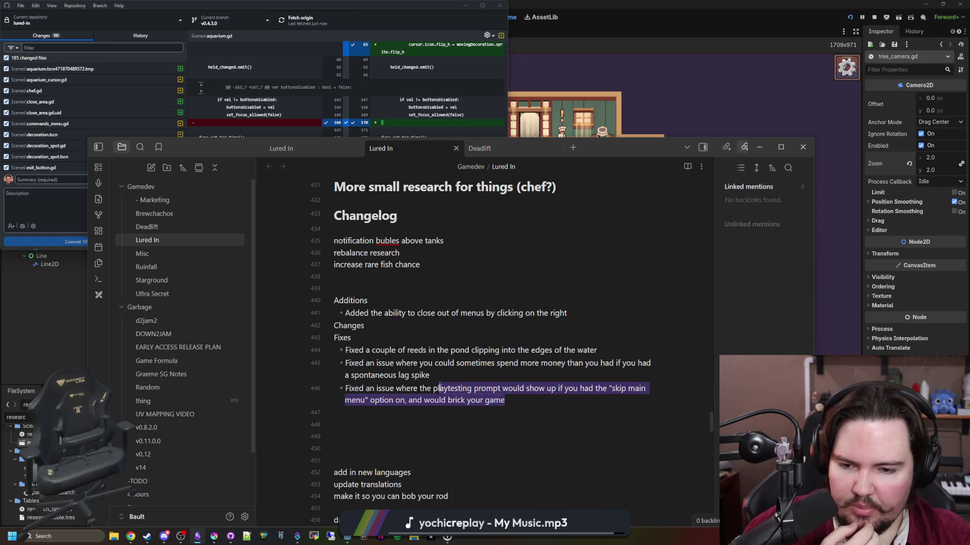
pyautogui.click(517, 402)
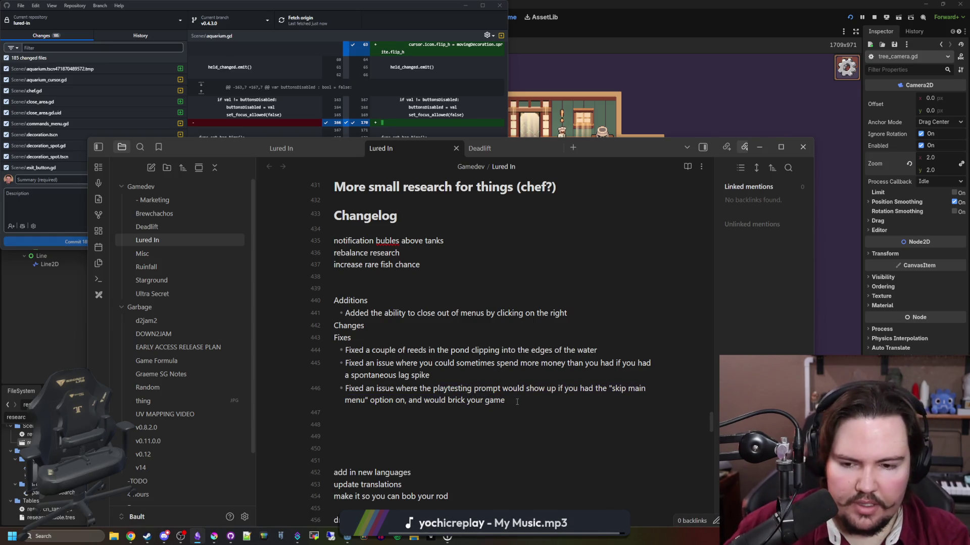
pyautogui.press('Return')
pyautogui.write('Fixed')
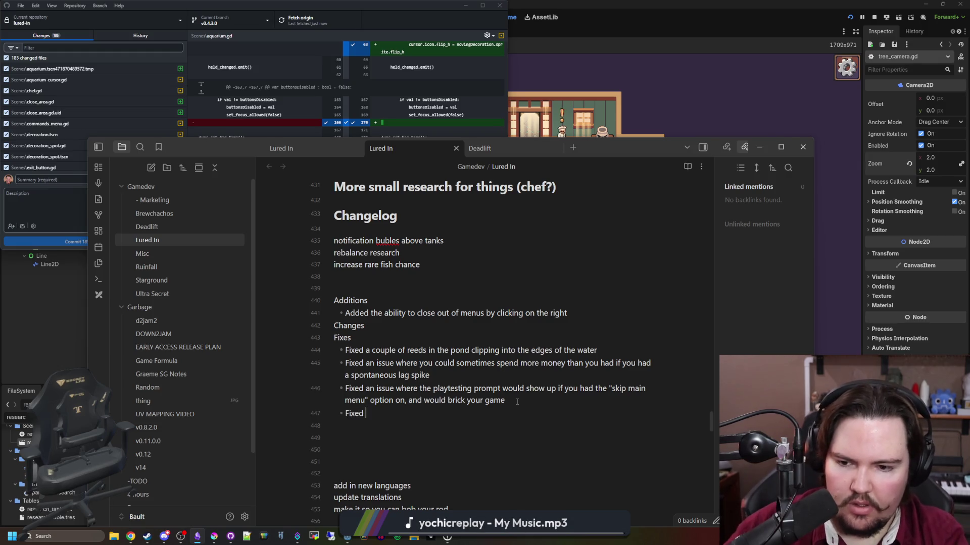
pyautogui.write('issues where clicking out of a menu in the fishing region would cause you to be')
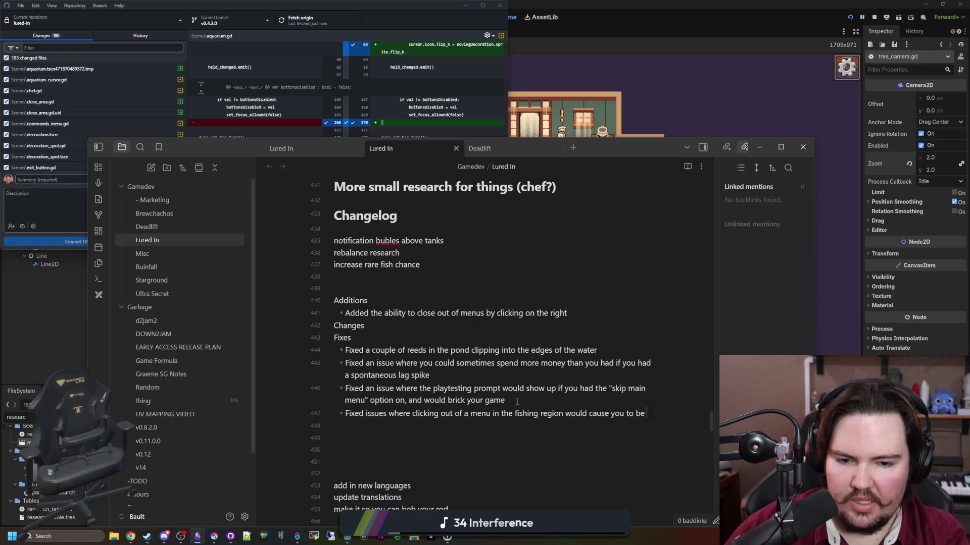
pyautogui.write('unable to cast')
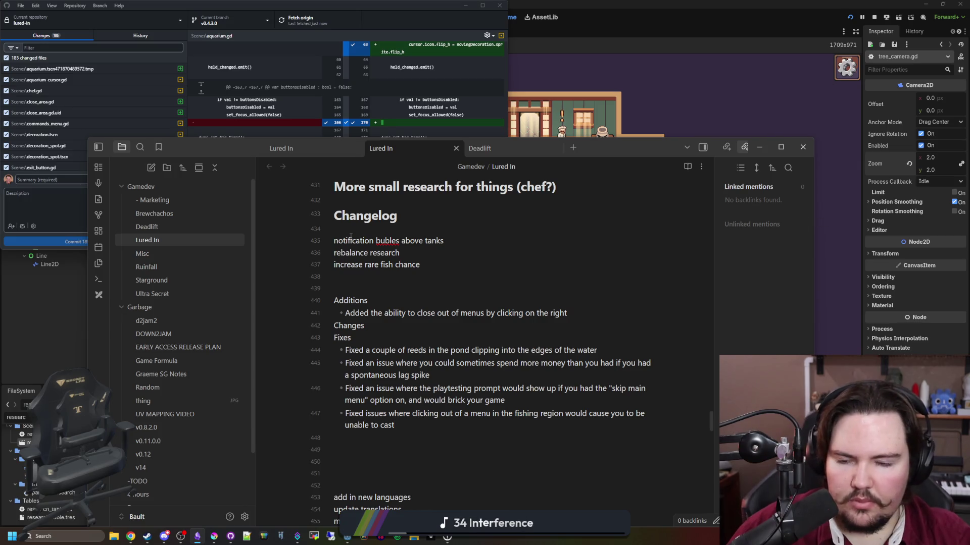
# Move the Obsidian notes aside and scroll the GitHub Desktop Changes list
pyautogui.moveTo(587, 152); pyautogui.dragTo(704, 329)
pyautogui.scroll(-15, 96, 138)
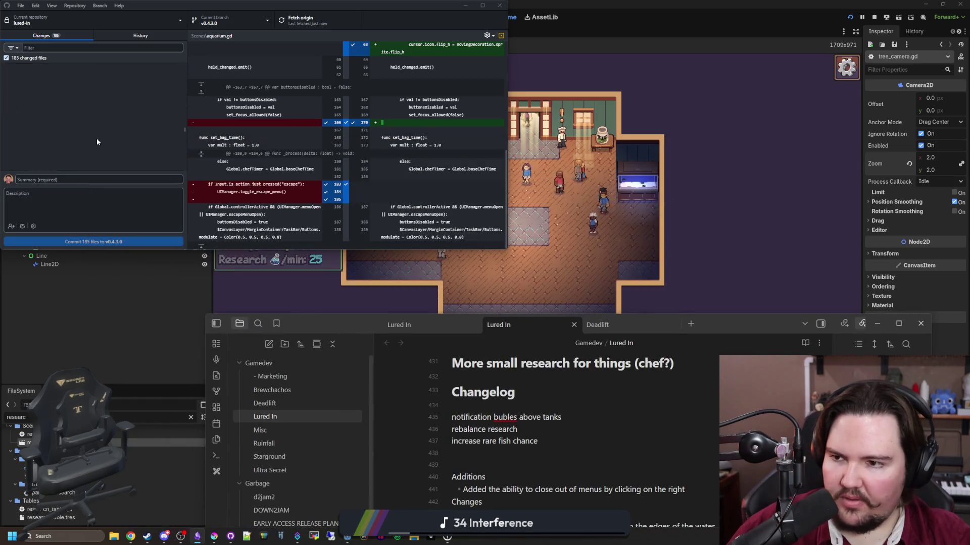
pyautogui.scroll(10, 92, 134)
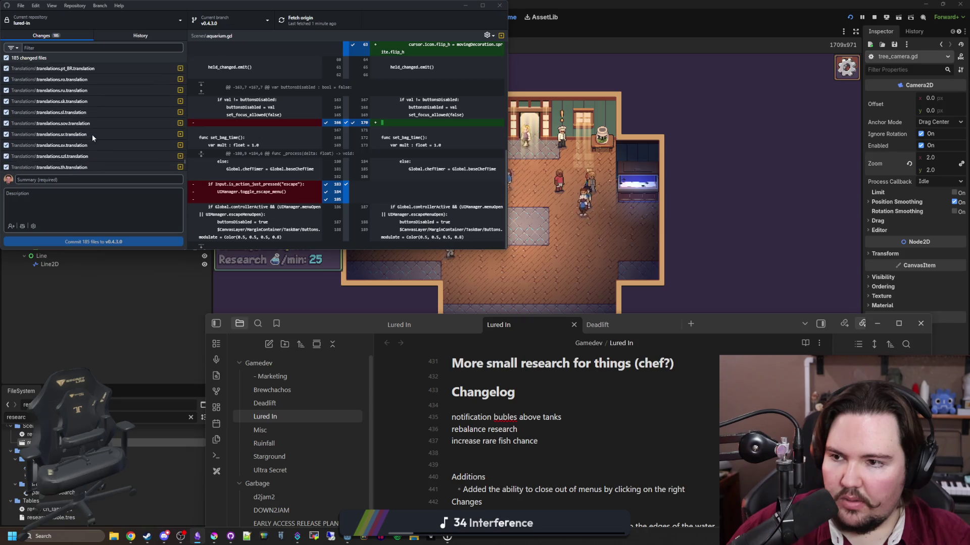
pyautogui.scroll(-5, 92, 135)
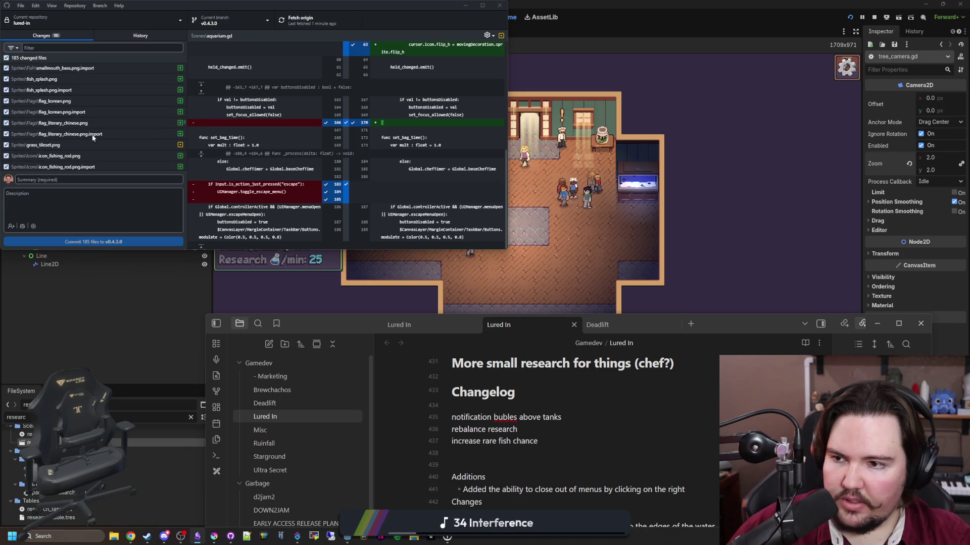
pyautogui.scroll(10, 92, 137)
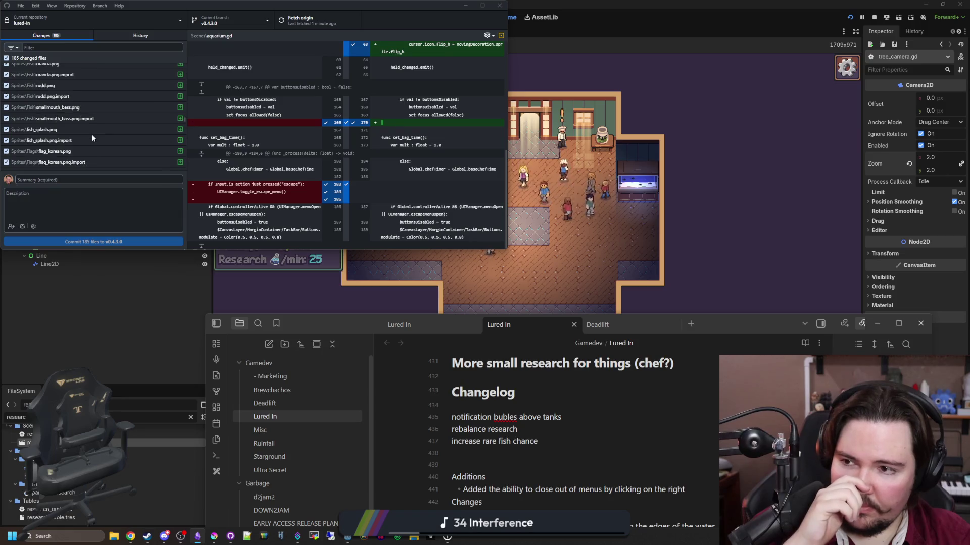
pyautogui.scroll(5, 92, 134)
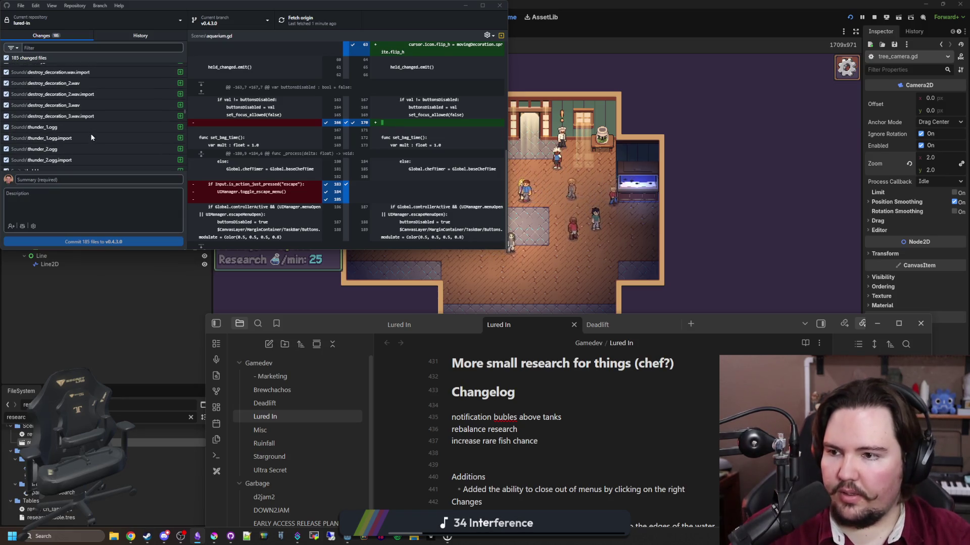
pyautogui.scroll(2, 92, 137)
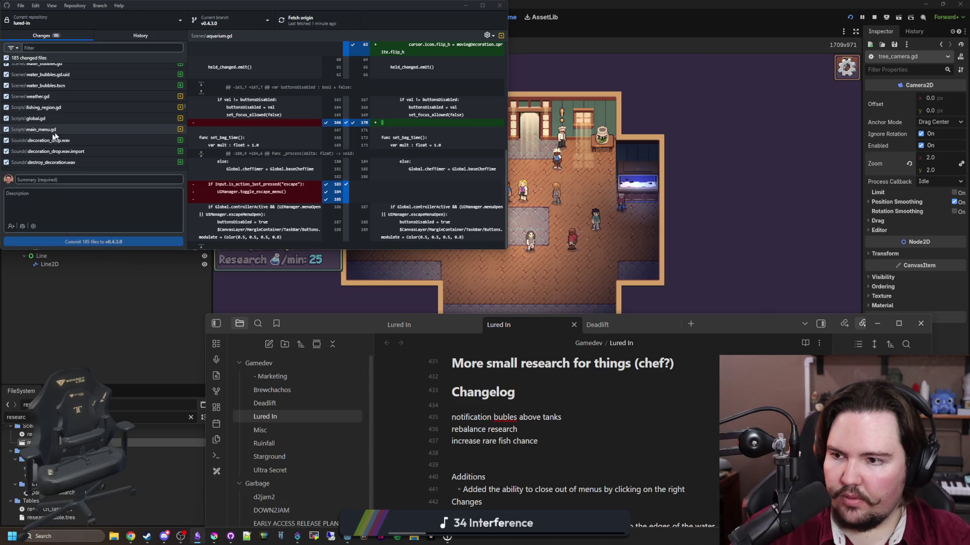
# Review the diffs for main_menu.gd and global.gd
pyautogui.click(47, 129)
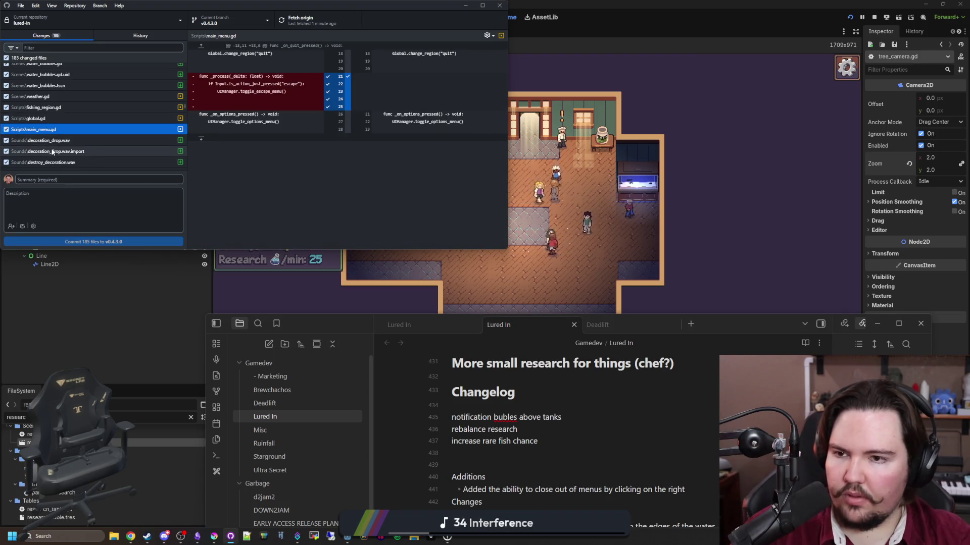
pyautogui.click(68, 120)
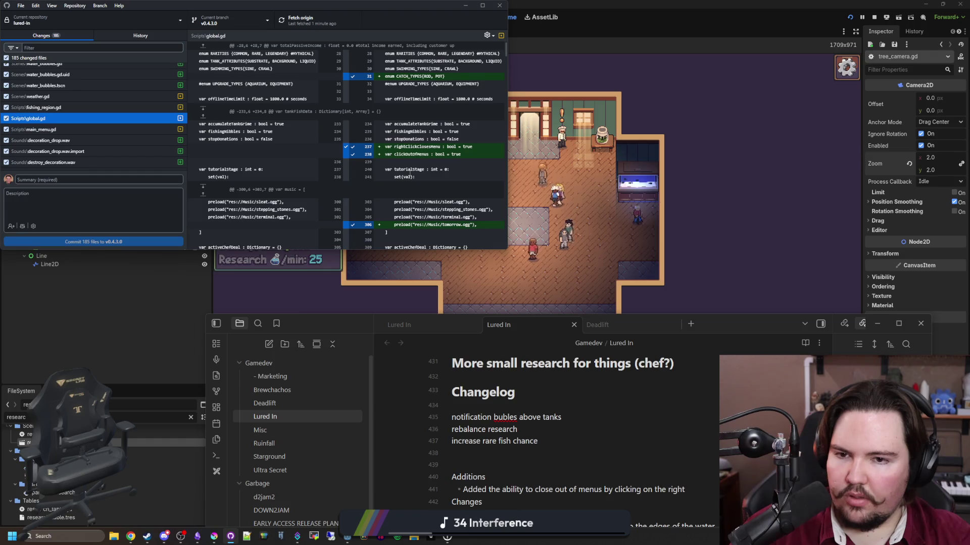
pyautogui.scroll(-3, 409, 174)
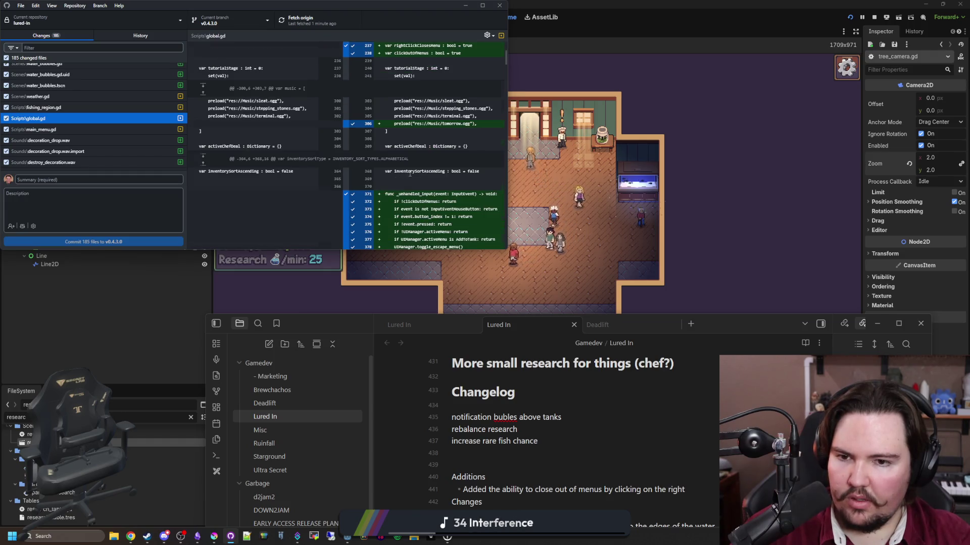
pyautogui.scroll(-2, 409, 173)
pyautogui.scroll(-5, 409, 173)
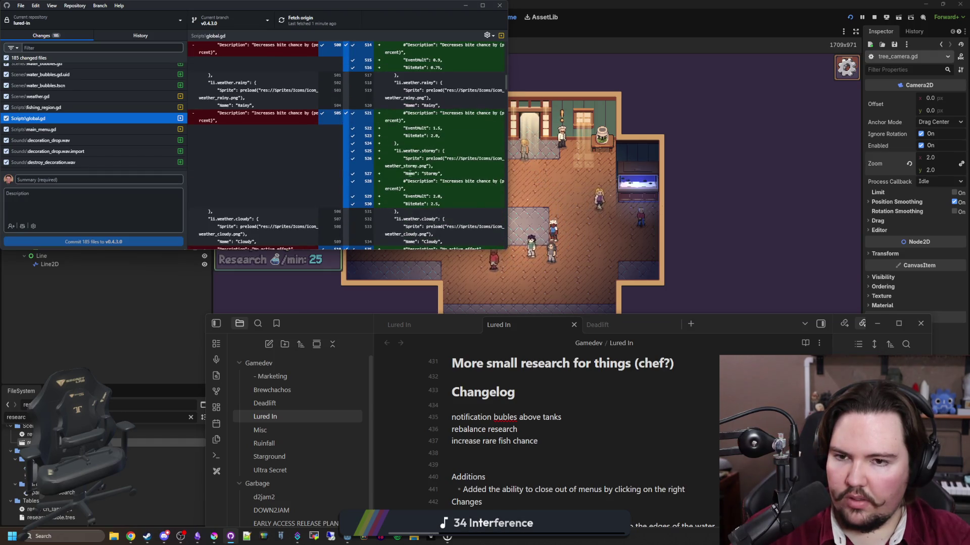
pyautogui.scroll(-5, 409, 173)
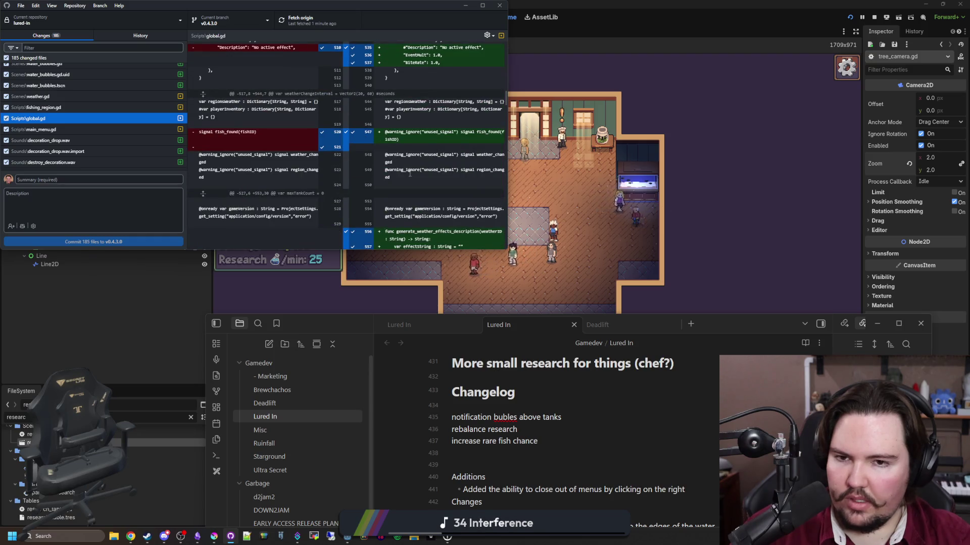
pyautogui.scroll(-3, 410, 174)
pyautogui.scroll(-3, 410, 173)
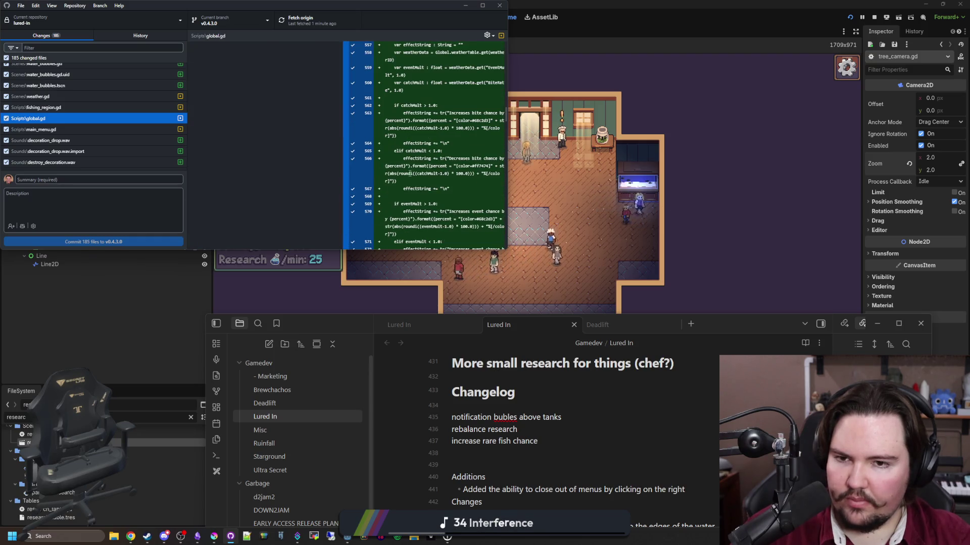
pyautogui.scroll(3, 410, 174)
pyautogui.scroll(-3, 410, 174)
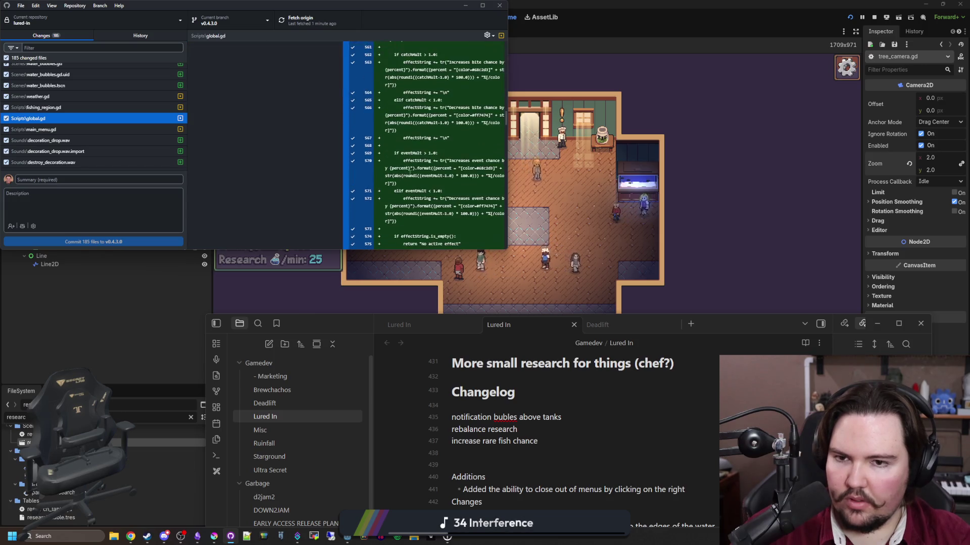
pyautogui.scroll(5, 409, 173)
pyautogui.scroll(-6, 409, 174)
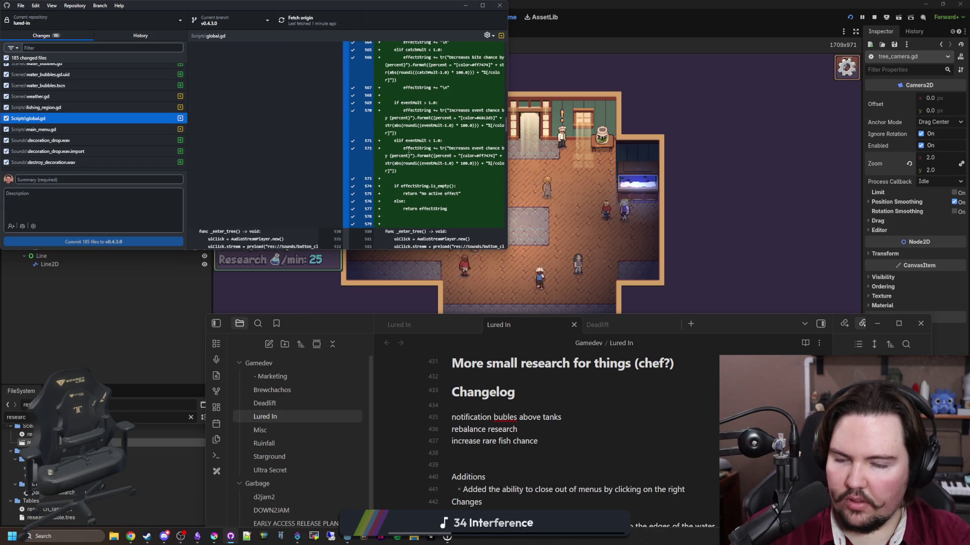
pyautogui.scroll(-8, 408, 150)
pyautogui.scroll(-10, 361, 153)
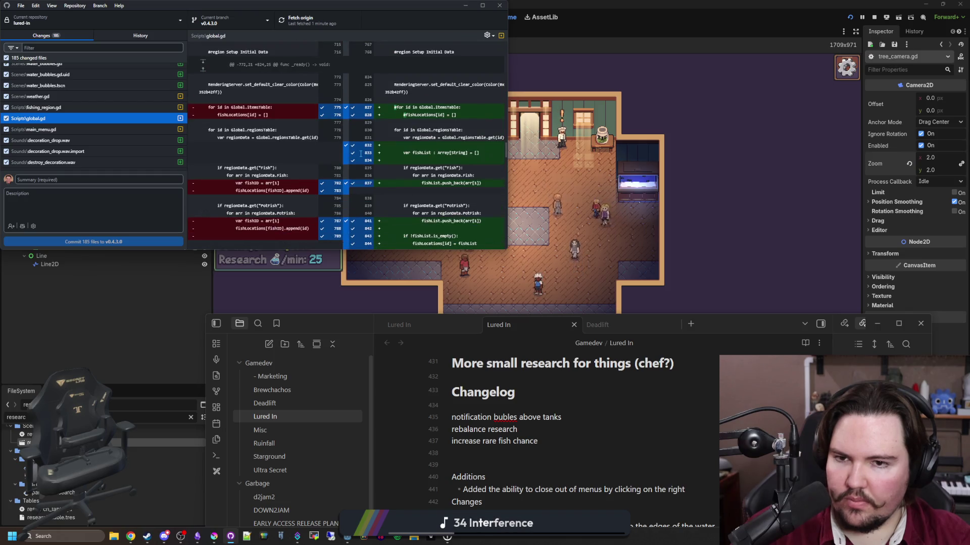
pyautogui.scroll(-15, 360, 154)
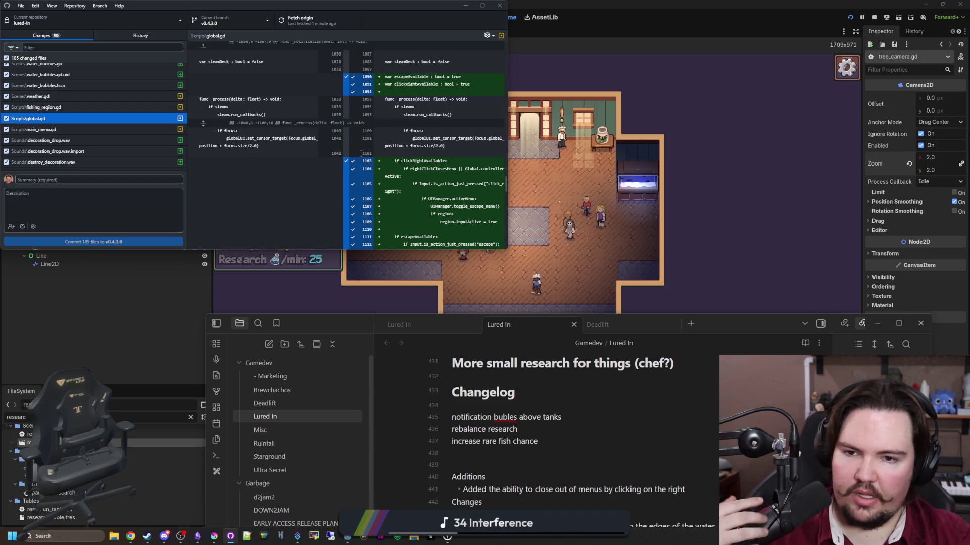
pyautogui.scroll(-10, 360, 153)
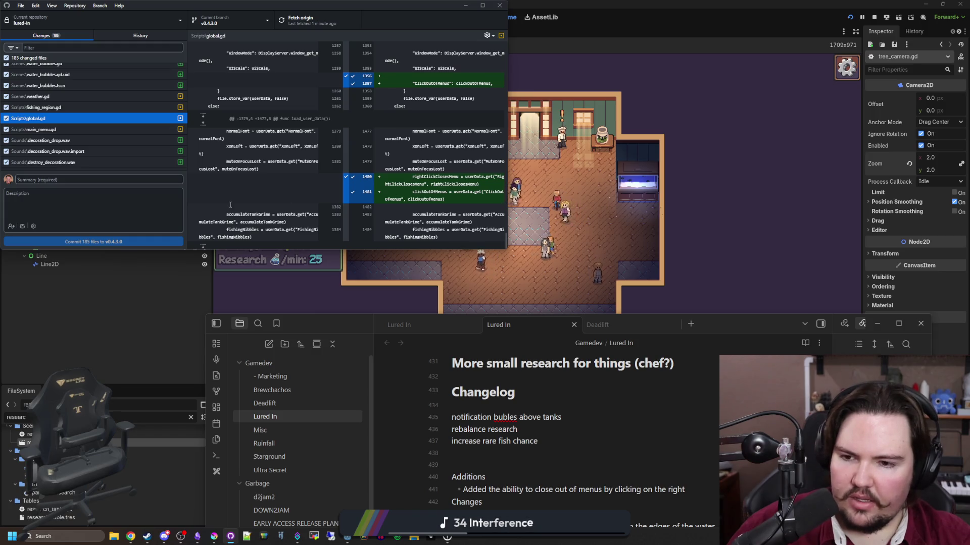
# Open the Scripts\fishing_region.gd diff down to its thunderTime variable and play_thunder function
pyautogui.moveTo(344, 323); pyautogui.dragTo(347, 305)
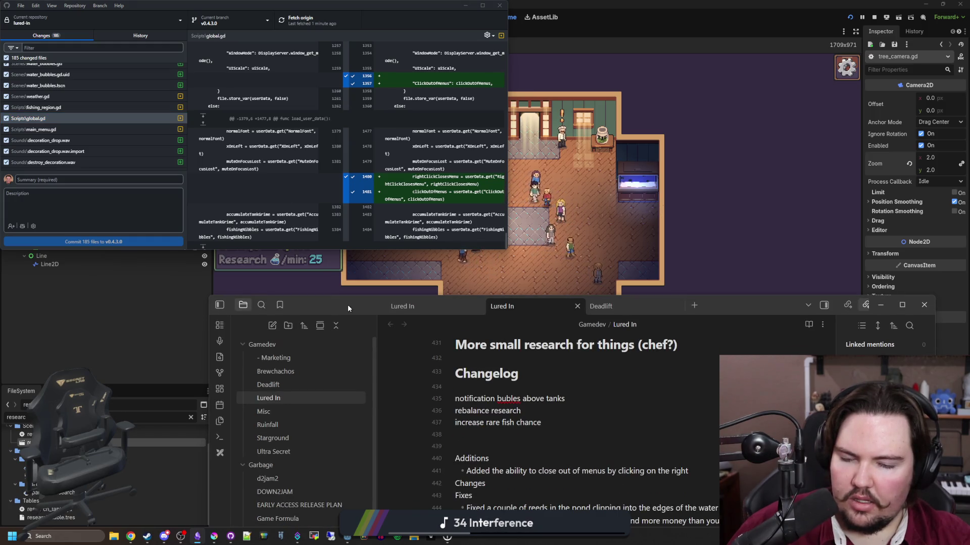
pyautogui.click(64, 107)
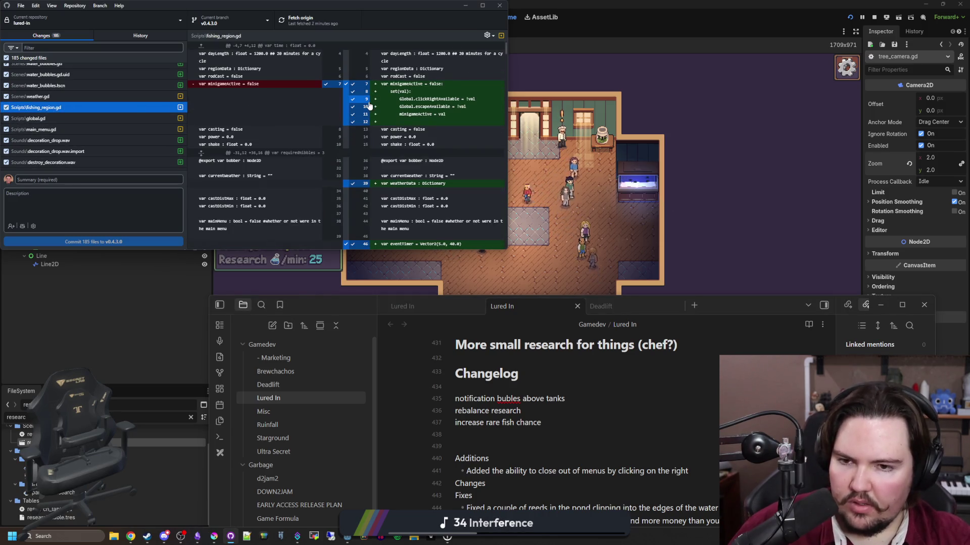
pyautogui.scroll(-10, 365, 123)
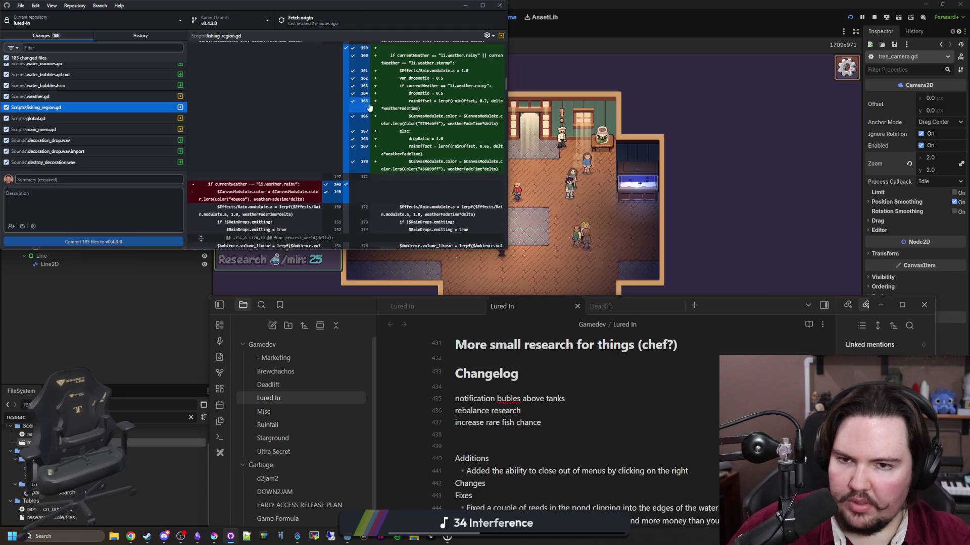
pyautogui.scroll(-15, 366, 126)
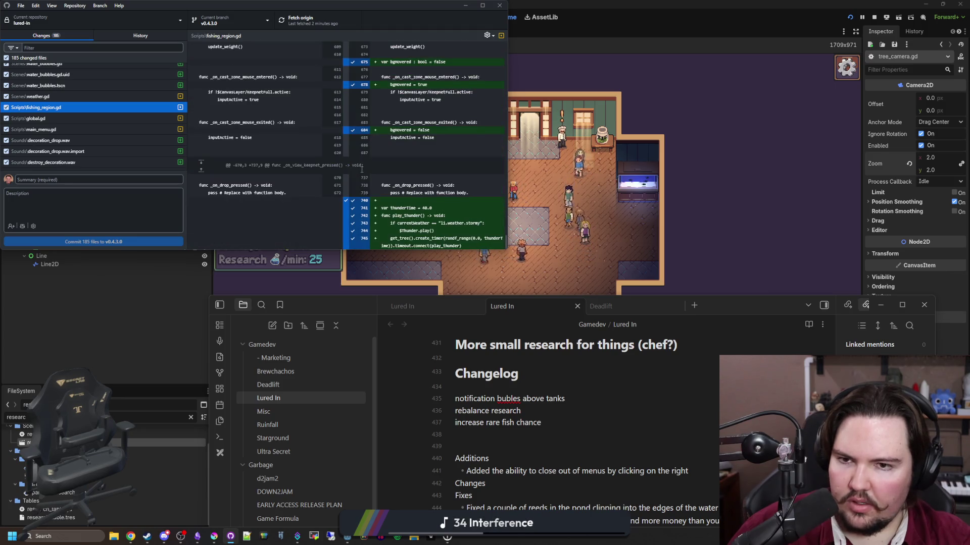
# Check the weather.gd and menu.gd diffs
pyautogui.click(50, 97)
pyautogui.scroll(2, 63, 125)
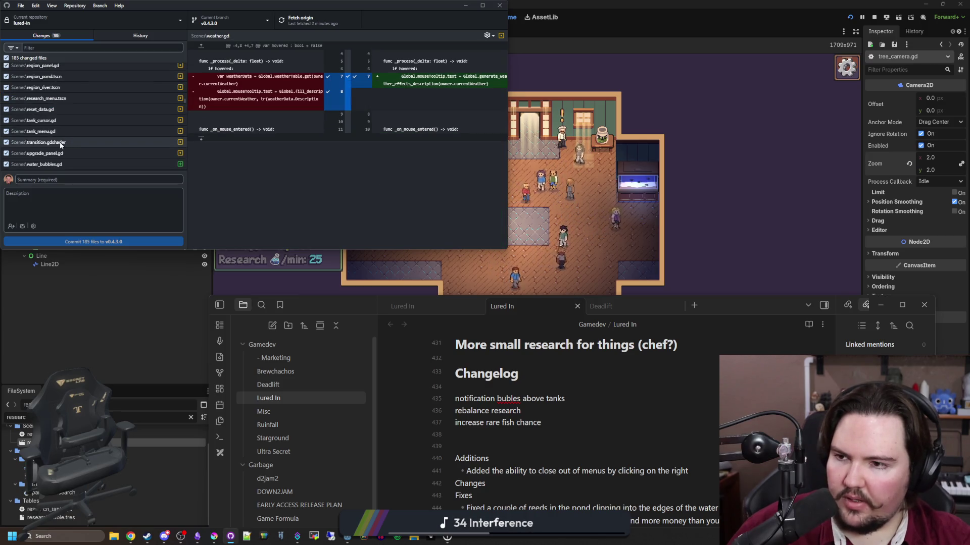
pyautogui.scroll(2, 71, 139)
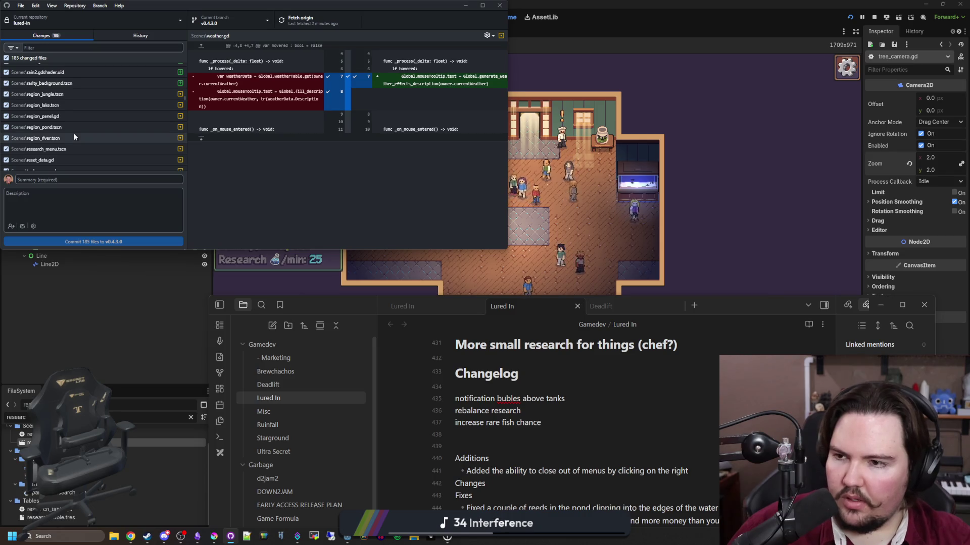
pyautogui.scroll(2, 74, 133)
pyautogui.scroll(2, 74, 145)
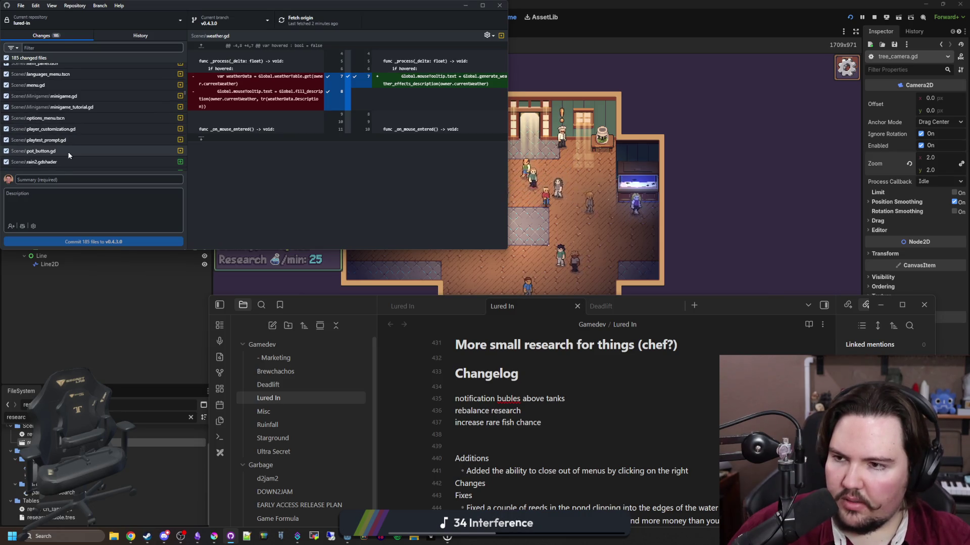
pyautogui.scroll(2, 68, 151)
pyautogui.click(65, 135)
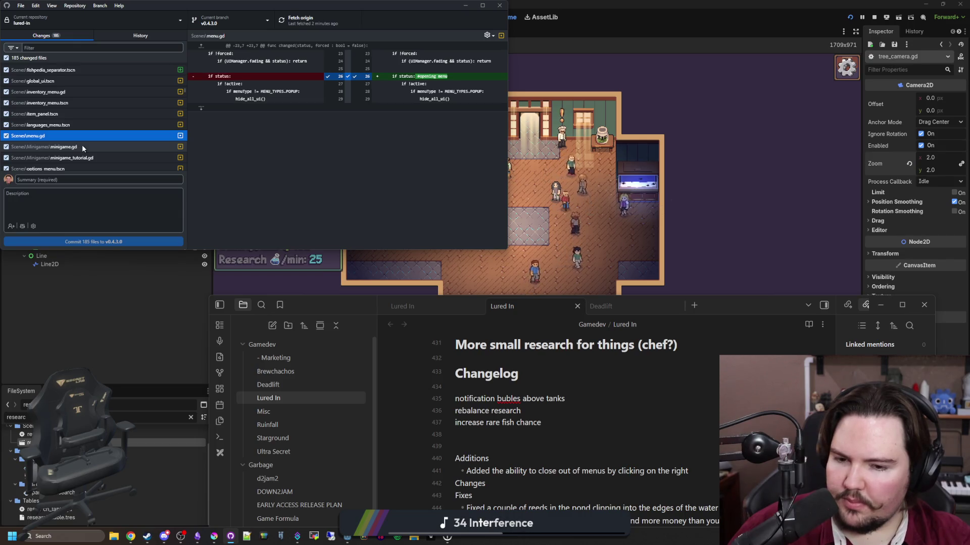
pyautogui.scroll(5, 76, 147)
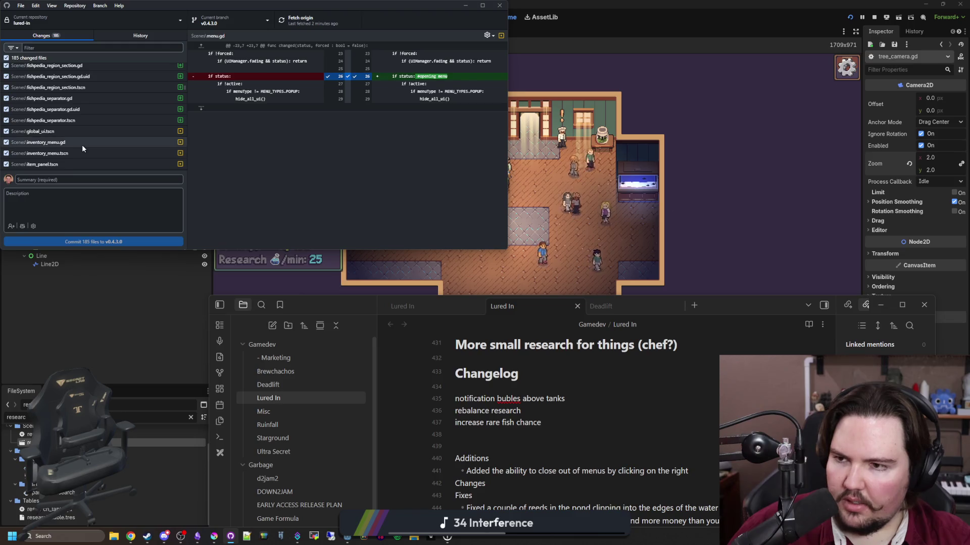
pyautogui.scroll(2, 69, 147)
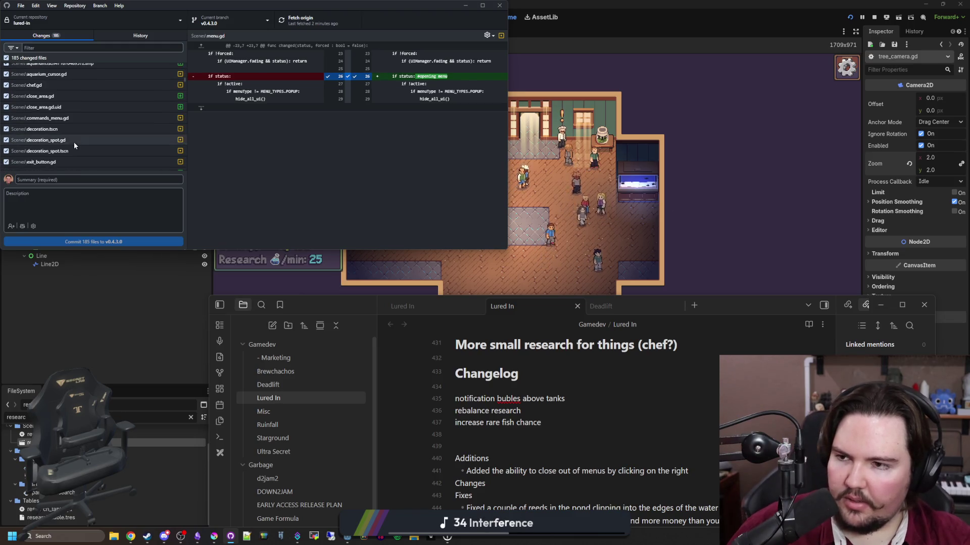
# Inspect the chef.gd diff with its edited randi_range loop and fish value offer lines
pyautogui.click(45, 85)
pyautogui.scroll(2, 109, 141)
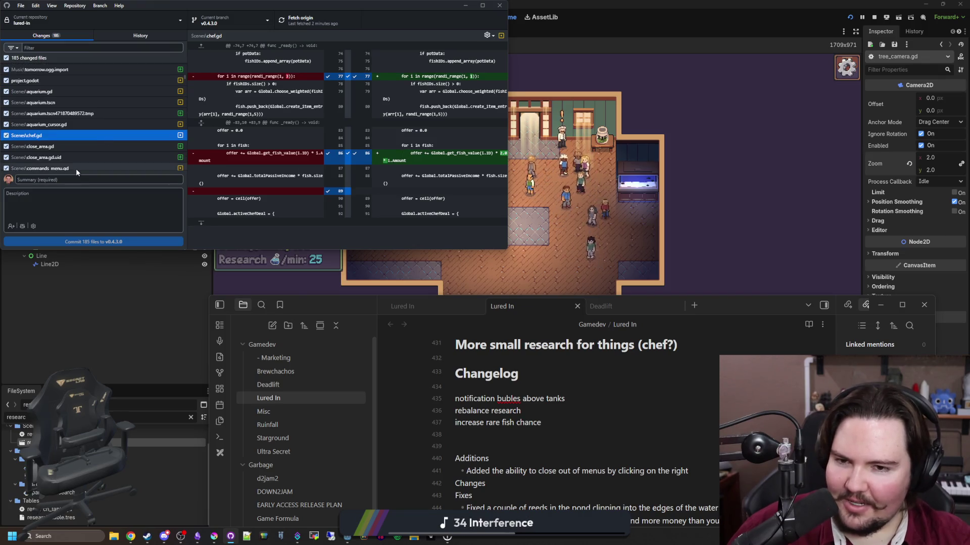
pyautogui.scroll(2, 78, 132)
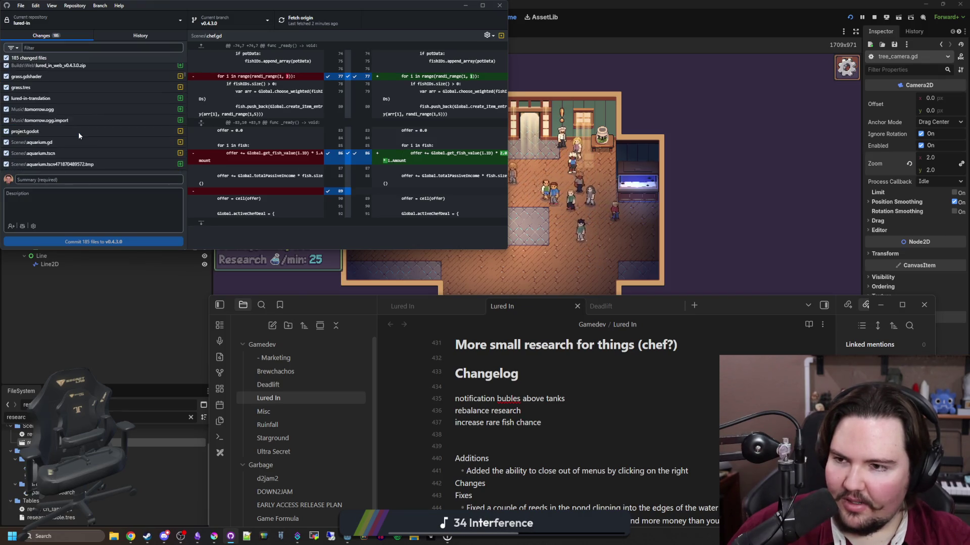
pyautogui.scroll(2, 78, 132)
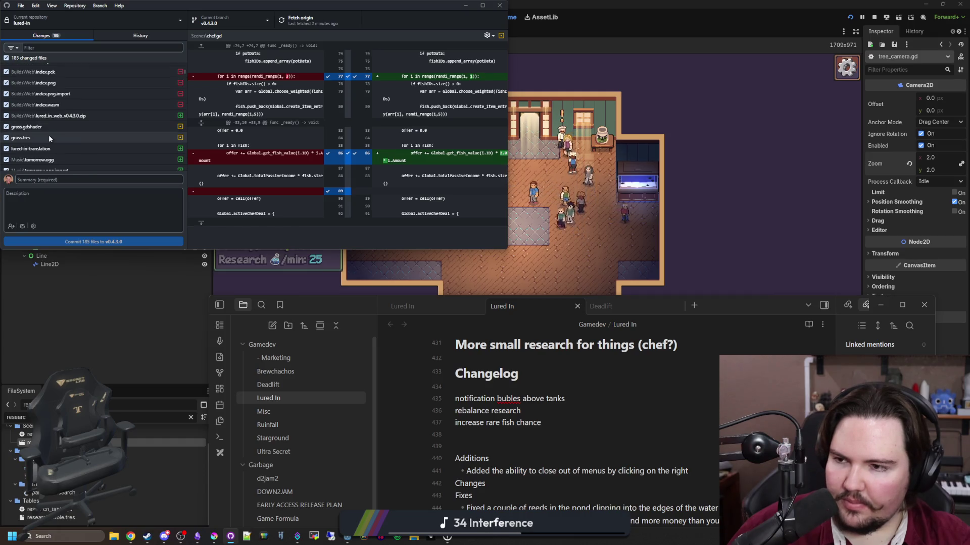
pyautogui.scroll(4, 49, 137)
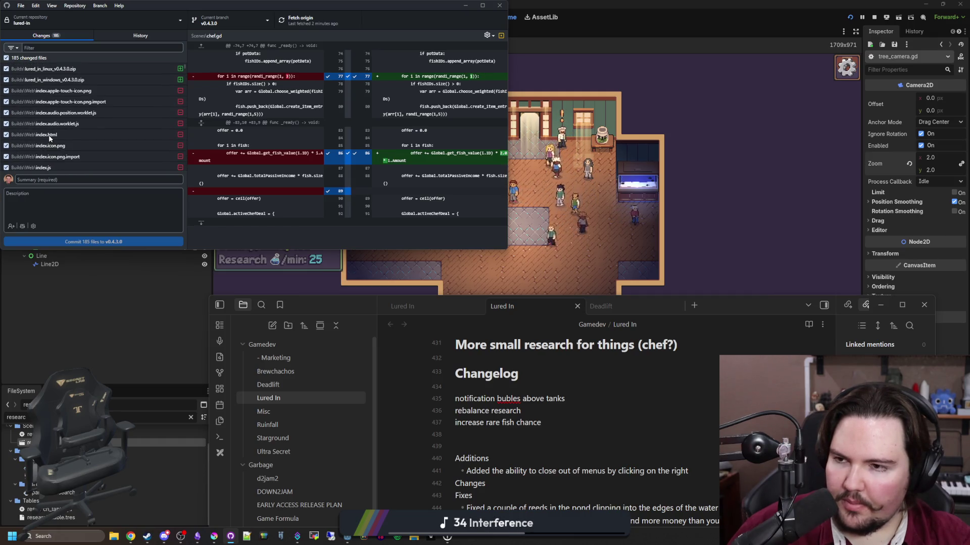
# Minimize GitHub Desktop, bring Obsidian over Godot and note drops are now rarity percent specific
pyautogui.click(465, 5)
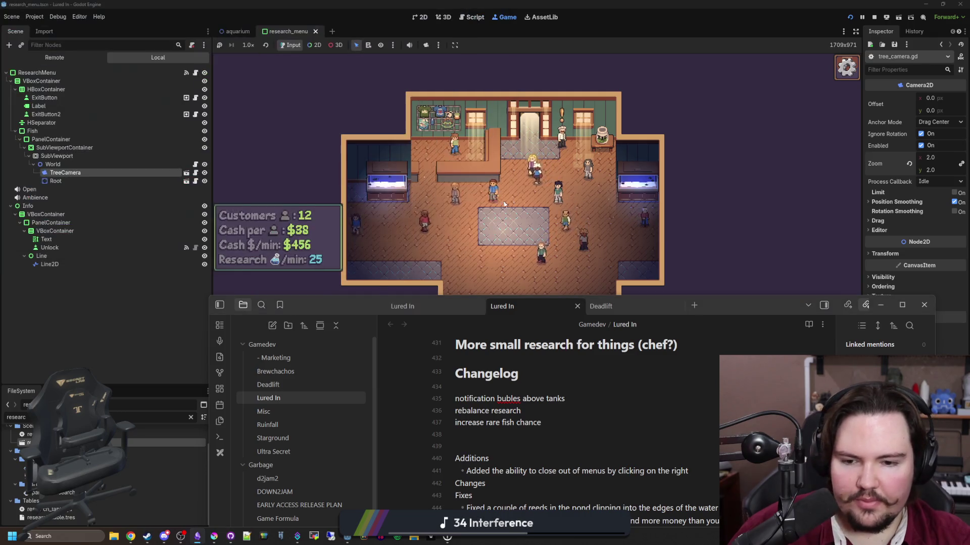
pyautogui.scroll(2, 484, 231)
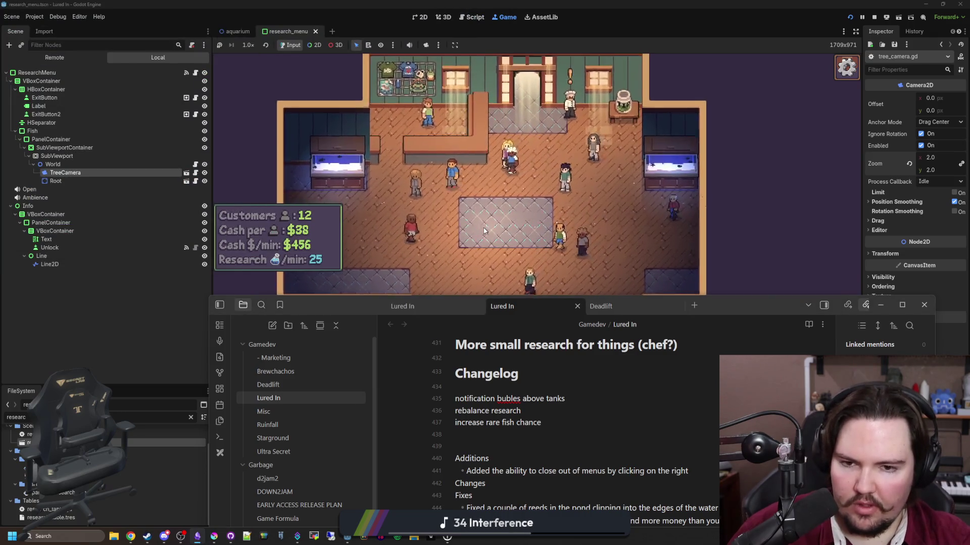
pyautogui.moveTo(360, 308)
pyautogui.mouseDown()
pyautogui.moveTo(201, 161)
pyautogui.moveTo(237, 113)
pyautogui.mouseUp()
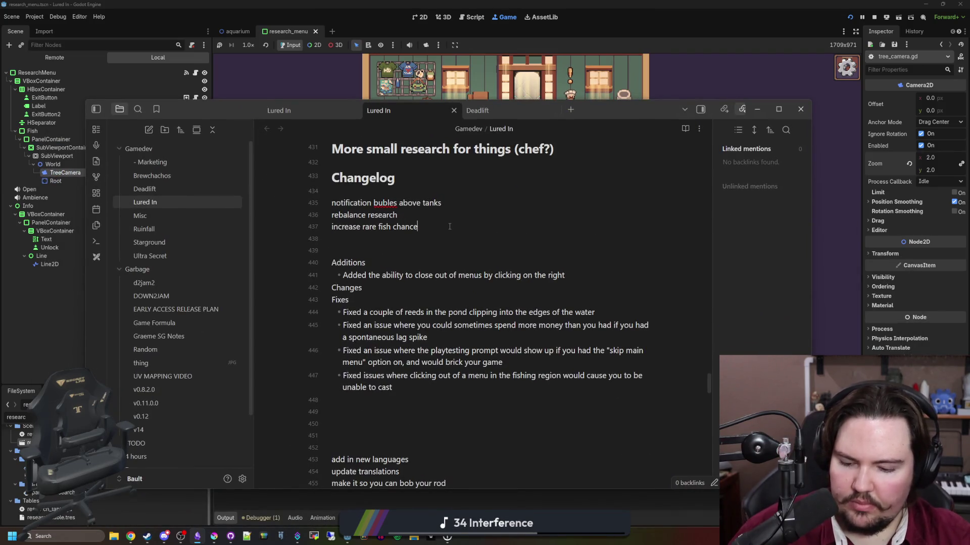
pyautogui.write('(')
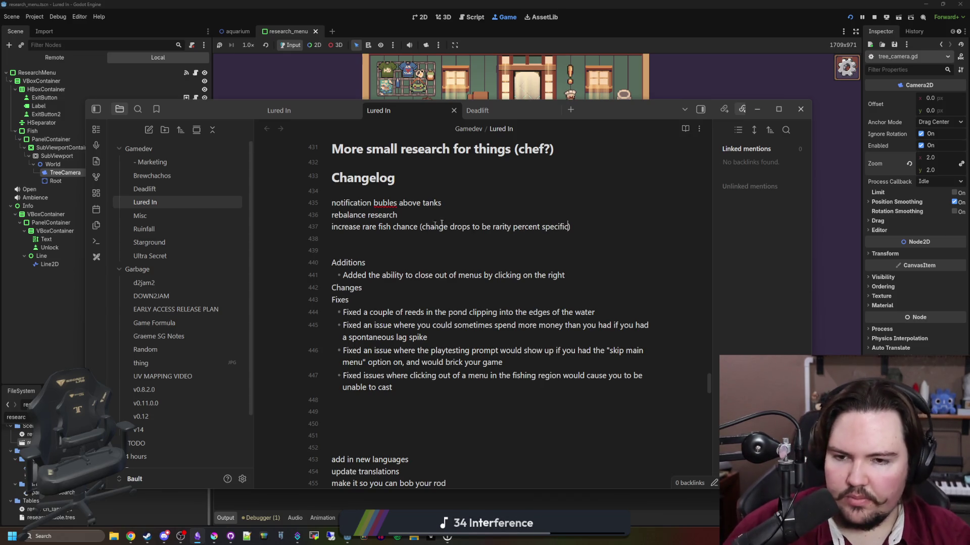
pyautogui.click(492, 200)
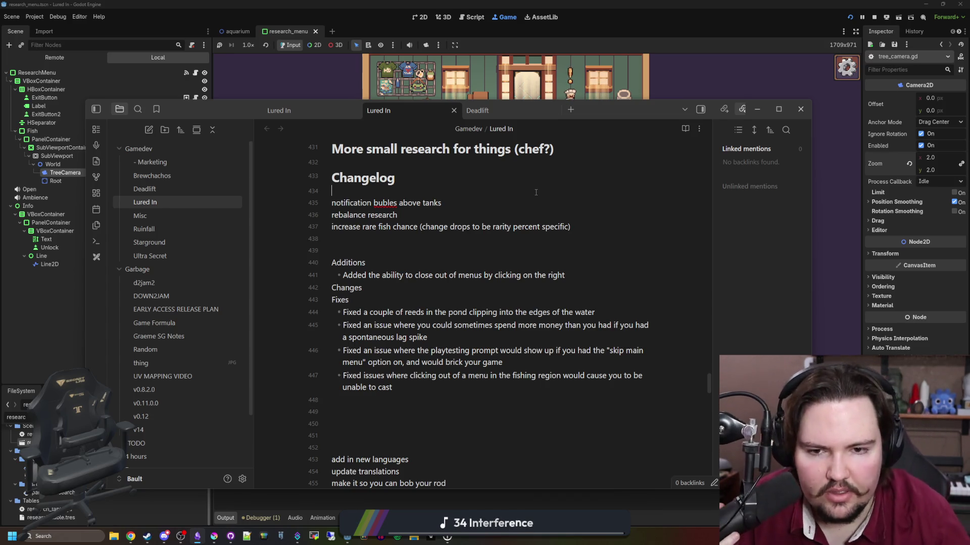
pyautogui.hotkey('alt', 'Tab')
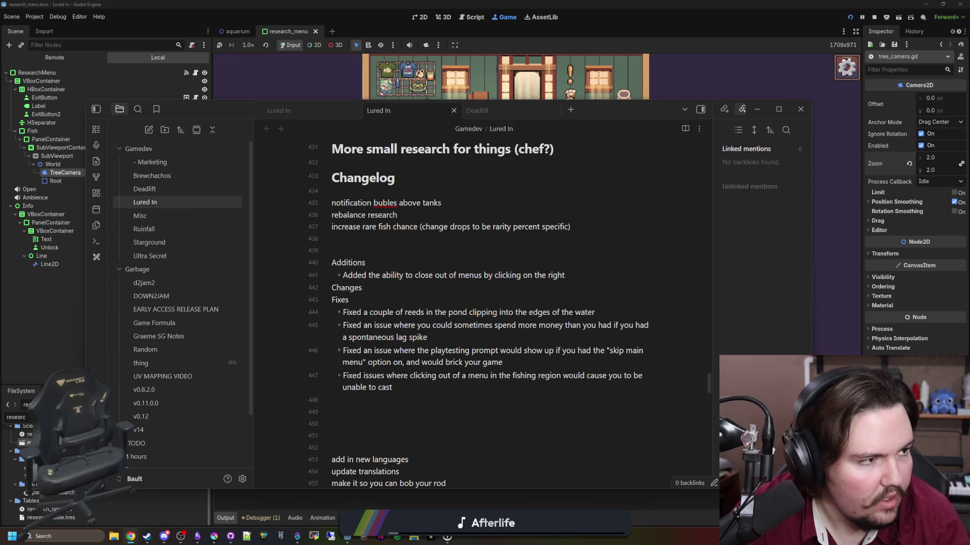
pyautogui.hotkey('ctrl', 'n')
# Go to twitch.tv and expand the full Followed Channels list
pyautogui.write('twitch')
pyautogui.press('Return')
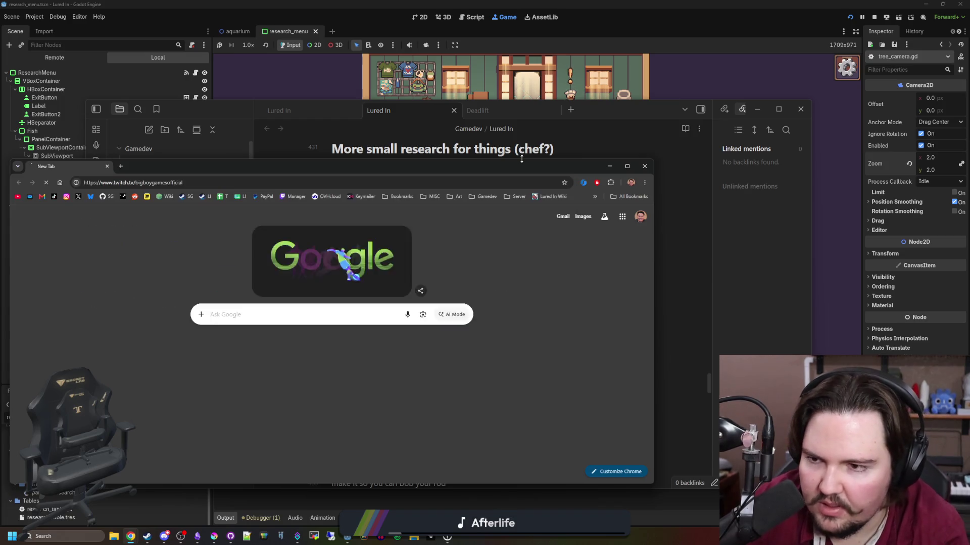
pyautogui.moveTo(503, 164); pyautogui.dragTo(573, 123)
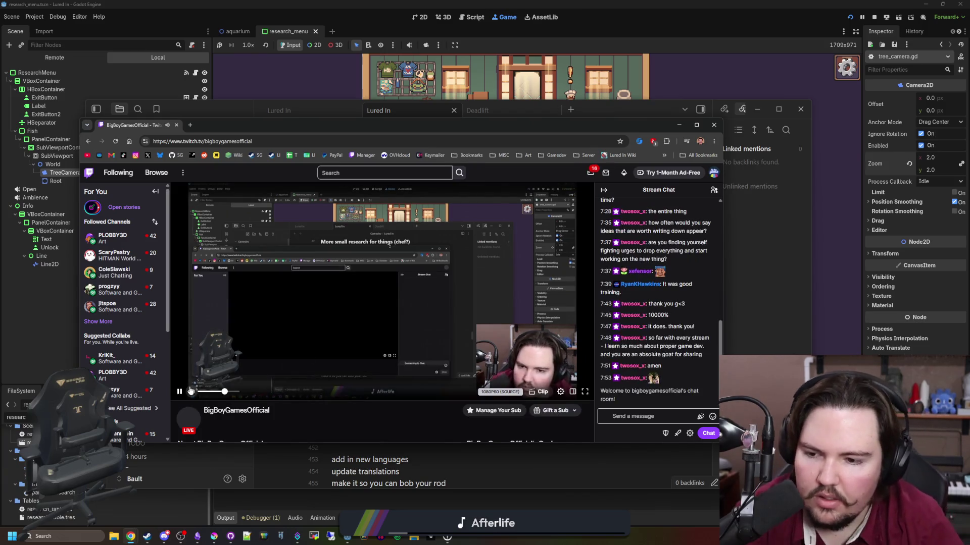
pyautogui.click(98, 322)
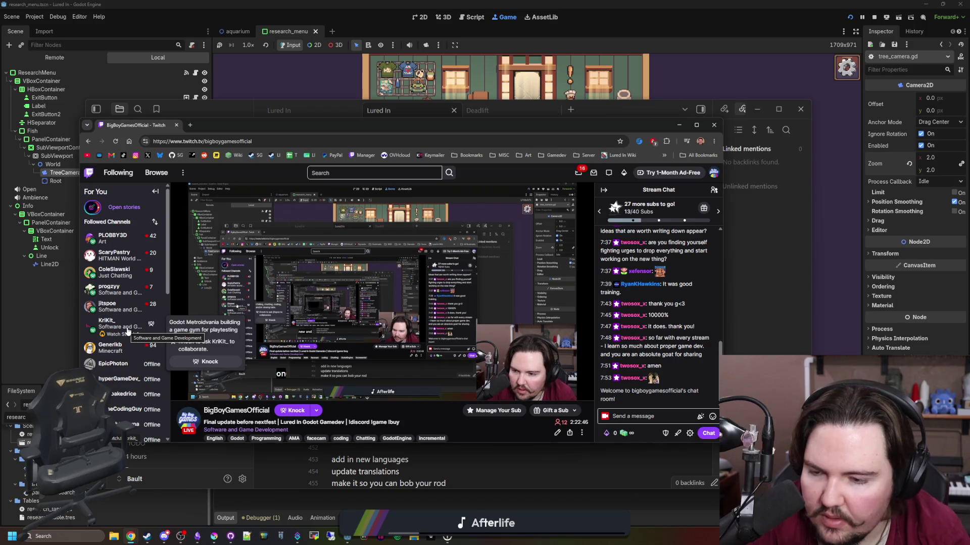
pyautogui.scroll(-3, 128, 330)
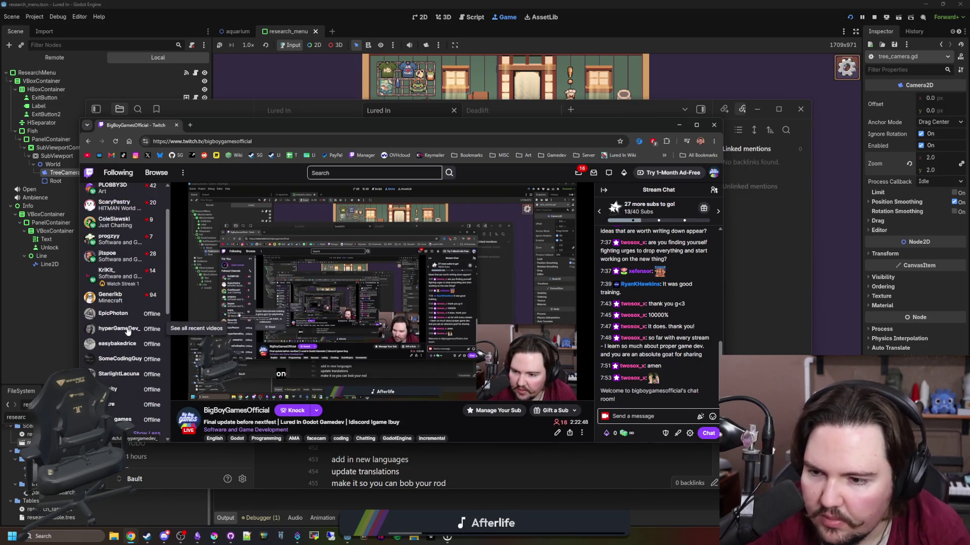
pyautogui.scroll(3, 127, 326)
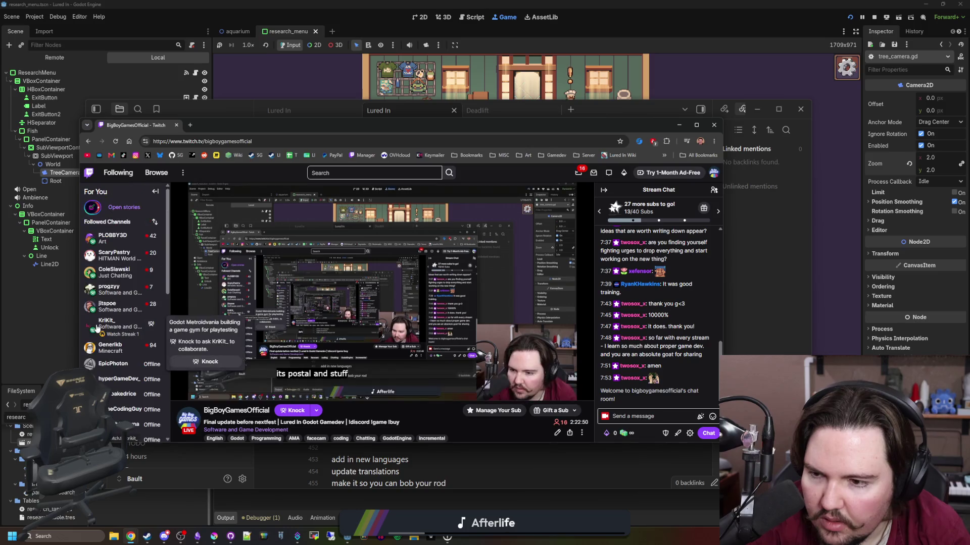
# Watch several followed live channels, claim channel points, pause, then open the Creator Dashboard Stream Manager in a new tab
pyautogui.click(127, 309)
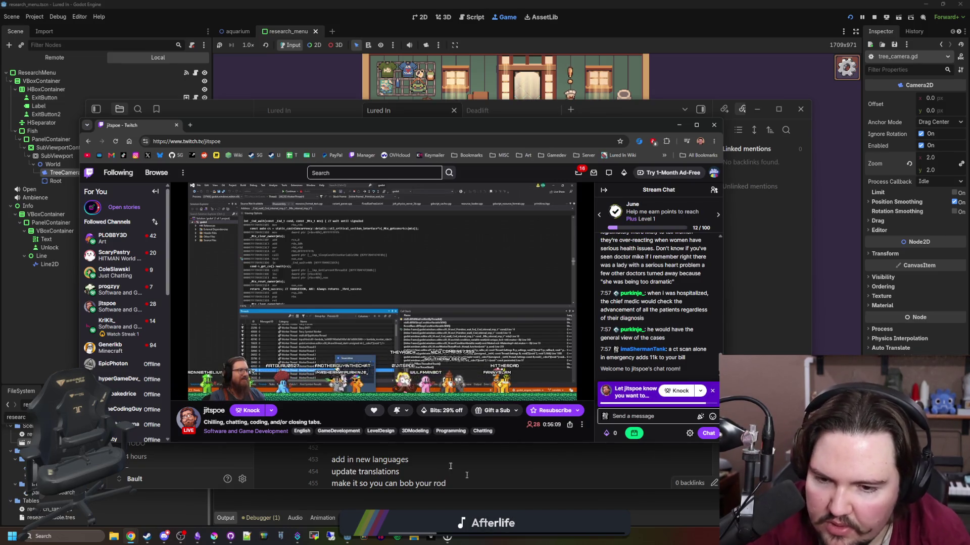
pyautogui.click(118, 322)
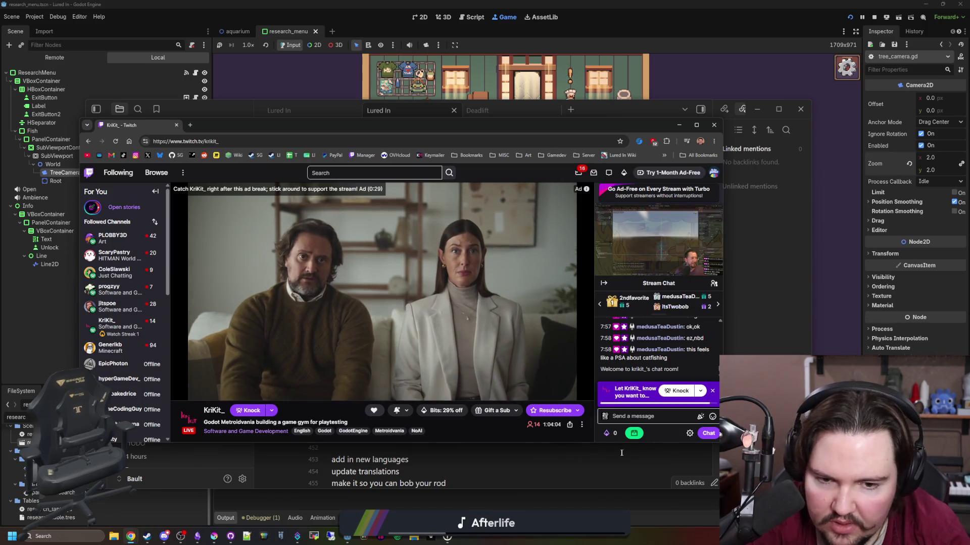
pyautogui.click(634, 434)
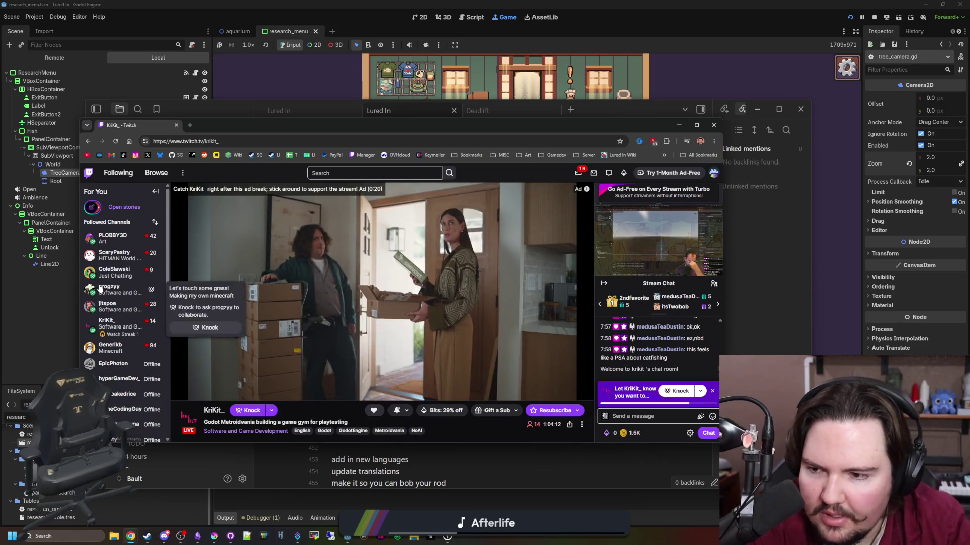
pyautogui.click(134, 289)
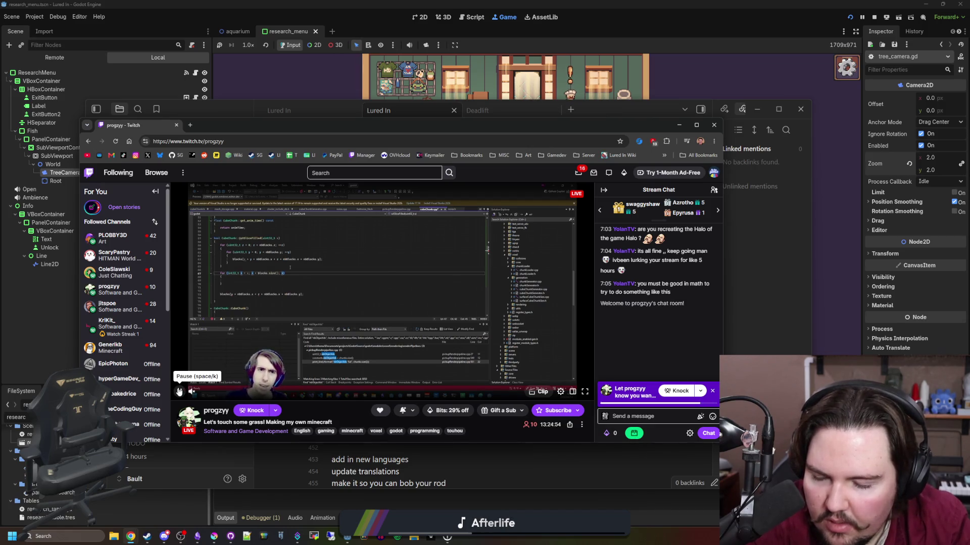
pyautogui.click(197, 206)
pyautogui.click(190, 125)
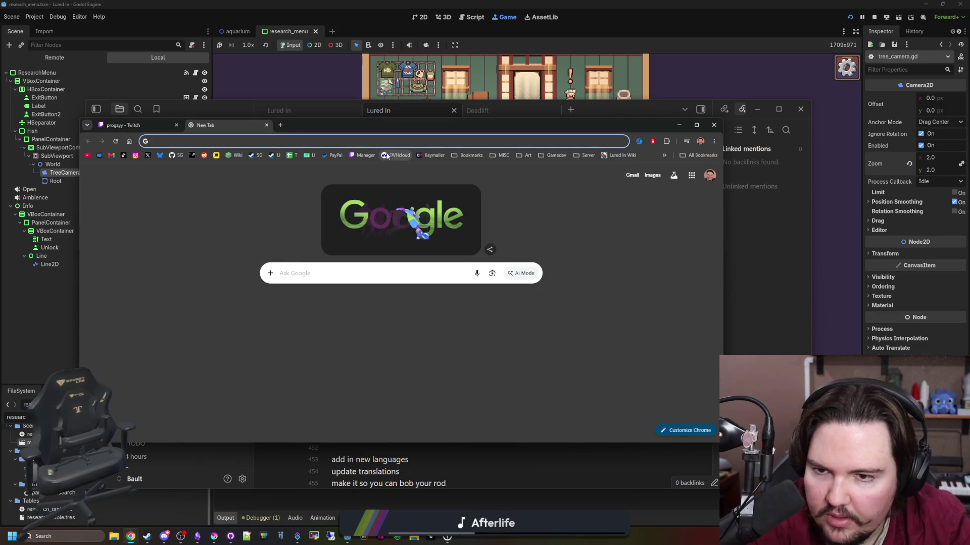
pyautogui.click(362, 155)
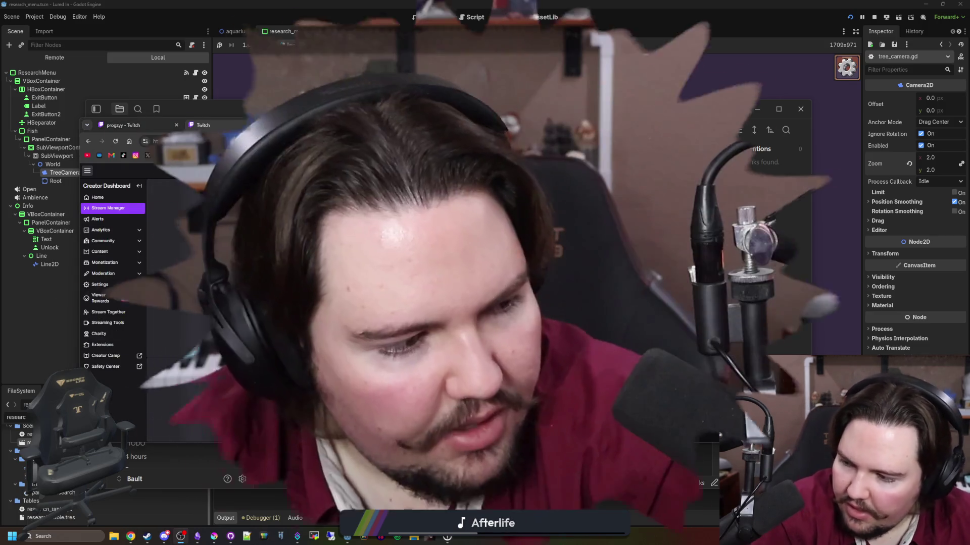